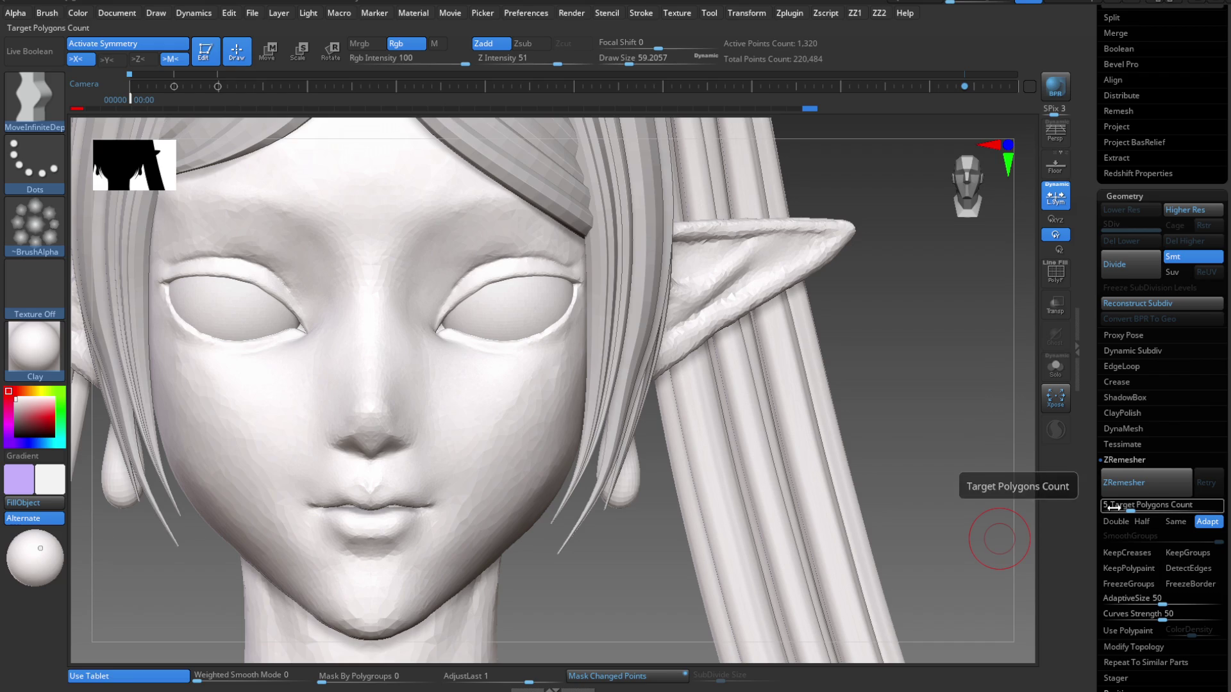
ZRemesh the teardrop earring at Target Polygons 0.2 (494 points) and show its wireframe.
left_click(1114, 506)
type("0.2")
key("Return")
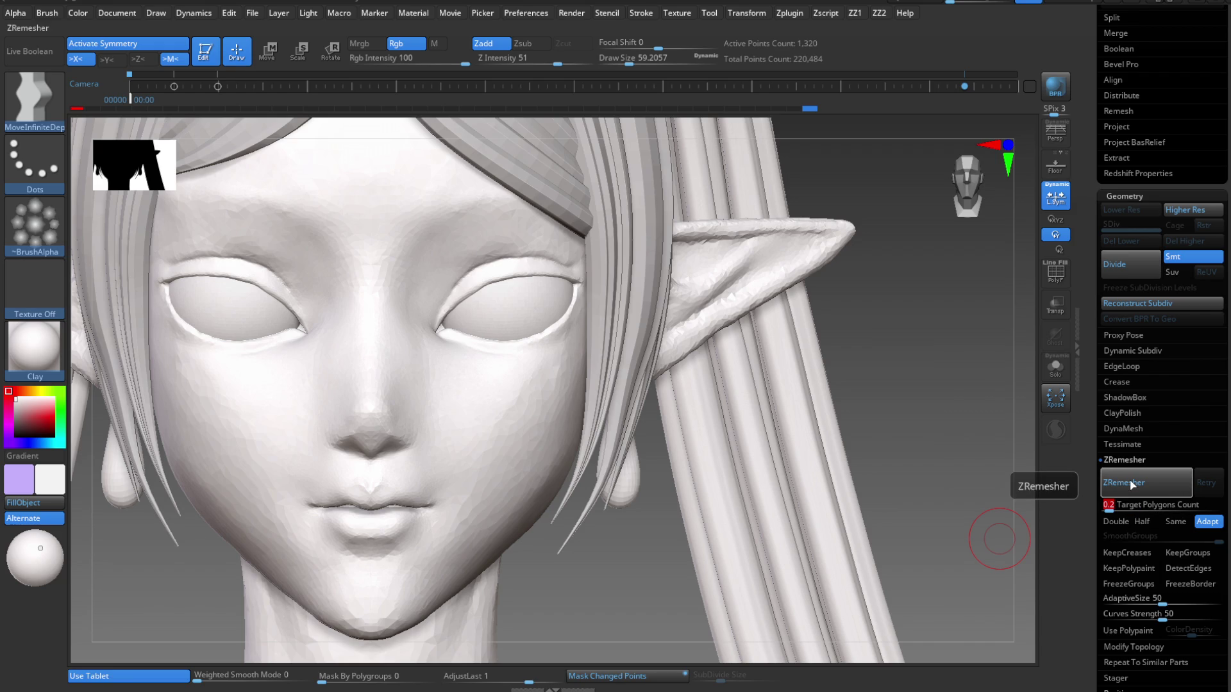
left_click(1132, 484)
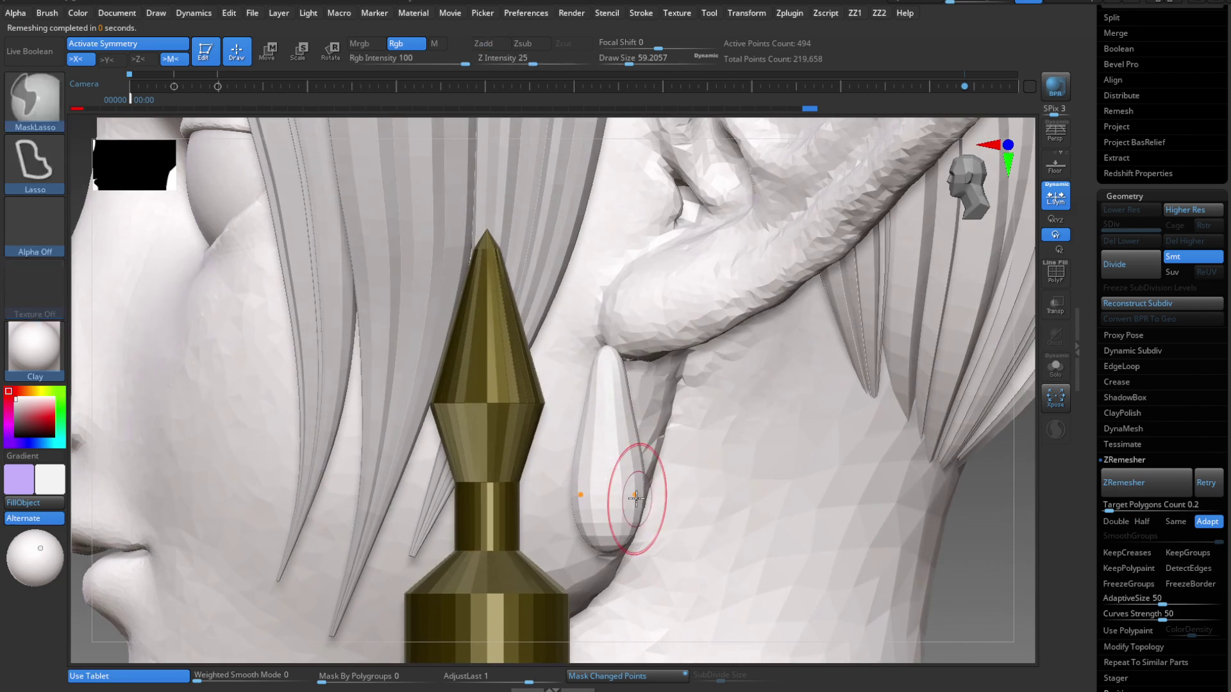
key("shift+f")
right_click_drag(657, 497, 676, 484, "shift")
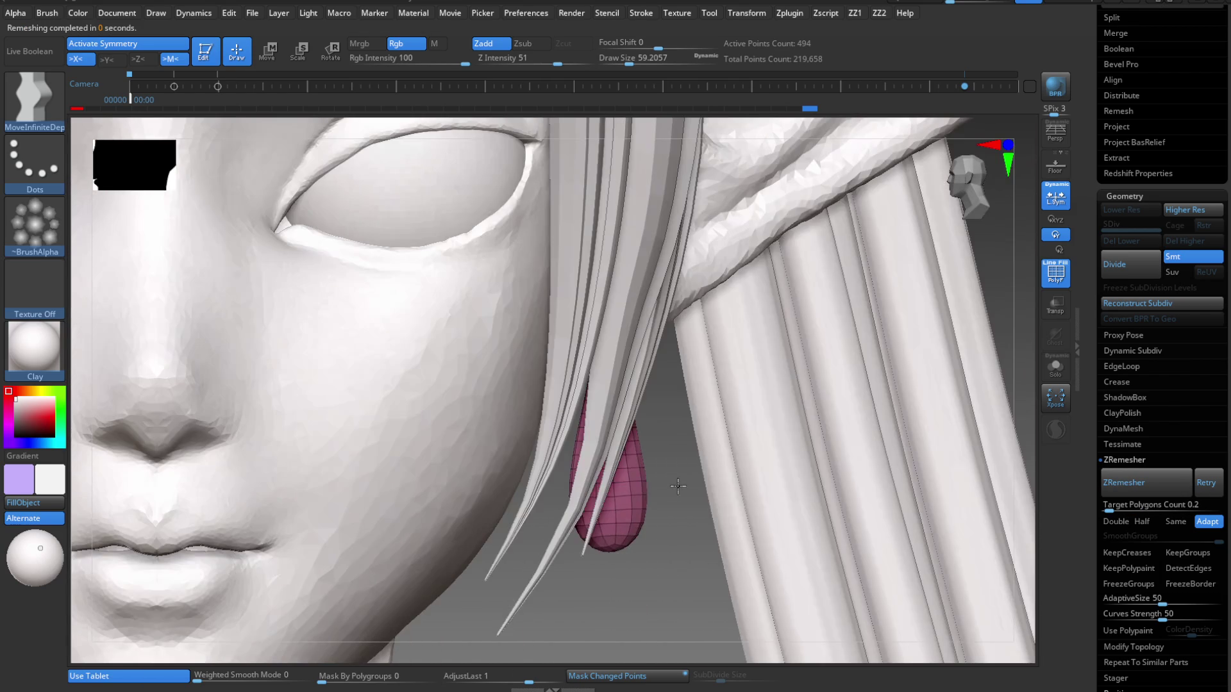
Select the Pinch brush and enlarge Draw Size to about 124.
key("w")
mouse_move(678, 483)
right_mouse_down("ctrl")
mouse_move(718, 449)
mouse_move(724, 466)
mouse_move(644, 456)
mouse_move(638, 523)
right_mouse_up("ctrl")
key("q")
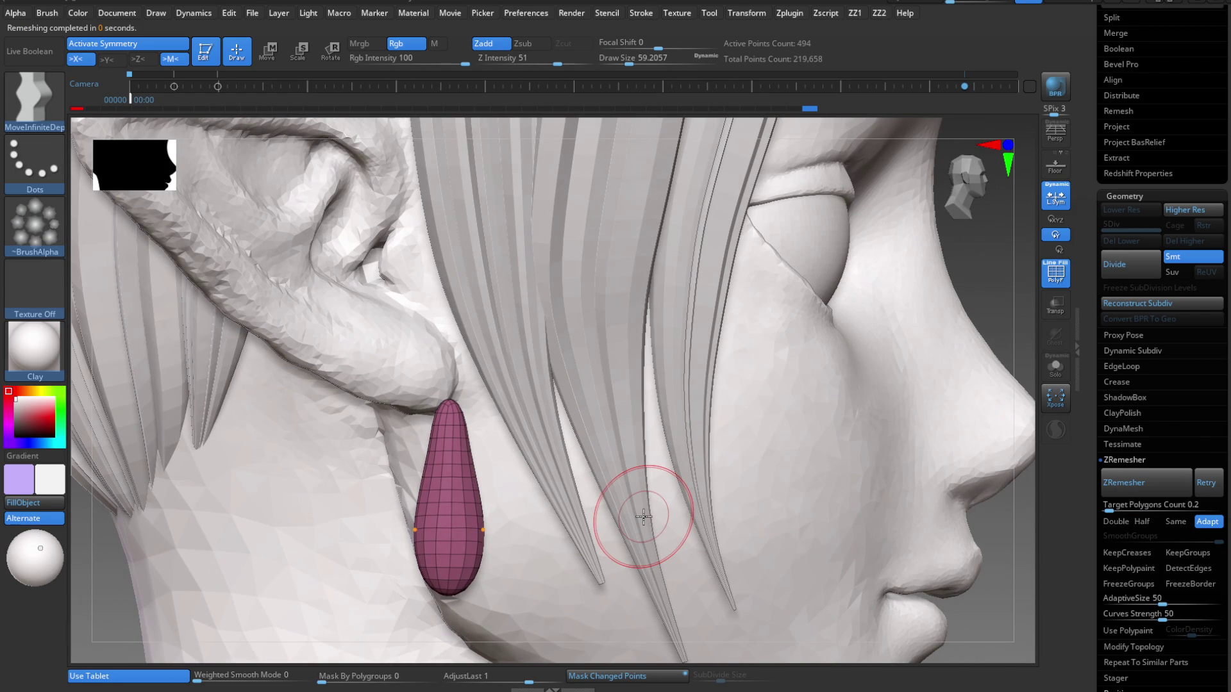
key("b")
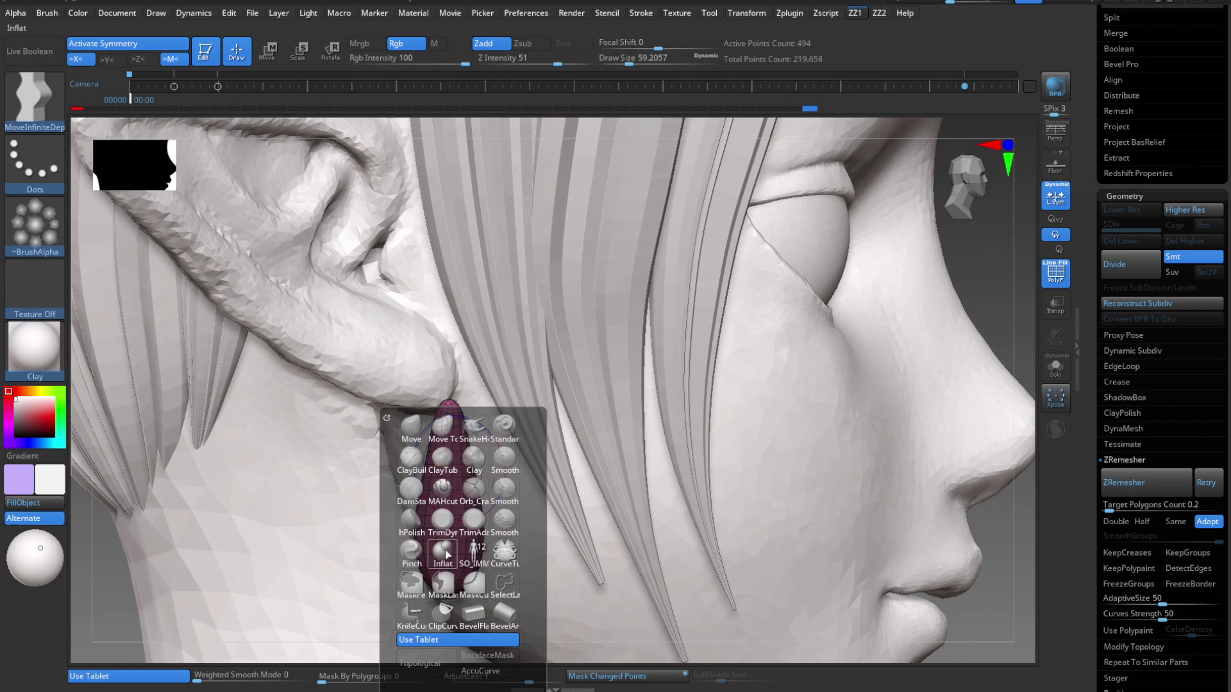
left_click(411, 550)
key("s")
left_click_drag(424, 410, 461, 410)
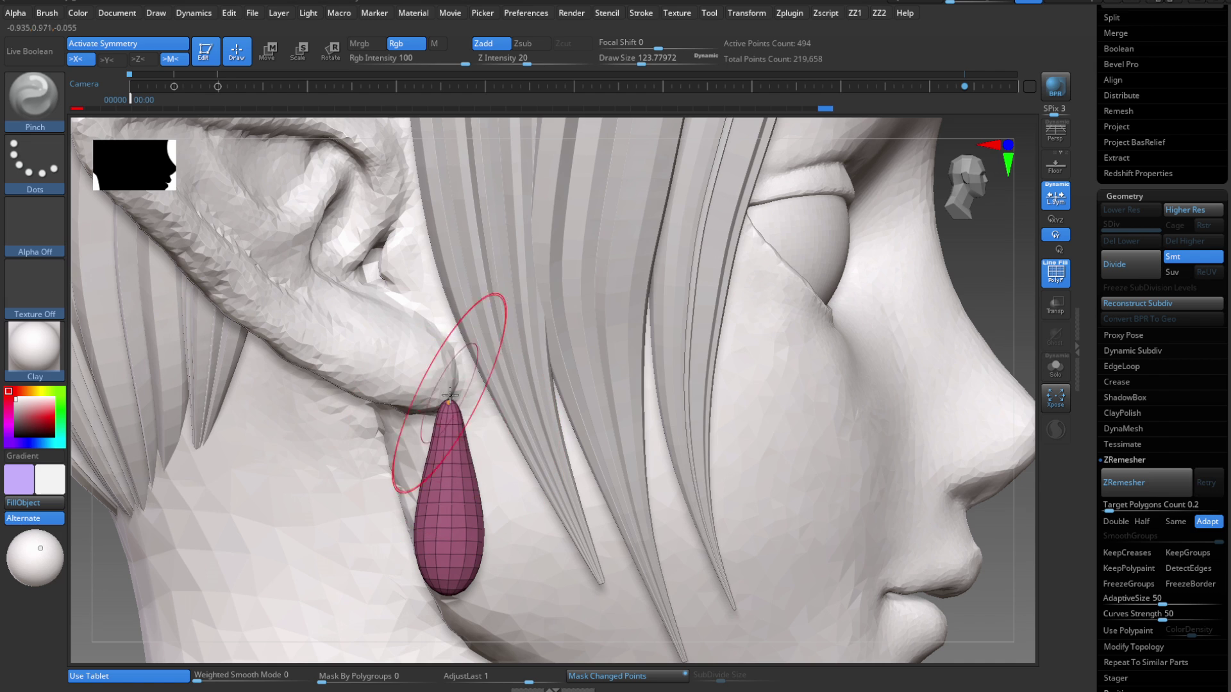
Hide the wireframe, zoom in on the earring and show it in Solo mode.
key("shift+f")
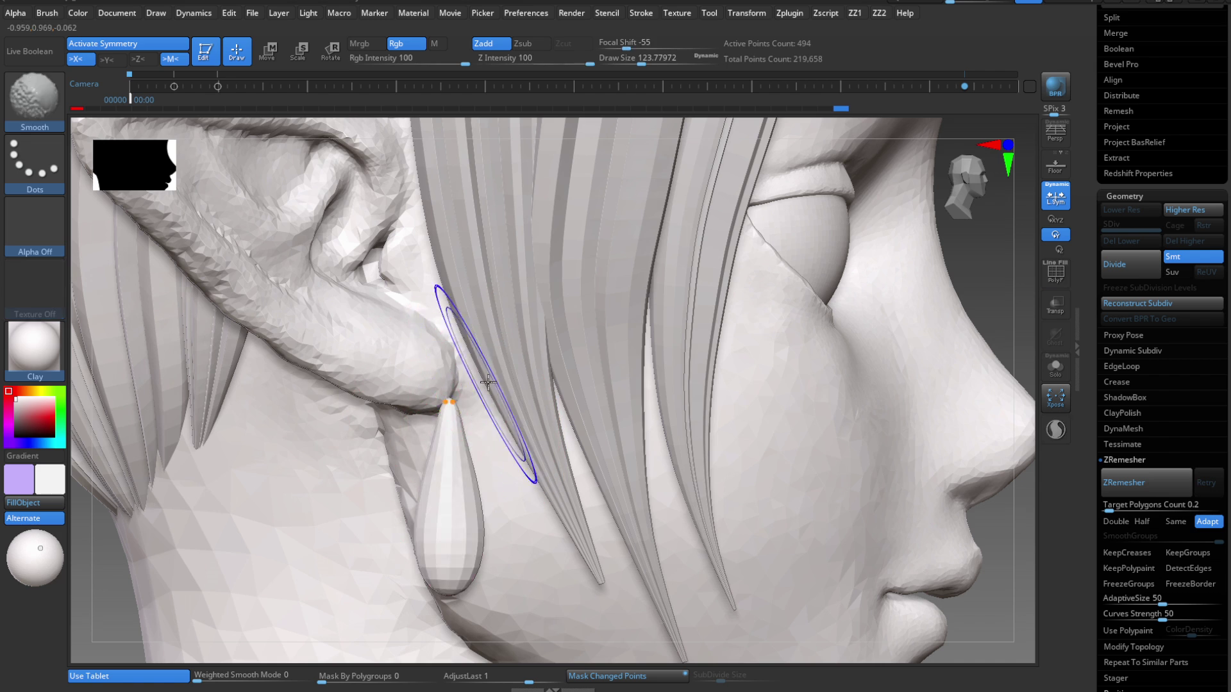
right_click_drag(449, 409, 450, 415)
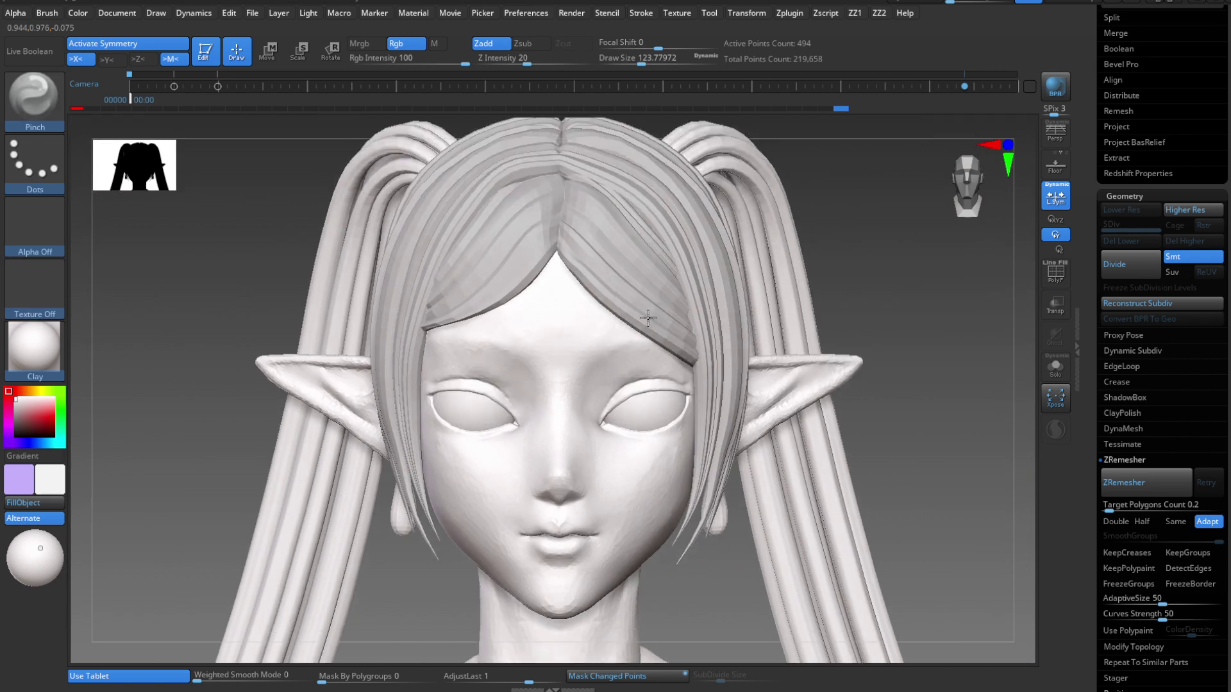
mouse_move(648, 317)
right_mouse_down()
mouse_move(662, 437)
mouse_move(638, 454)
mouse_move(596, 445)
right_mouse_up()
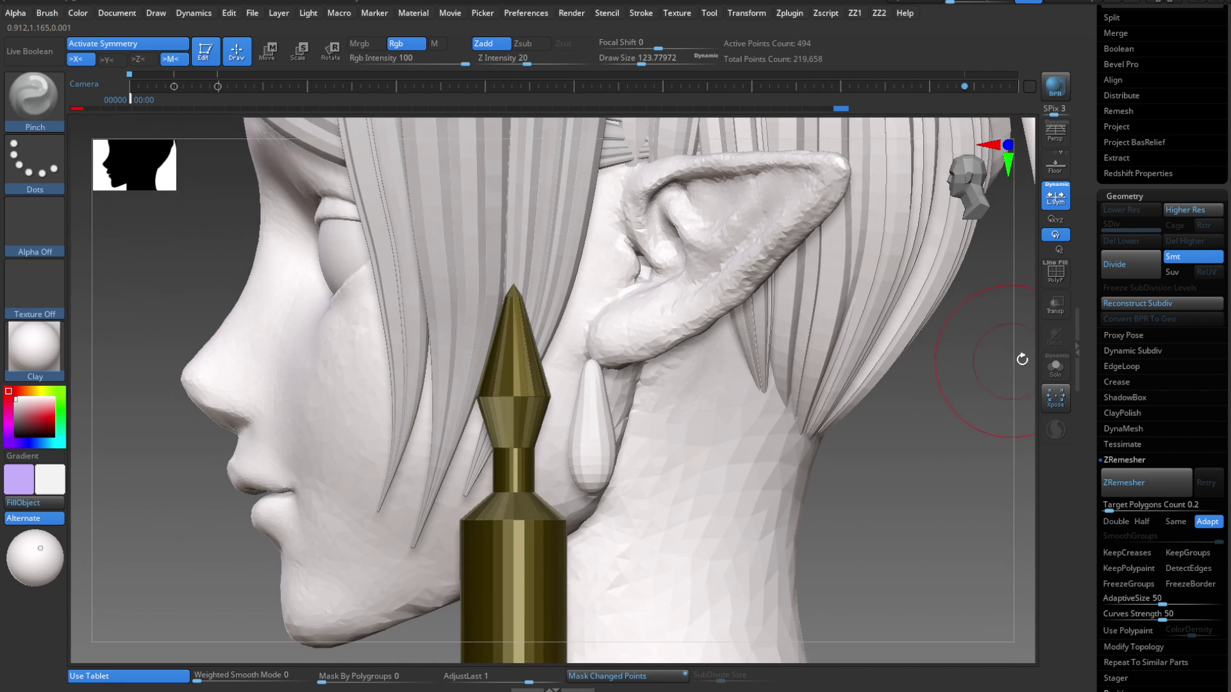
left_click(1057, 368)
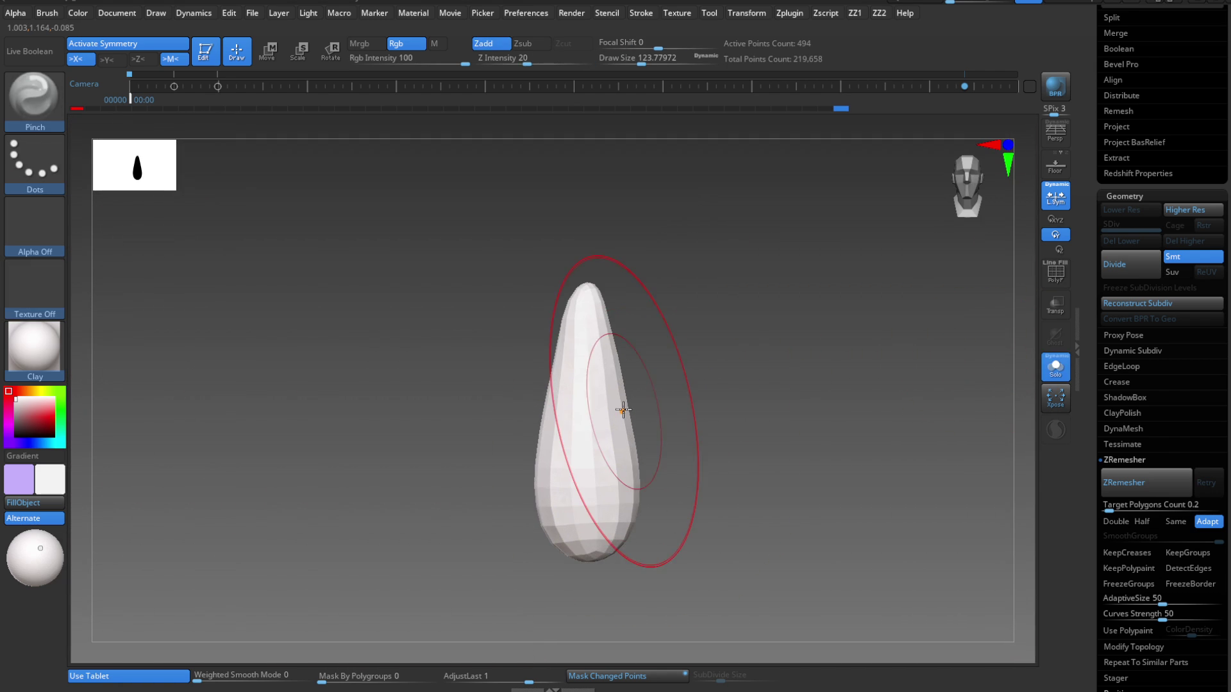
Scale the teardrop along X to about 0.87 width and shrink the brush to 33.
key("w")
left_click_drag(630, 425, 558, 424)
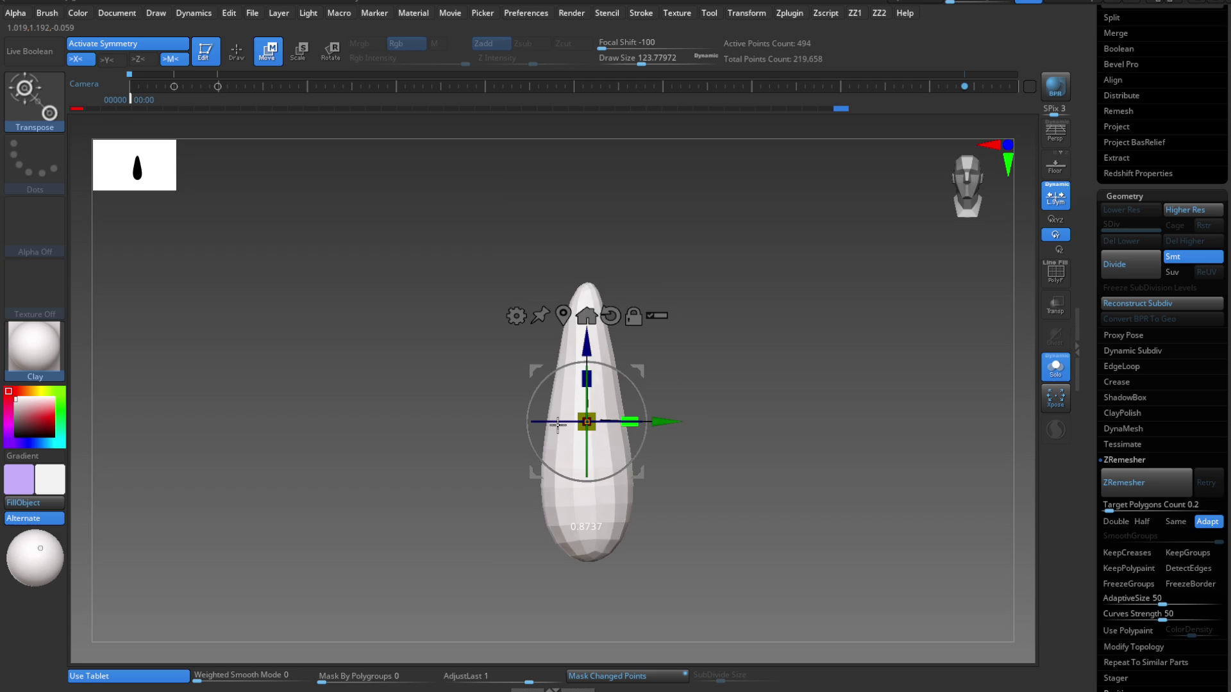
key("q")
mouse_move(646, 370)
left_mouse_down()
mouse_move(632, 376)
mouse_move(660, 402)
left_mouse_up()
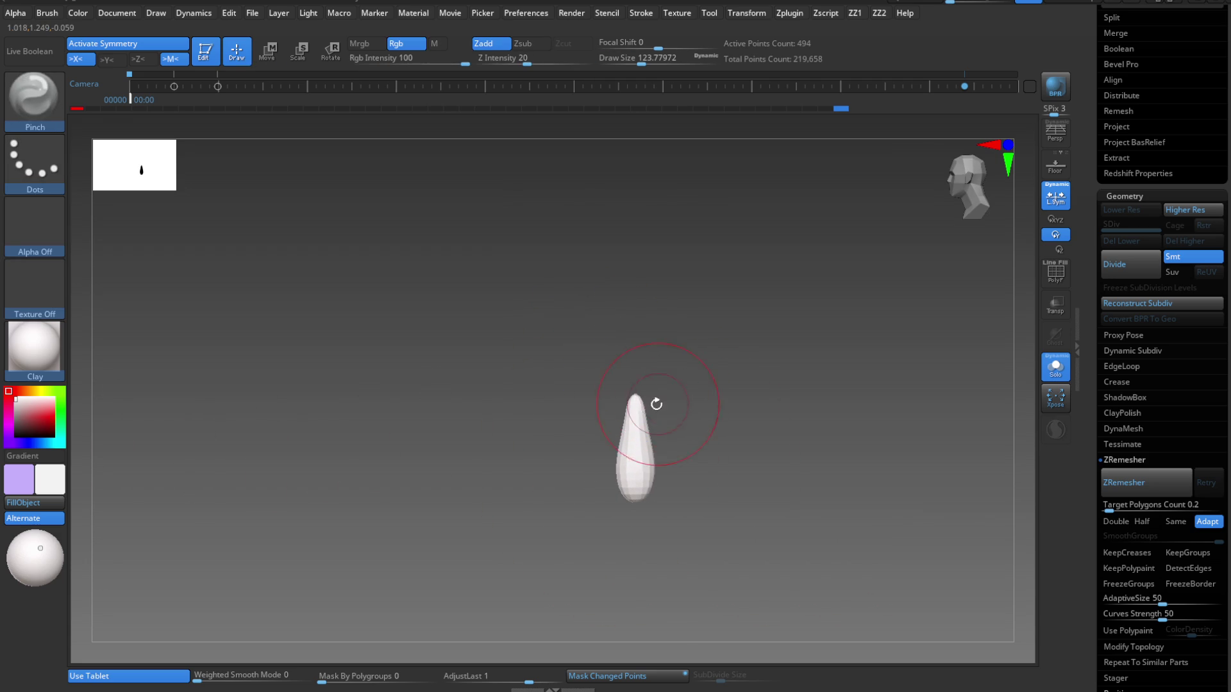
key("f")
key("bracketleft")
key("bracketleft")
key("bracketleft")
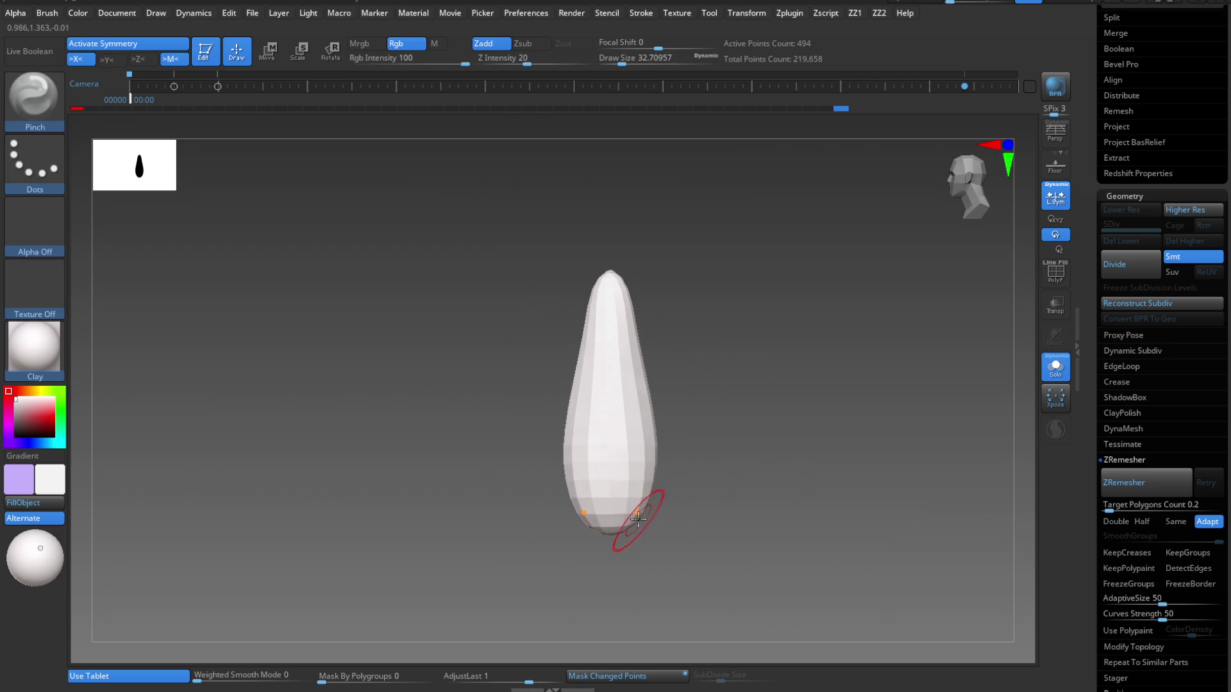
mouse_move(661, 505)
right_mouse_down("ctrl")
mouse_move(663, 404)
mouse_move(660, 459)
mouse_move(648, 393)
right_mouse_up("ctrl")
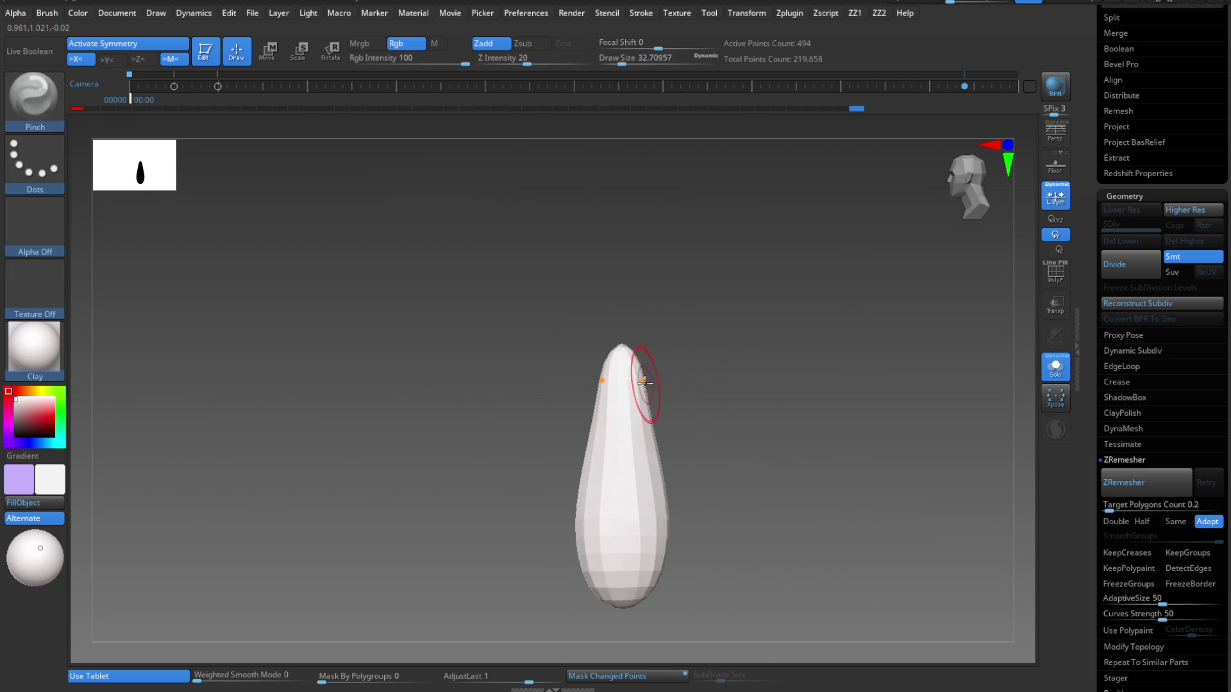
Set the brush size to about 101 and check both mirrored teardrops.
key("b")
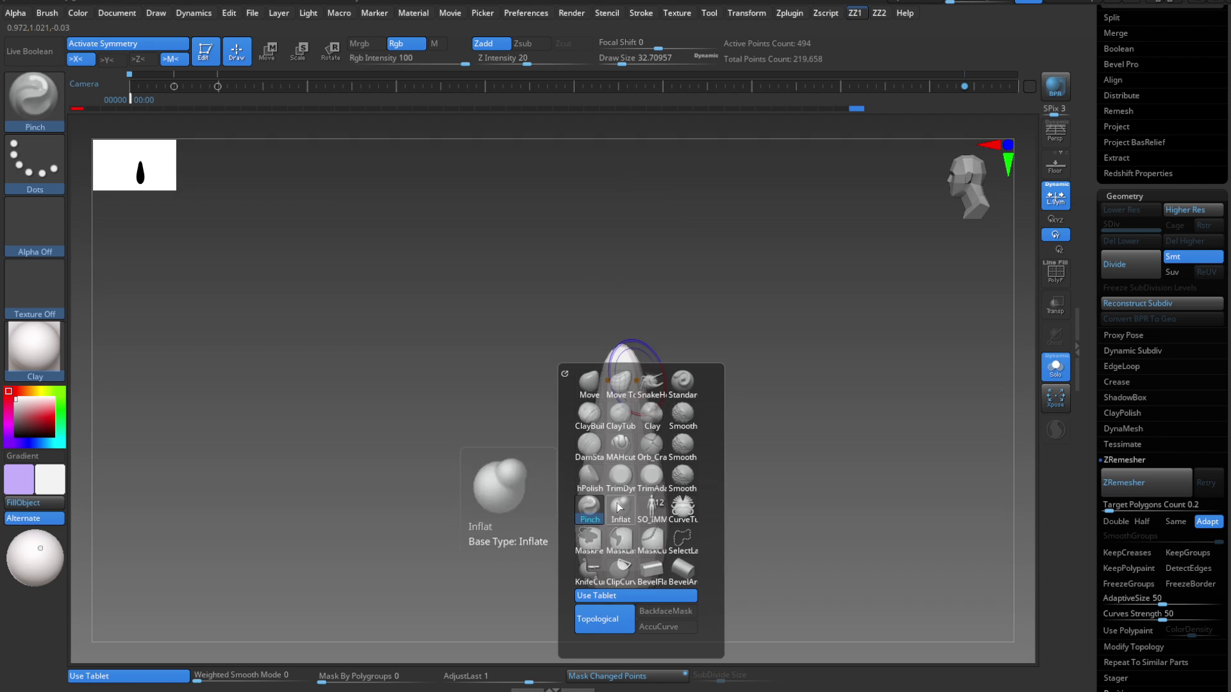
key("d")
key("s")
key("s")
left_click_drag(641, 363, 649, 364)
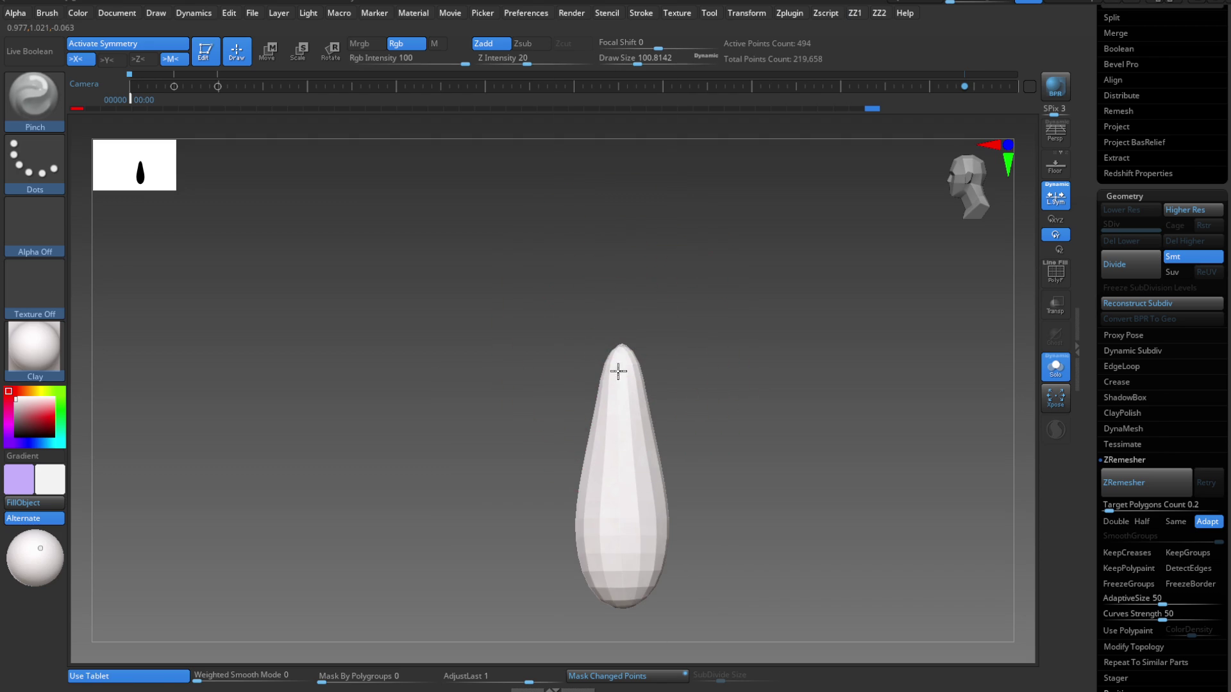
mouse_move(621, 270)
right_mouse_down("ctrl")
mouse_move(706, 393)
mouse_move(769, 418)
right_mouse_up("ctrl")
right_click_drag(674, 425, 673, 412, "ctrl")
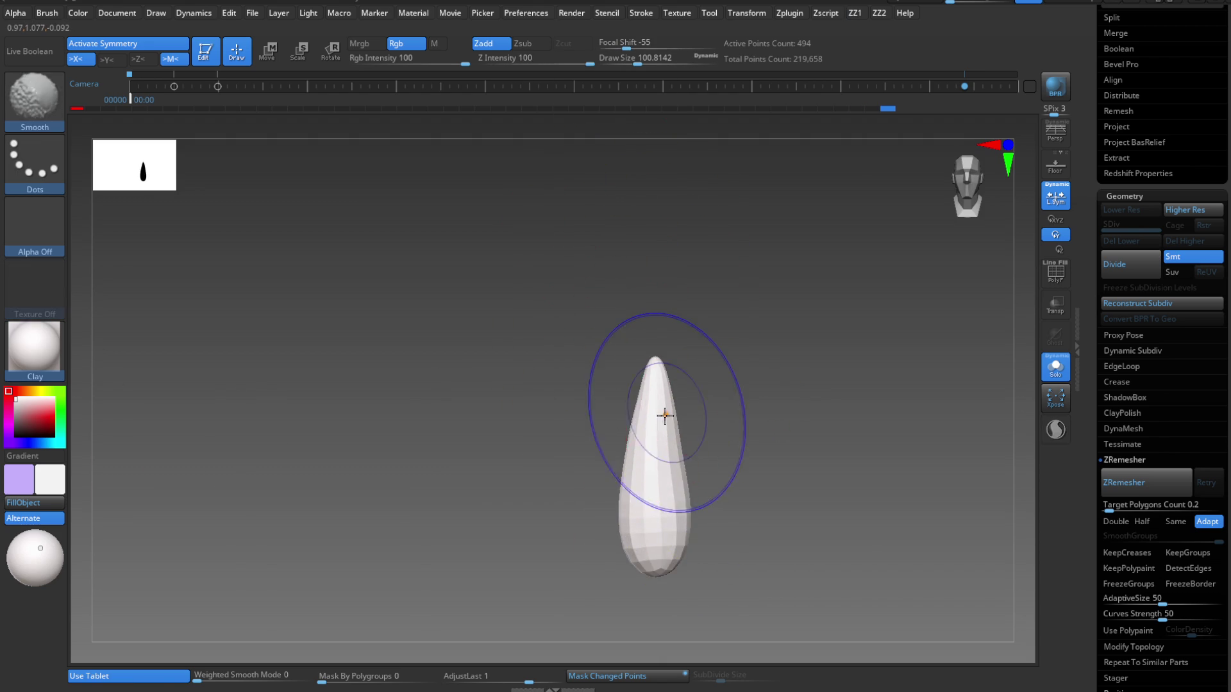
Switch to the Move Topological brush at size about 44.
key("b")
key("m")
key("t")
key("bracketleft")
key("bracketleft")
key("bracketleft")
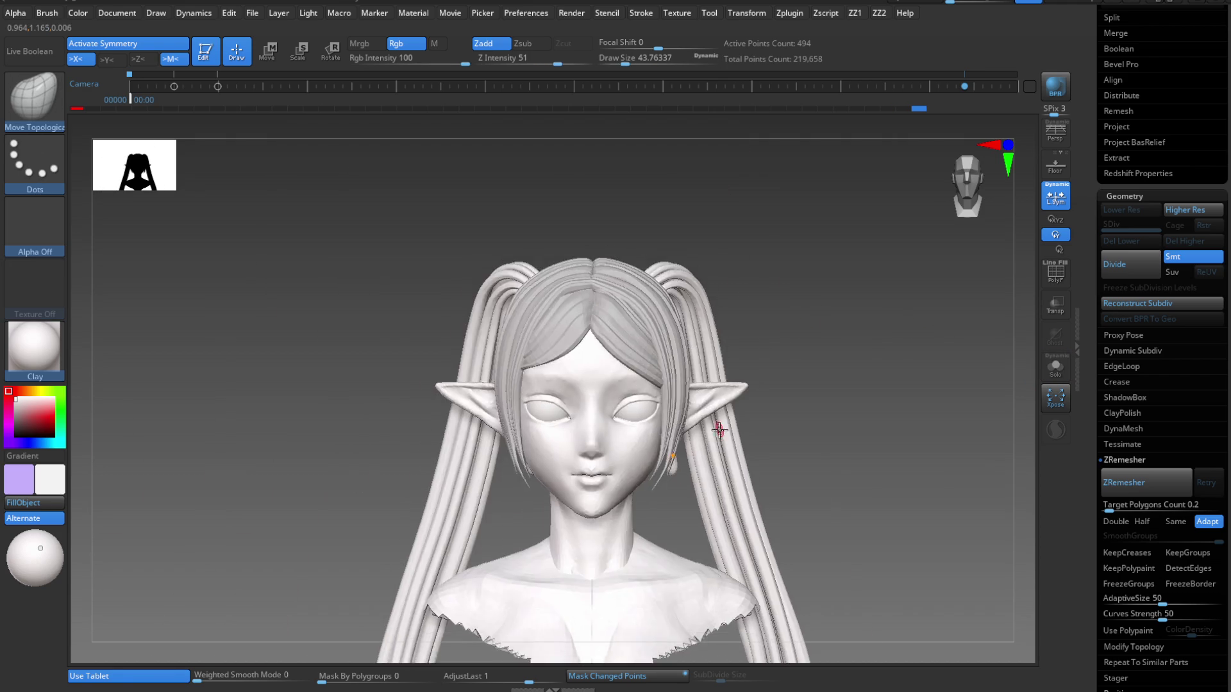
Orbit to inspect the earrings from the side and back, then frame the face from the front.
mouse_move(719, 429)
right_mouse_down()
mouse_move(756, 449)
mouse_move(737, 461)
mouse_move(734, 590)
right_mouse_up()
mouse_move(684, 475)
right_mouse_down()
mouse_move(853, 477)
mouse_move(681, 477)
mouse_move(720, 490)
right_mouse_up()
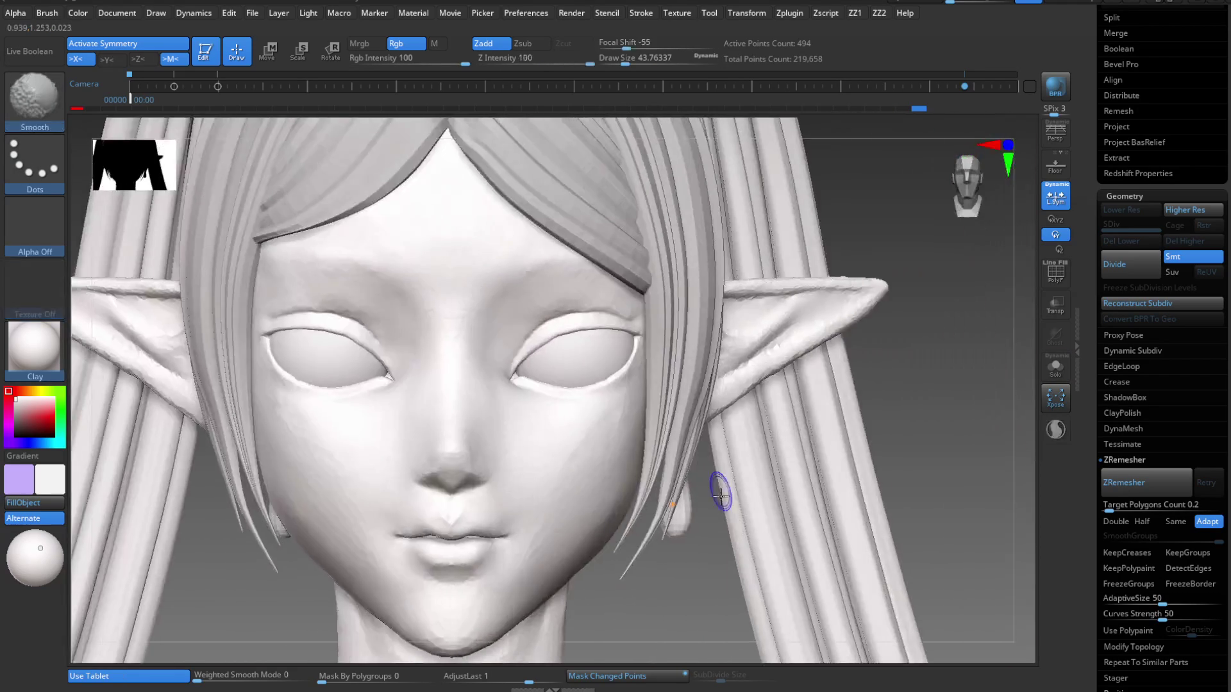
key("f")
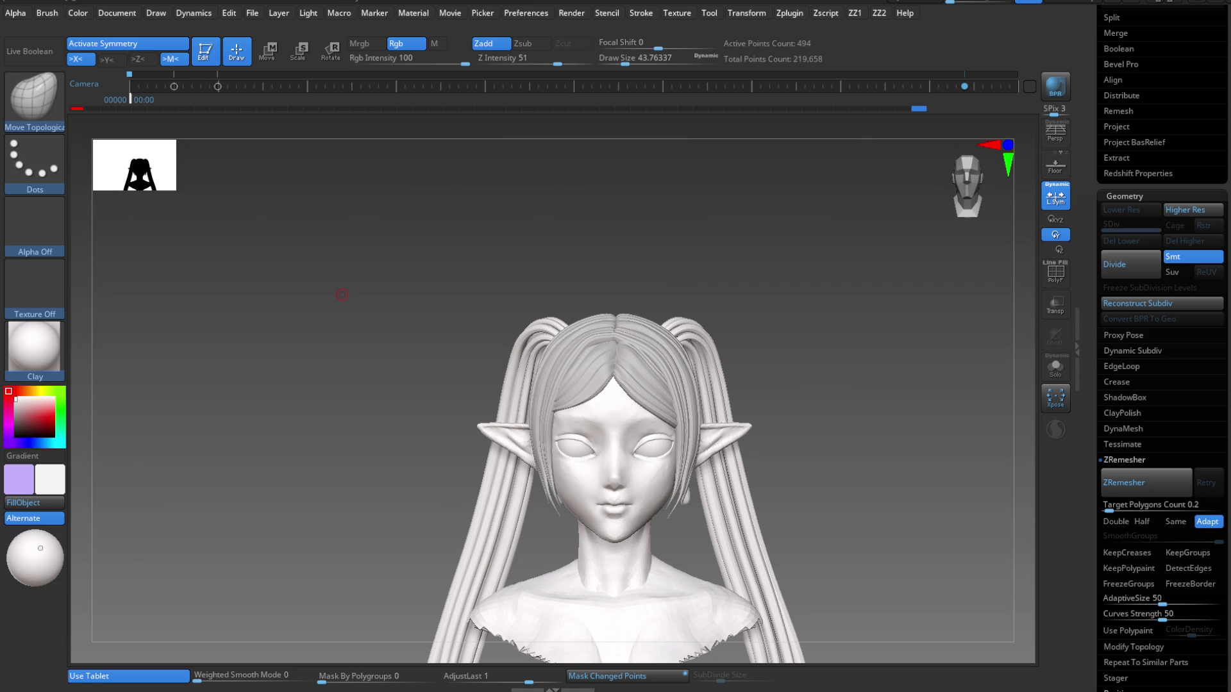
mouse_move(342, 294)
left_mouse_down()
mouse_move(666, 457)
mouse_move(692, 485)
mouse_move(702, 527)
left_mouse_up()
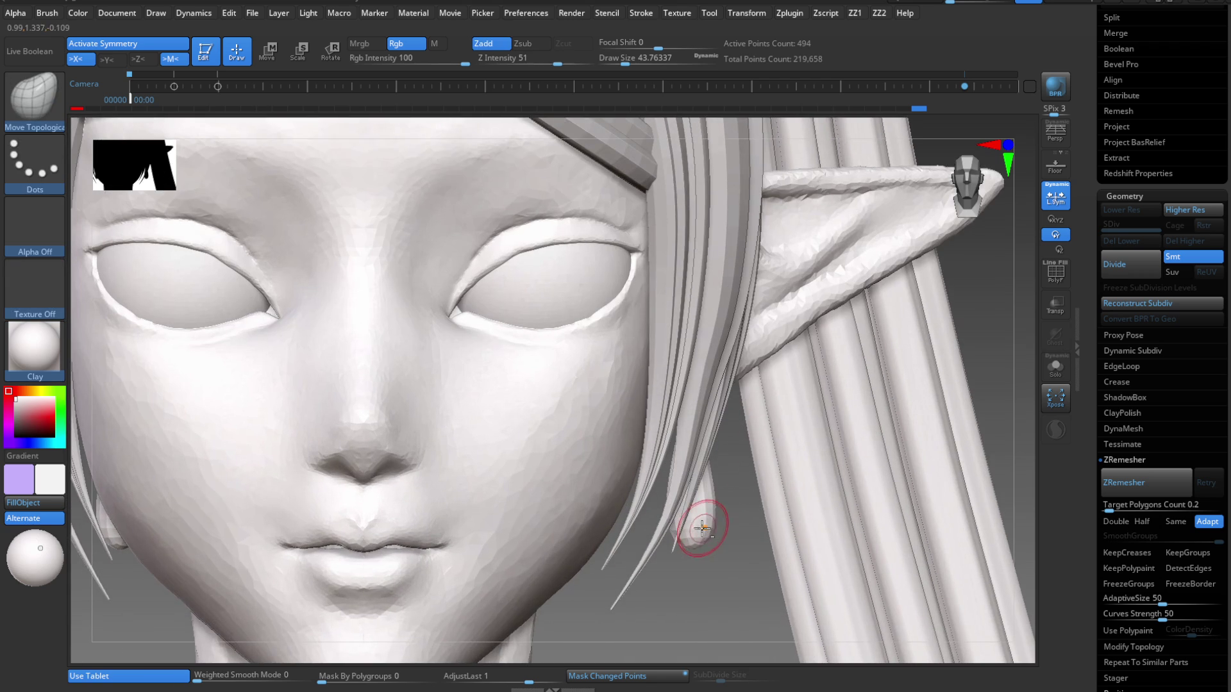
Solo the teardrops and narrow them further along X with the gizmo.
left_click(1057, 369)
key("w")
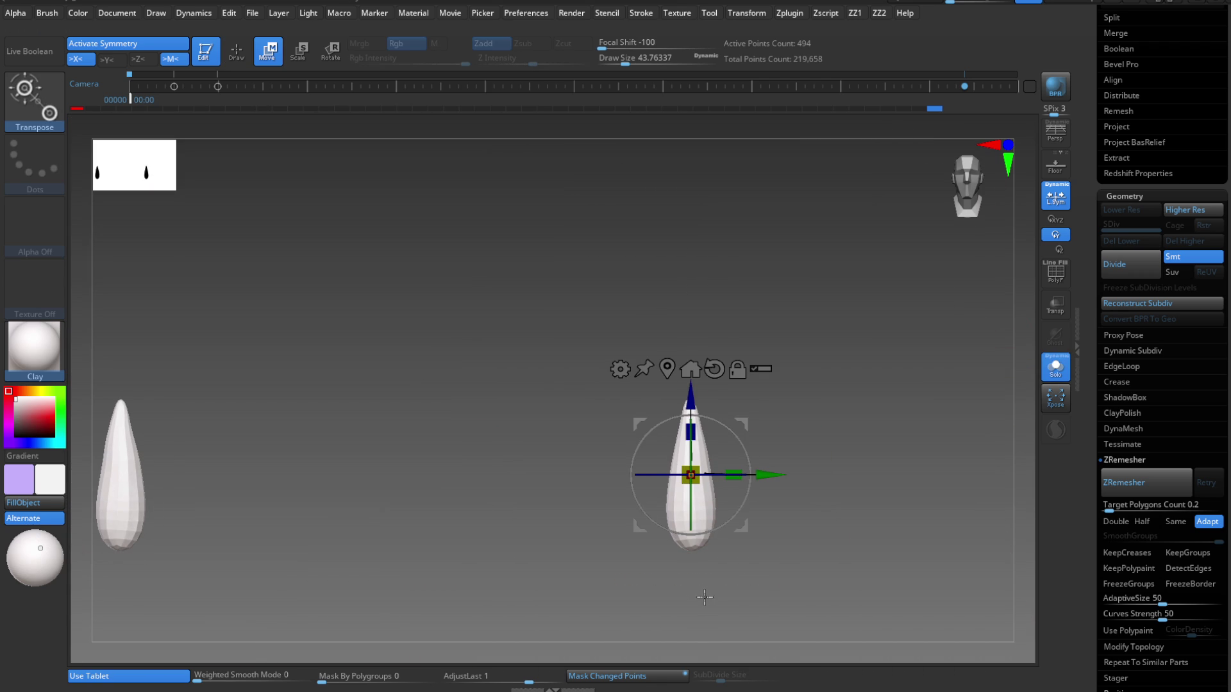
left_click_drag(733, 475, 801, 476)
Toggle Symmetry and Local Symmetry for a test move, then undo the move and stretch.
key("x")
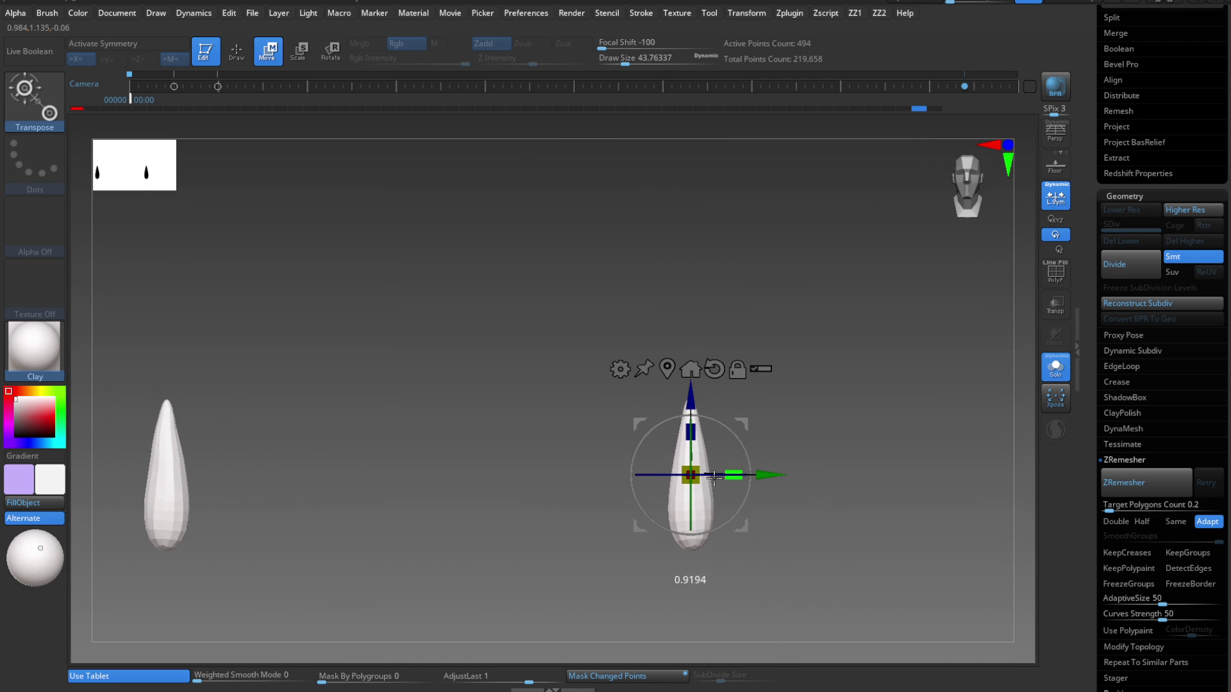
key("x")
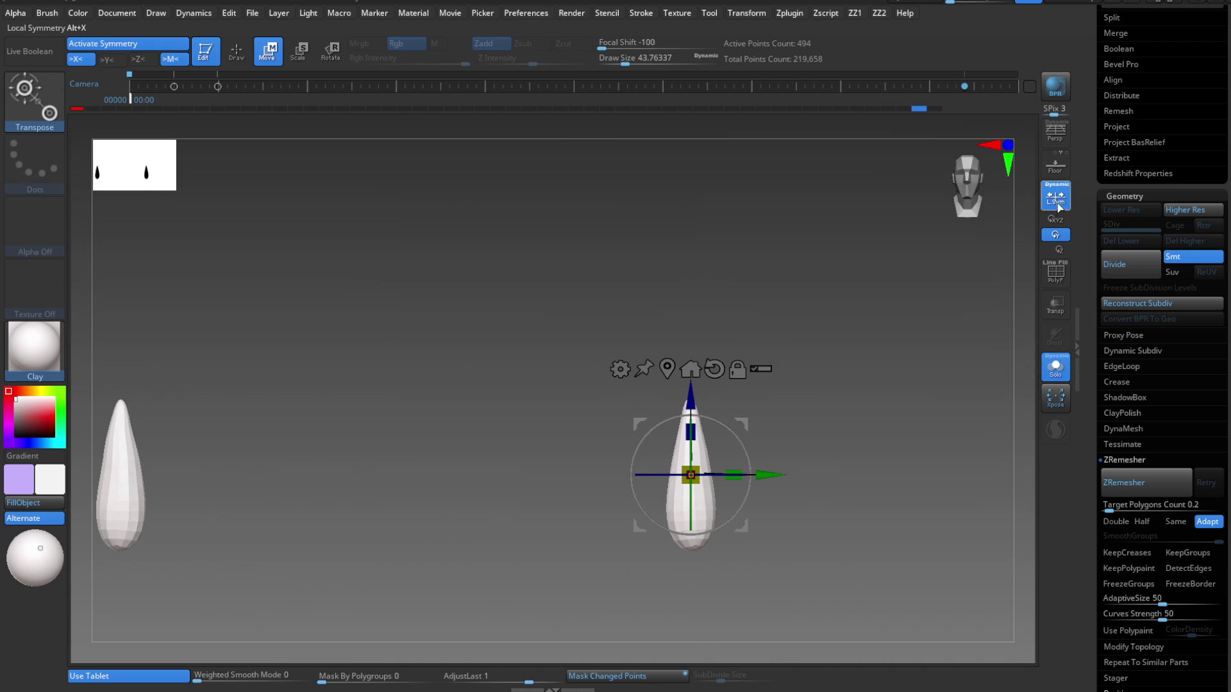
key("alt+x")
mouse_move(734, 475)
left_mouse_down()
mouse_move(741, 492)
mouse_move(727, 475)
mouse_move(703, 478)
mouse_move(716, 457)
left_mouse_up()
key("alt+x")
key("ctrl+z")
mouse_move(730, 475)
left_mouse_down()
mouse_move(743, 475)
mouse_move(641, 487)
left_mouse_up()
key("ctrl+z")
Turn off Solo to show the whole bust from the front and open the ZZ2 menu.
key("q")
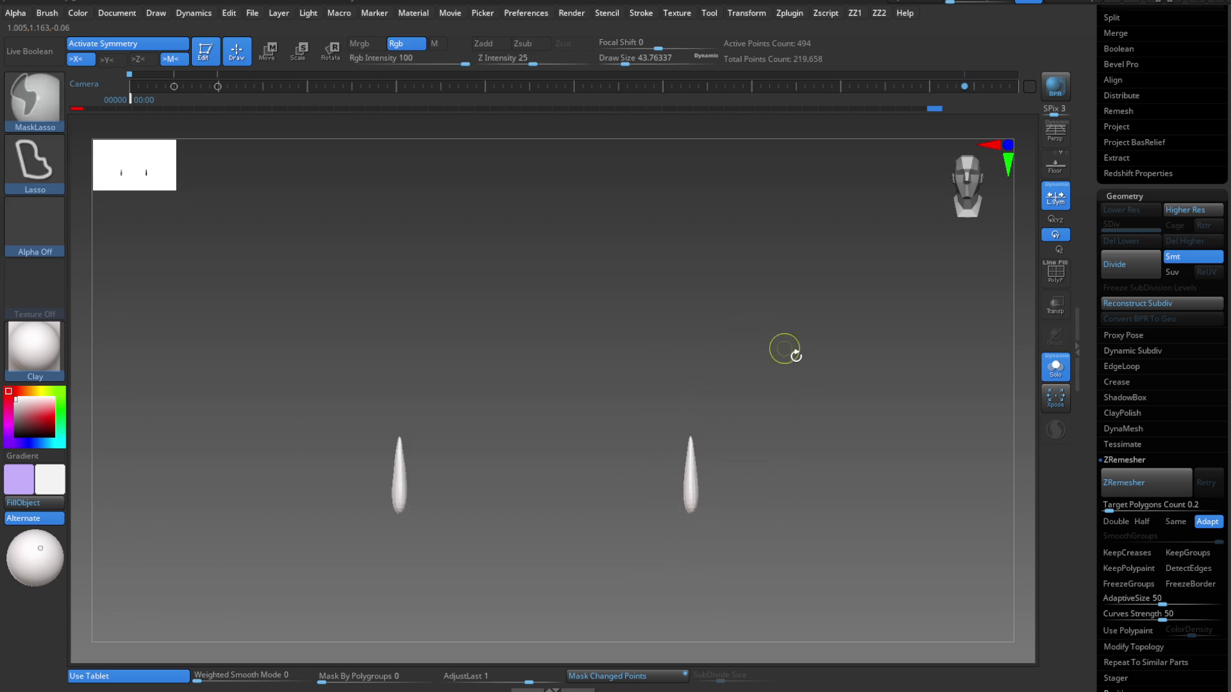
left_click_drag(729, 395, 759, 429)
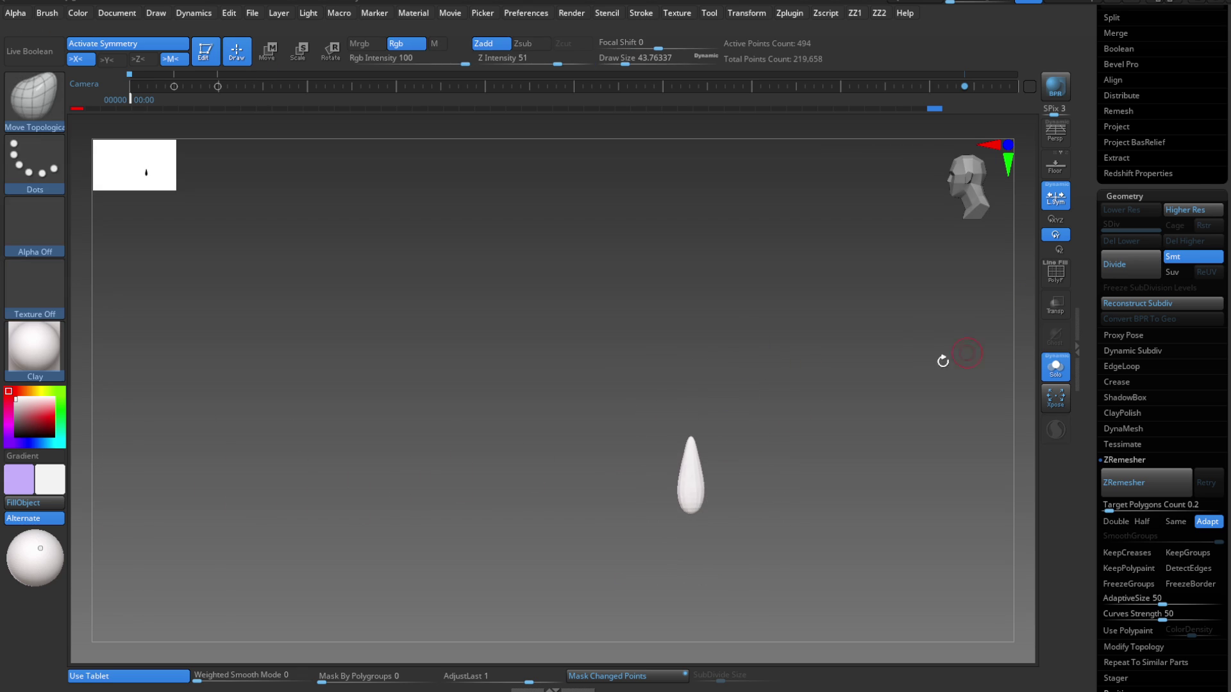
left_click_drag(995, 340, 962, 343)
left_click(1055, 364)
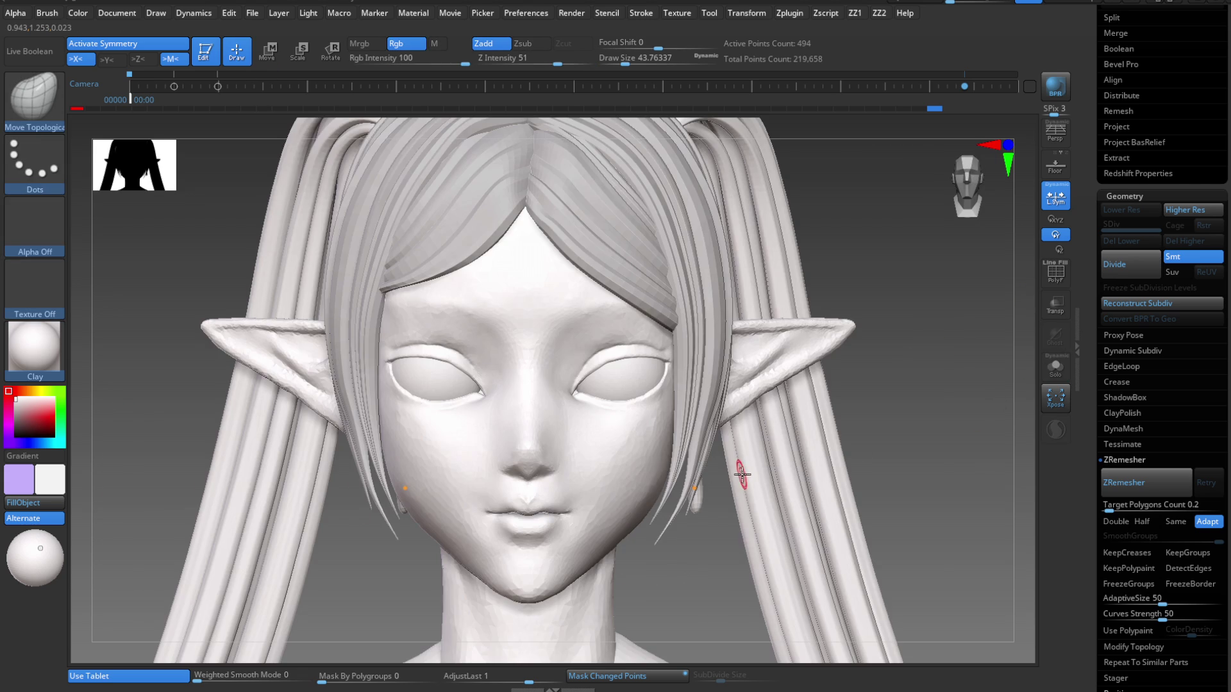
mouse_move(746, 486)
left_mouse_down()
mouse_move(764, 483)
mouse_move(710, 479)
mouse_move(966, 325)
left_mouse_up()
key("shift+2")
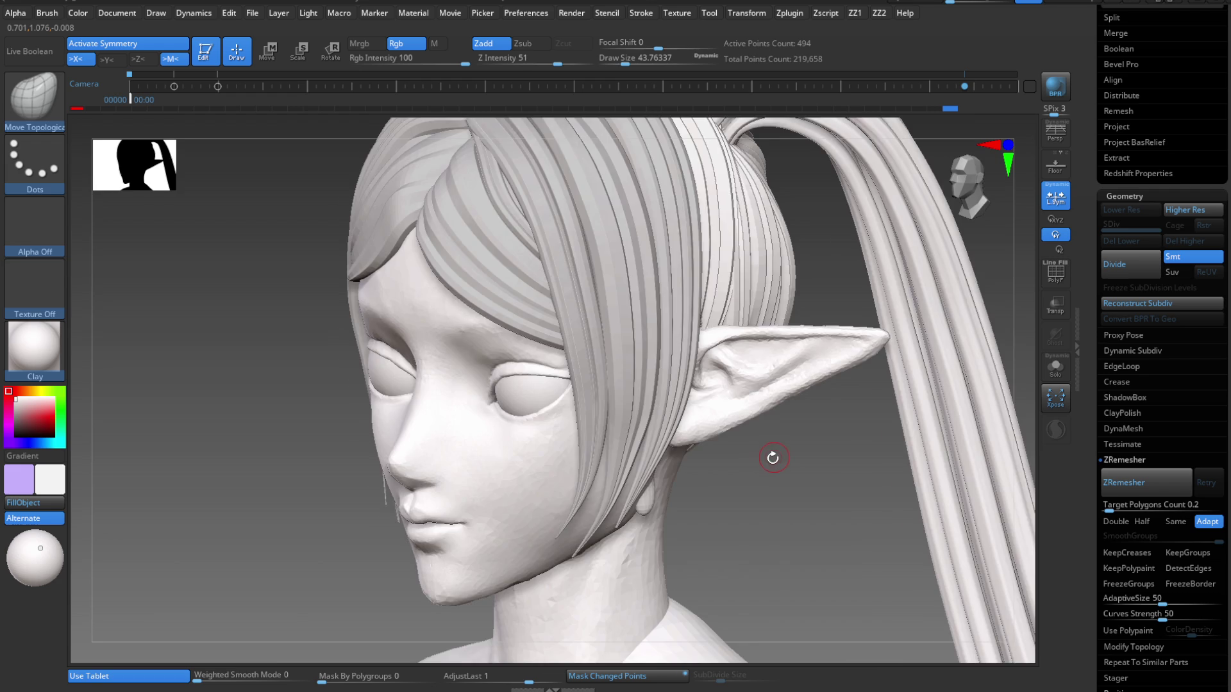
left_click_drag(774, 458, 802, 467, "shift")
key("shift+2")
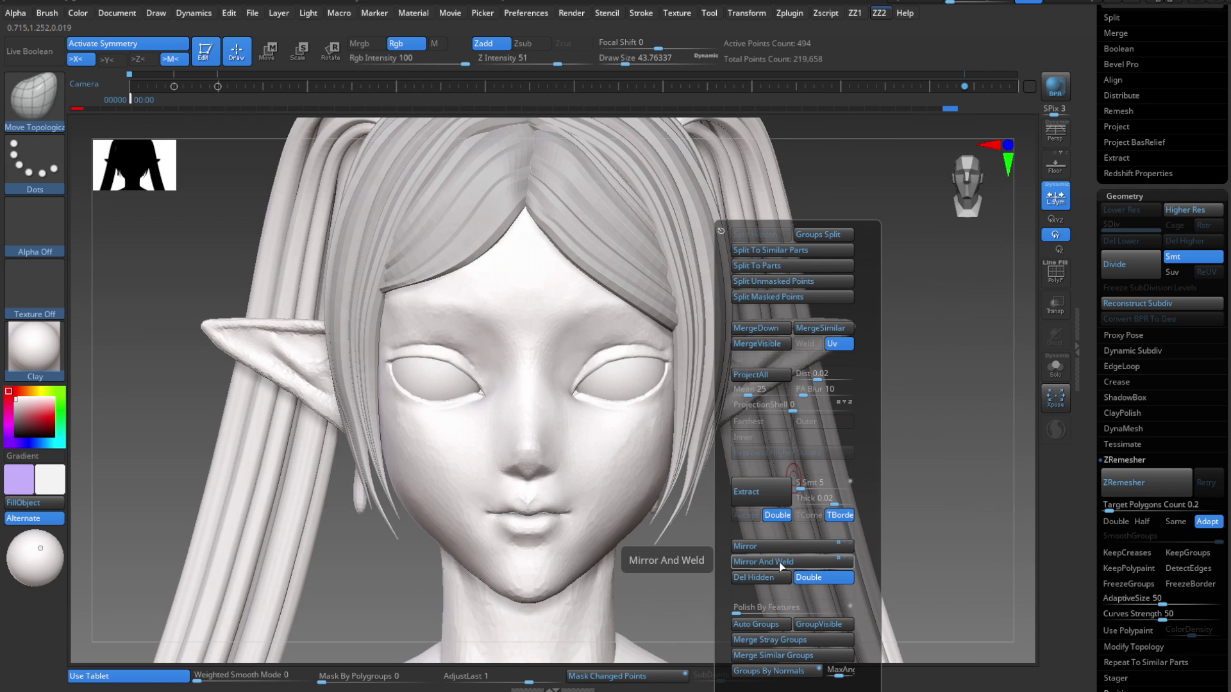
Solo the two earring pieces and centre the move gizmo on the right piece.
key("w")
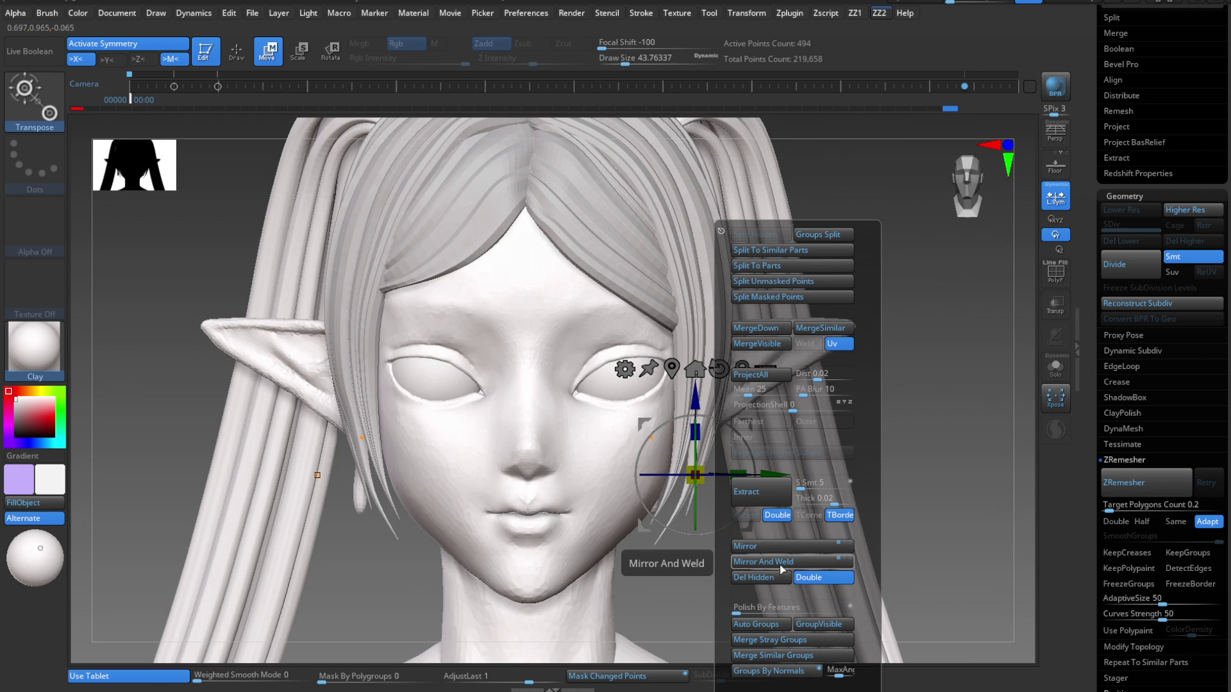
left_click(779, 565)
mouse_move(780, 564)
left_mouse_down()
mouse_move(763, 449)
mouse_move(739, 493)
left_mouse_up()
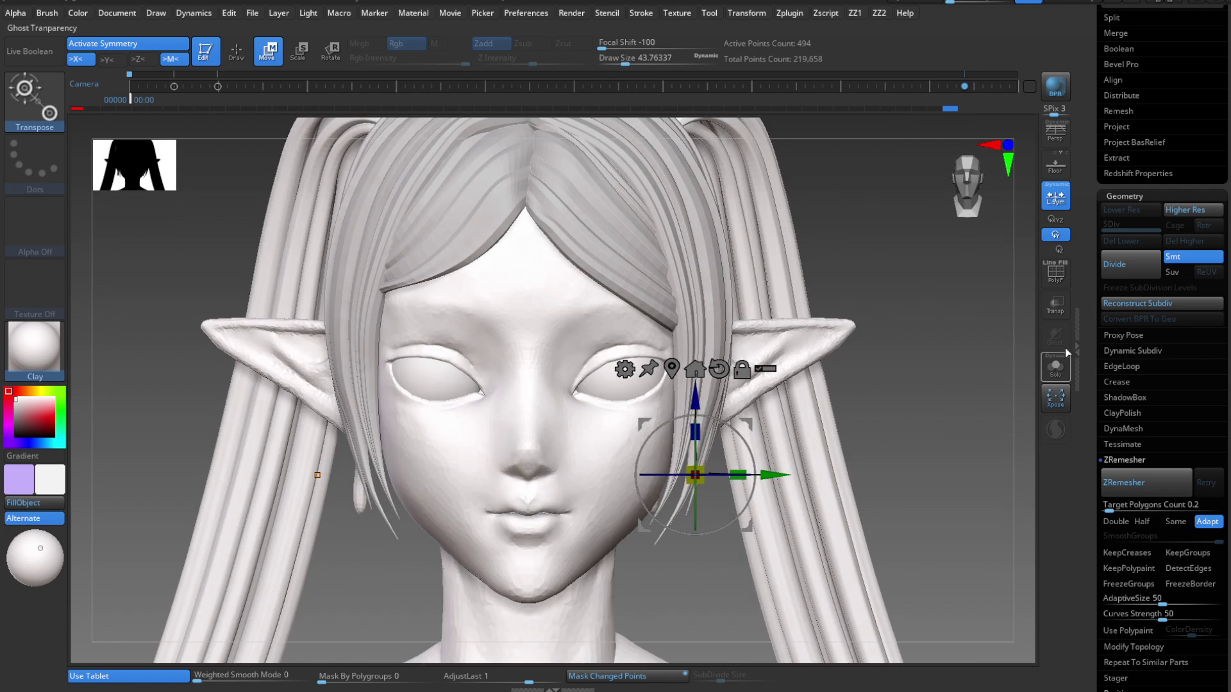
left_click(1059, 363)
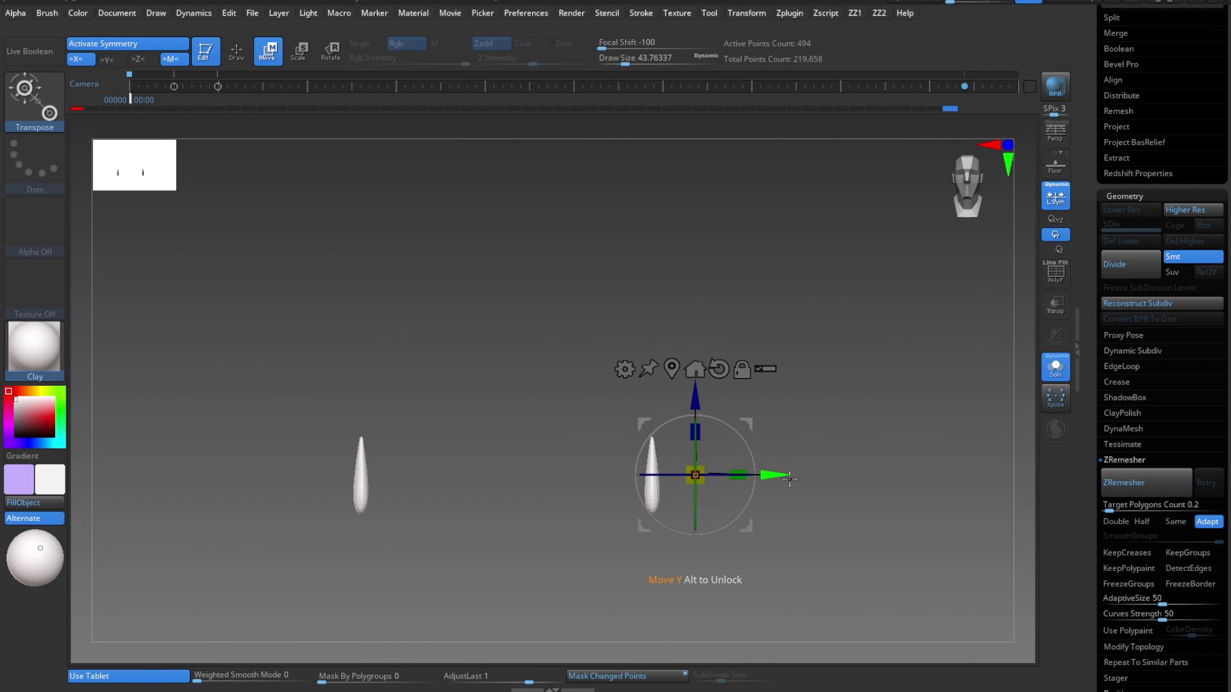
left_click(791, 483, "ctrl")
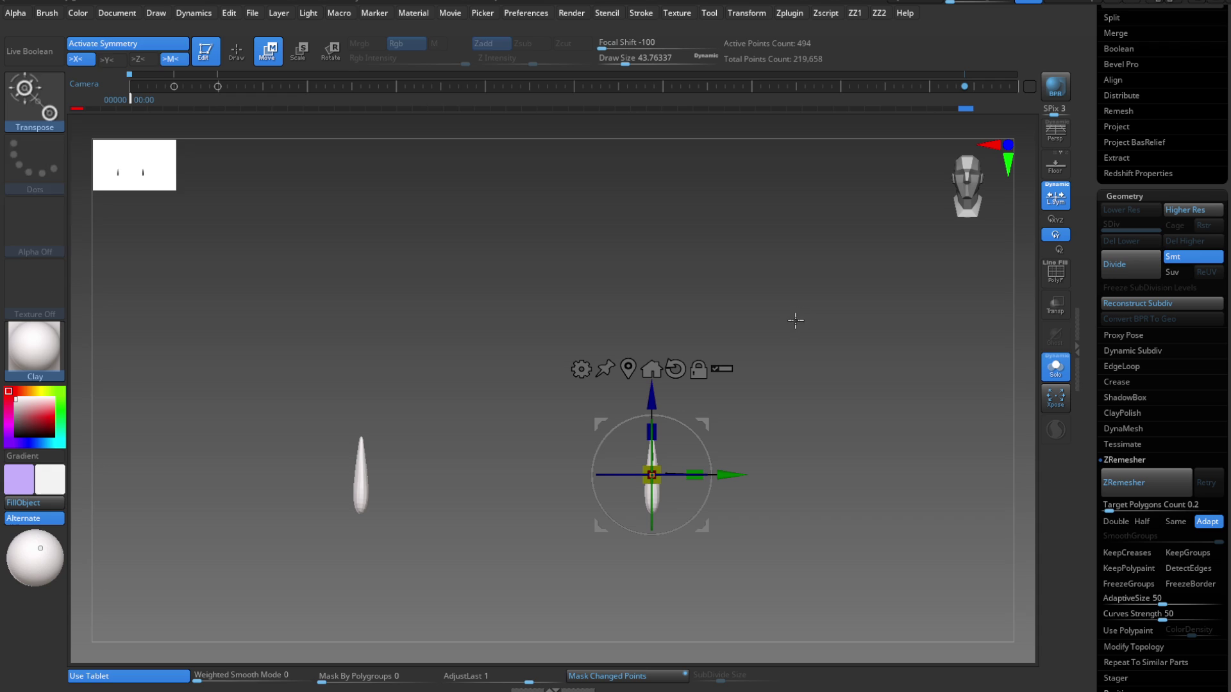
Mask the right piece, enable X symmetry, Mirror And Weld from ZZ2, then turn Solo off.
left_click_drag(800, 316, 780, 489, "ctrl")
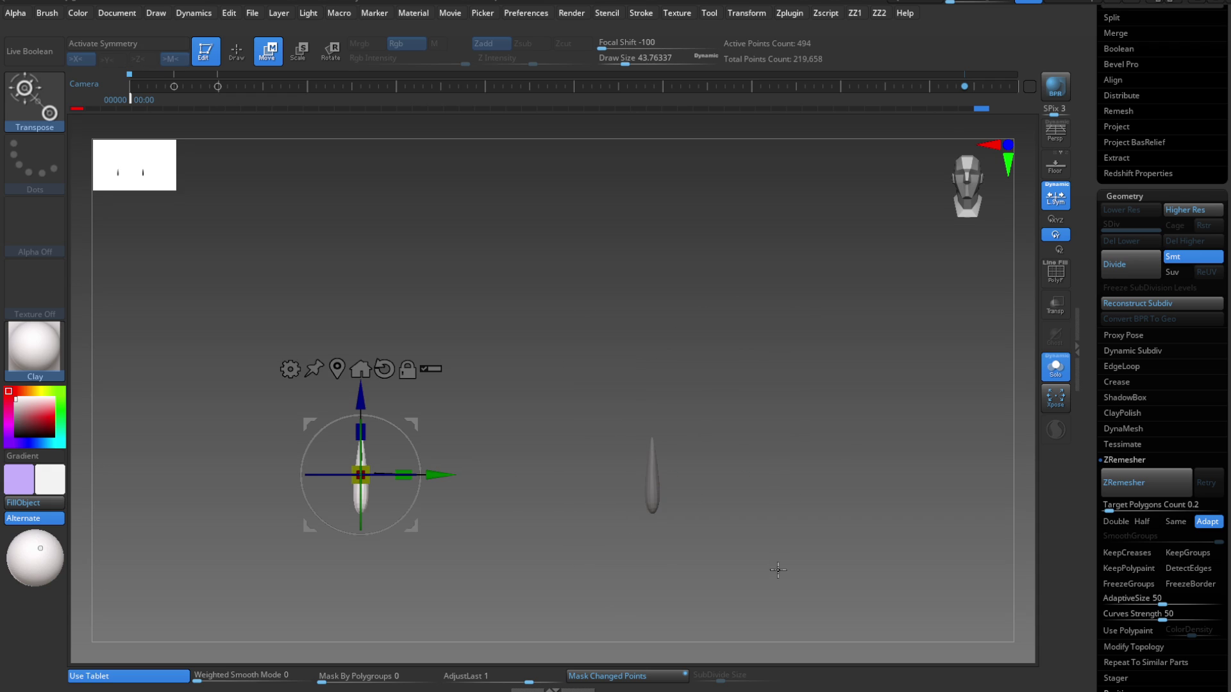
key("x")
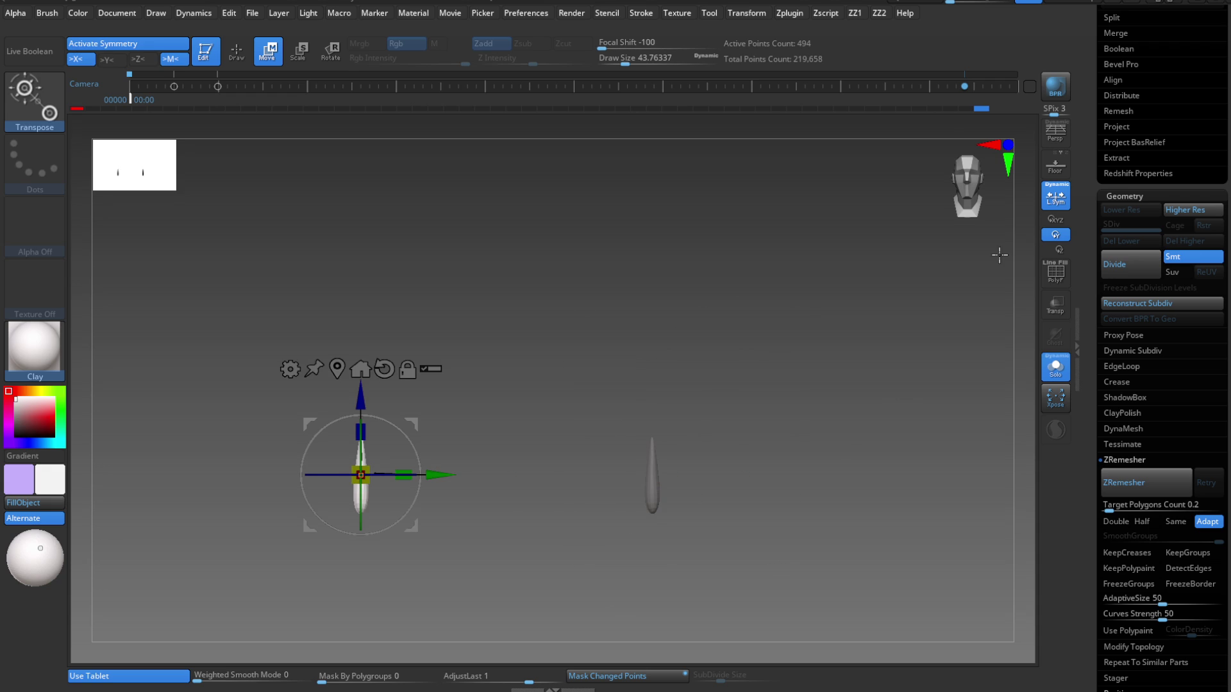
key("alt+2")
left_click(756, 562)
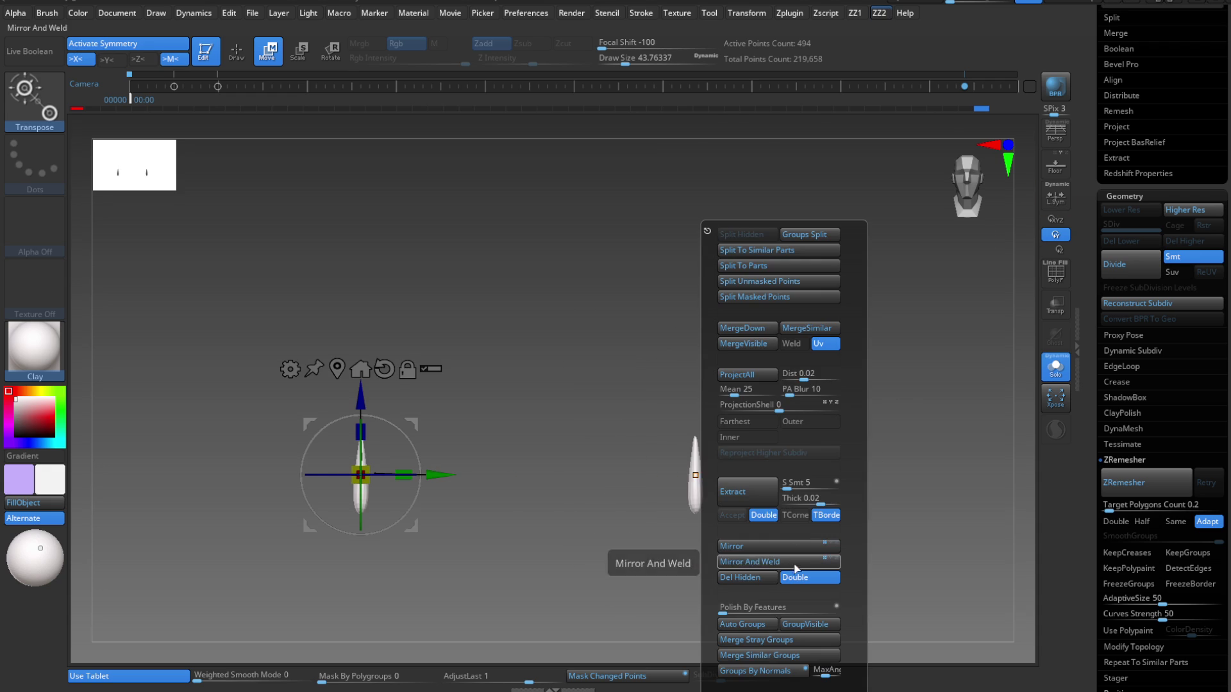
left_click(1061, 368)
Pick a deep red colour and paint it over the teardrop earrings.
key("q")
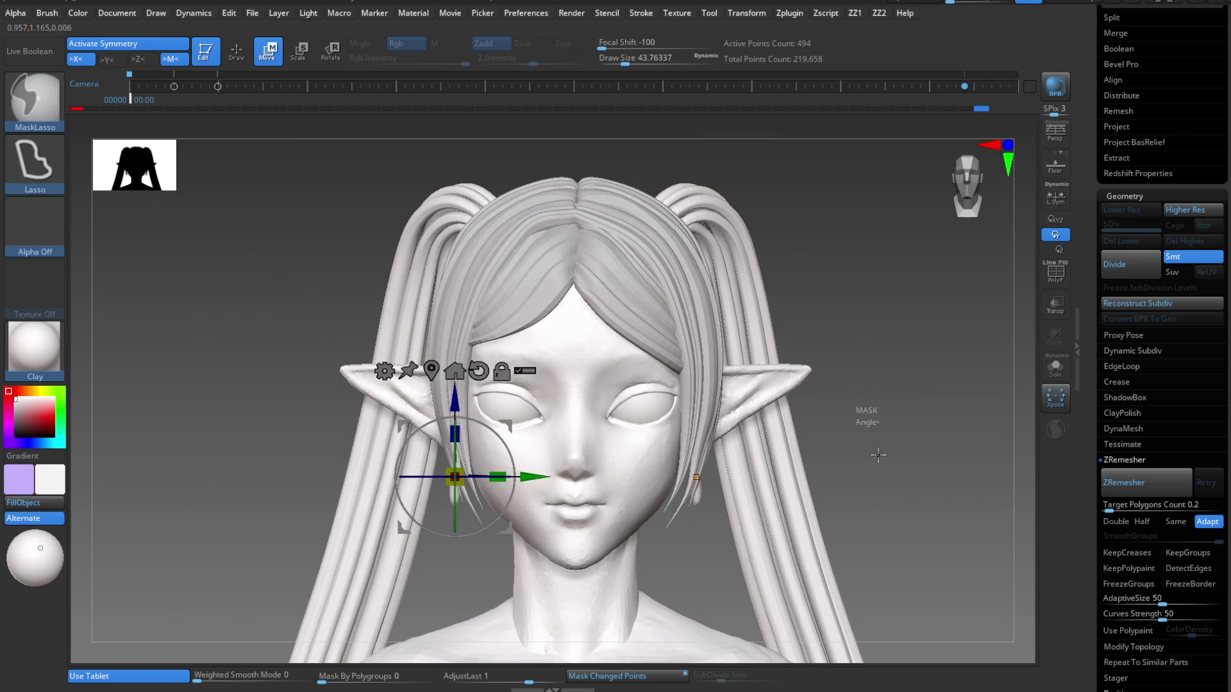
mouse_move(680, 480)
right_mouse_down()
mouse_move(709, 503)
mouse_move(684, 480)
mouse_move(685, 498)
right_mouse_up()
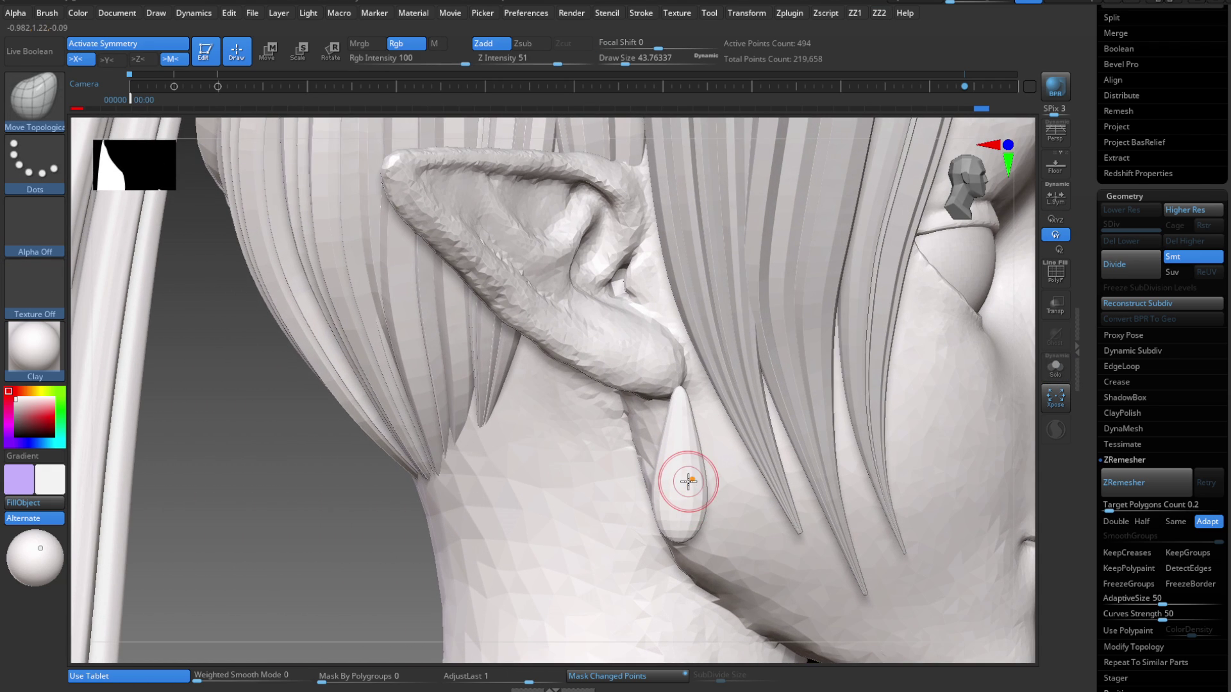
left_click(51, 418)
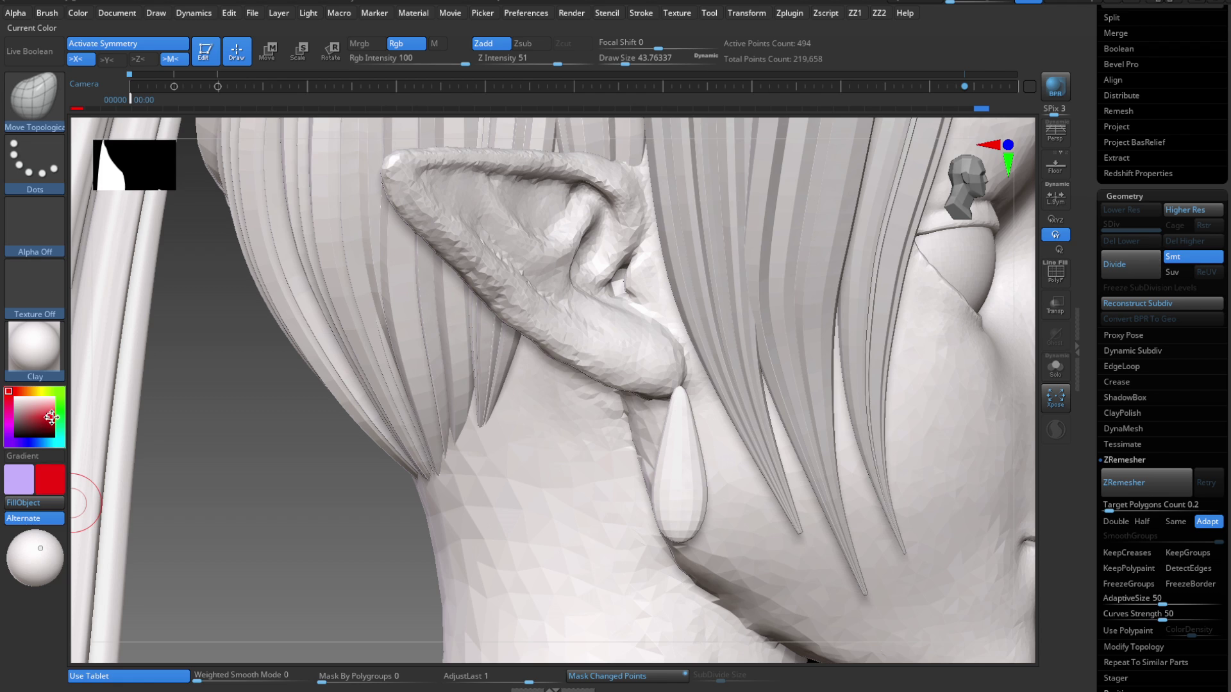
left_click_drag(51, 415, 51, 418)
left_click_drag(681, 436, 652, 530)
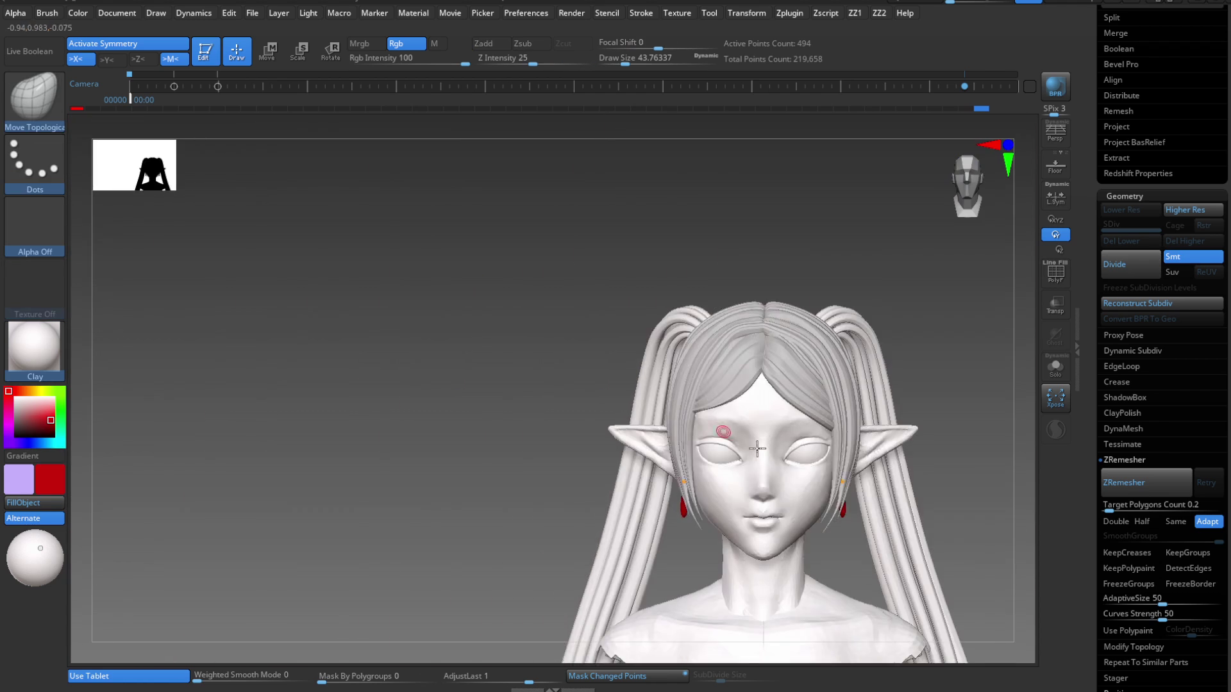
mouse_move(723, 432)
right_mouse_down()
mouse_move(706, 487)
mouse_move(638, 506)
right_mouse_up()
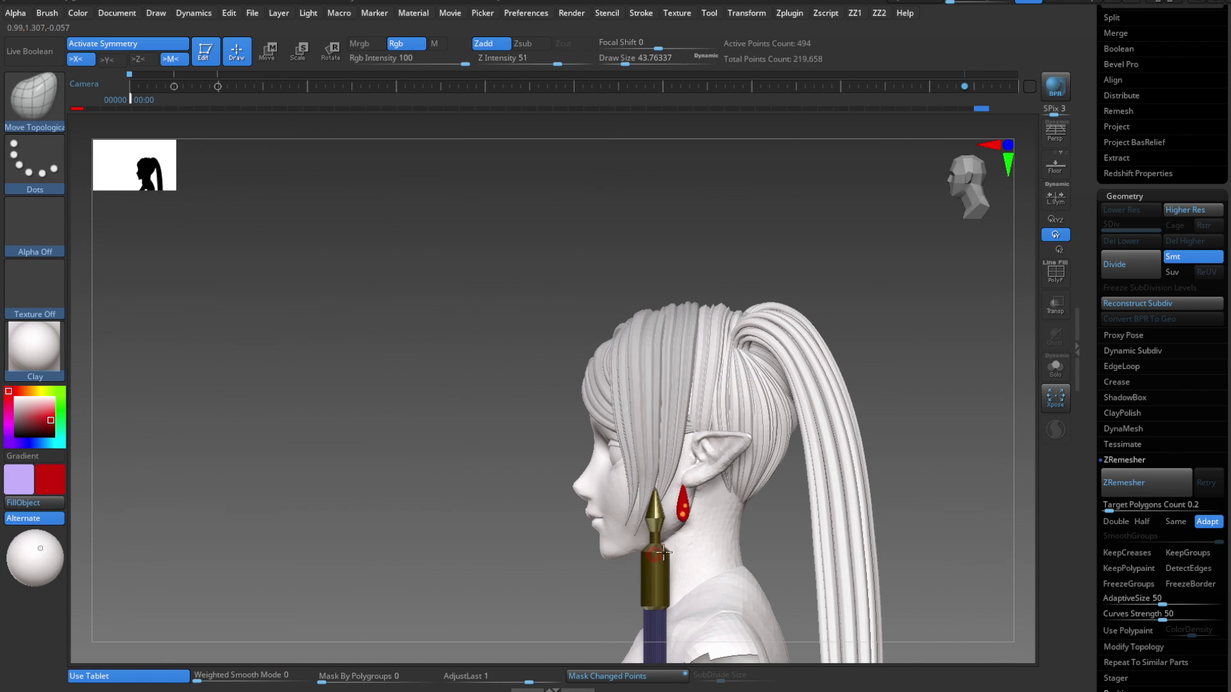
Scale the red earring down along X with the Transpose gizmo in two passes.
mouse_move(654, 511)
right_mouse_down("ctrl")
mouse_move(711, 547)
mouse_move(713, 515)
right_mouse_up("ctrl")
key("w")
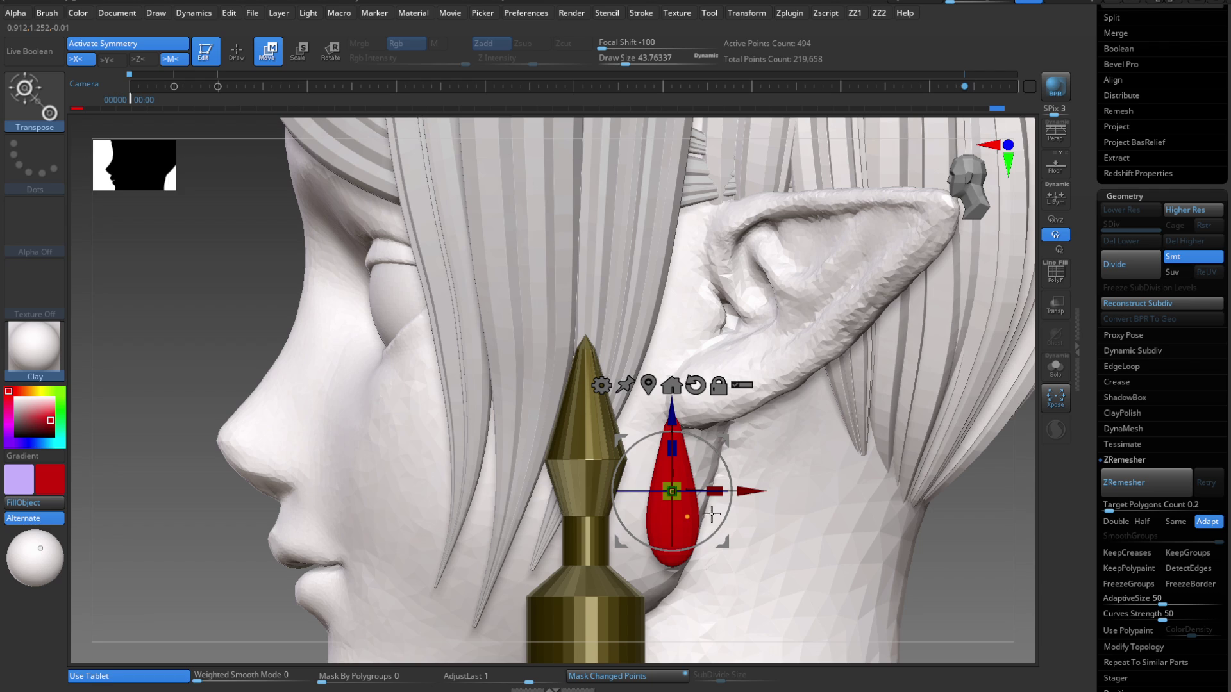
left_click_drag(705, 496, 672, 497)
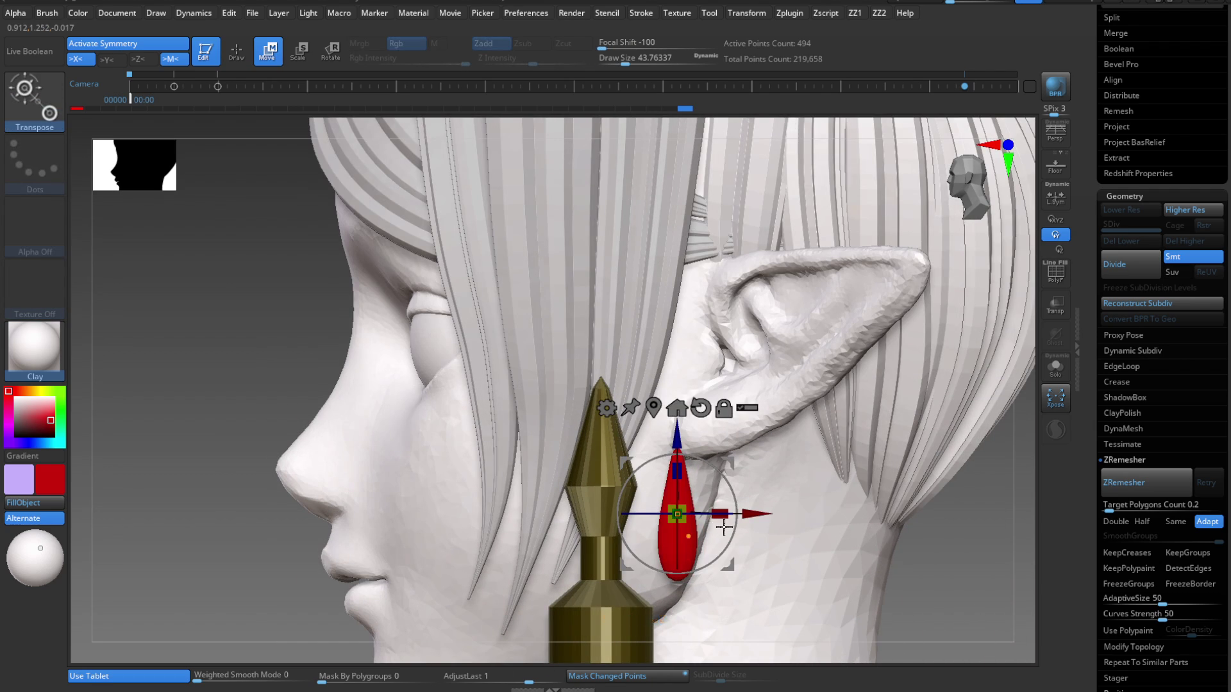
mouse_move(723, 515)
left_mouse_down()
mouse_move(690, 516)
mouse_move(667, 539)
left_mouse_up()
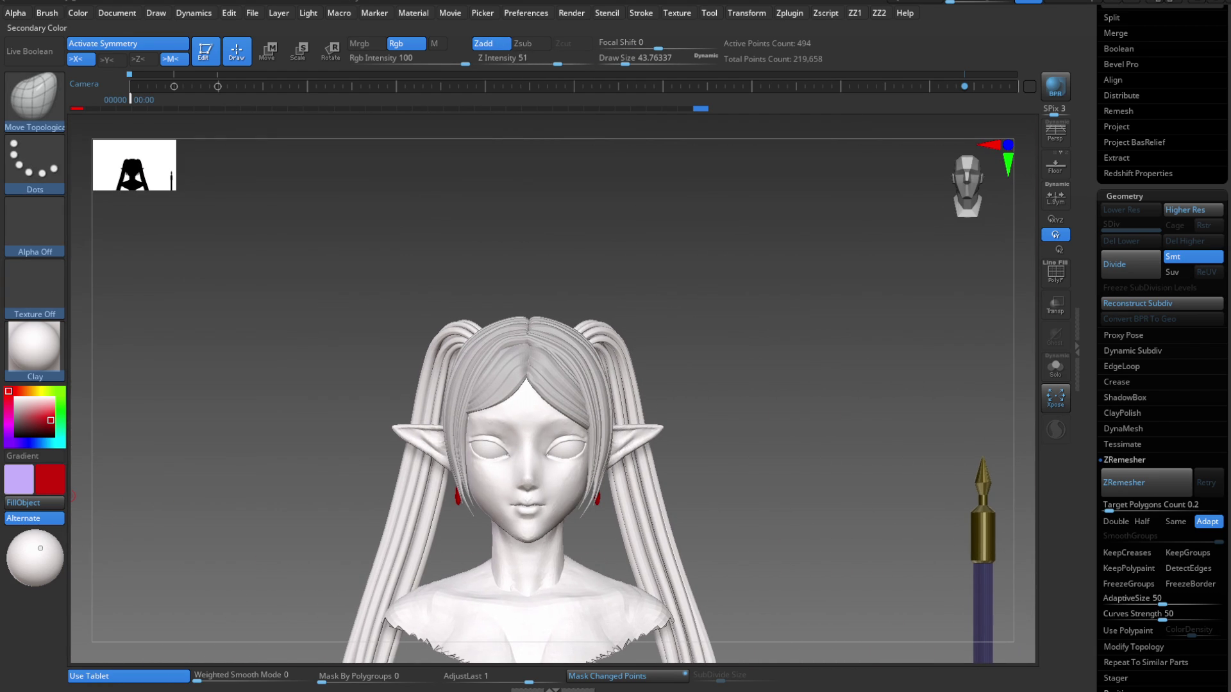
mouse_move(73, 495)
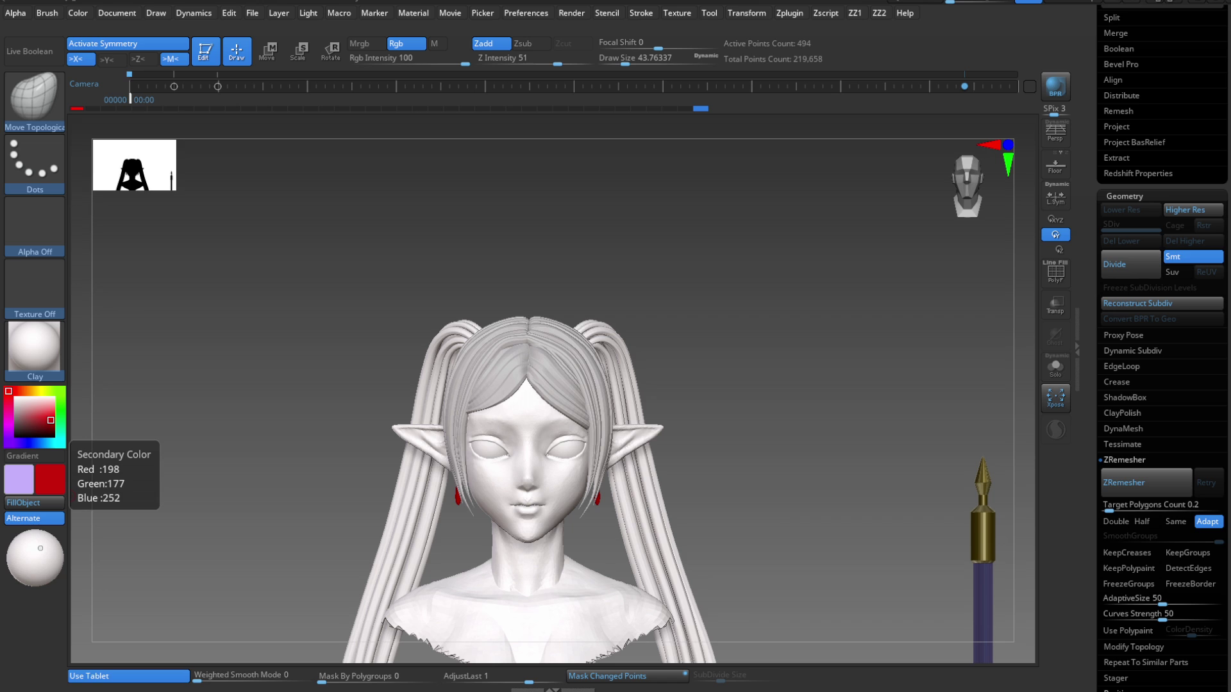
mouse_move(757, 449)
left_mouse_down()
mouse_move(618, 446)
mouse_move(667, 448)
mouse_move(637, 450)
left_mouse_up()
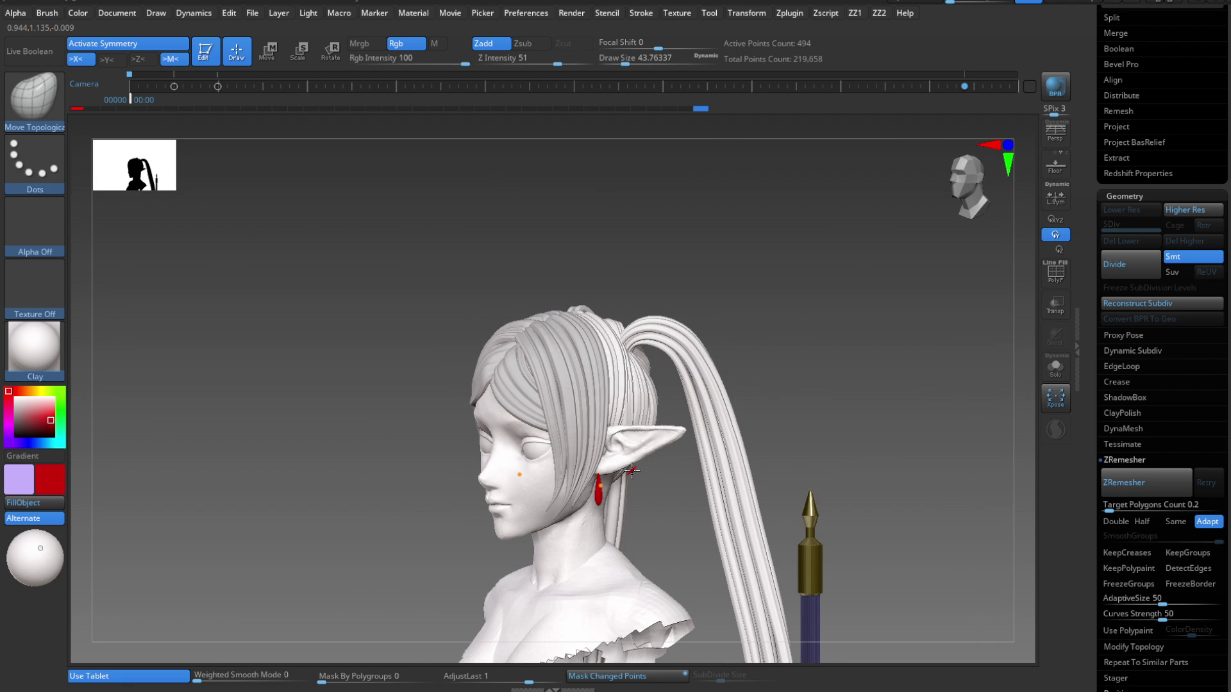
mouse_move(634, 471)
left_mouse_down()
mouse_move(644, 479)
mouse_move(632, 359)
mouse_move(602, 408)
mouse_move(597, 442)
left_mouse_up()
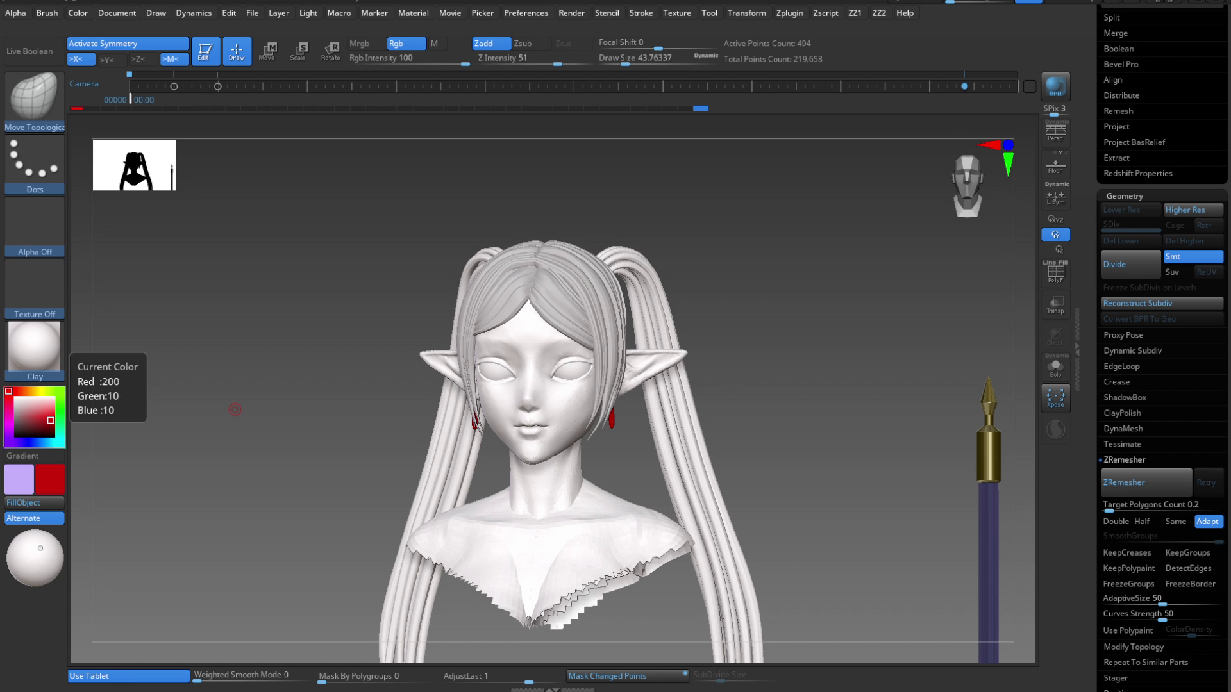
Orbit to a three-quarter view and zoom to frame the head and face.
left_click_drag(235, 409, 215, 311)
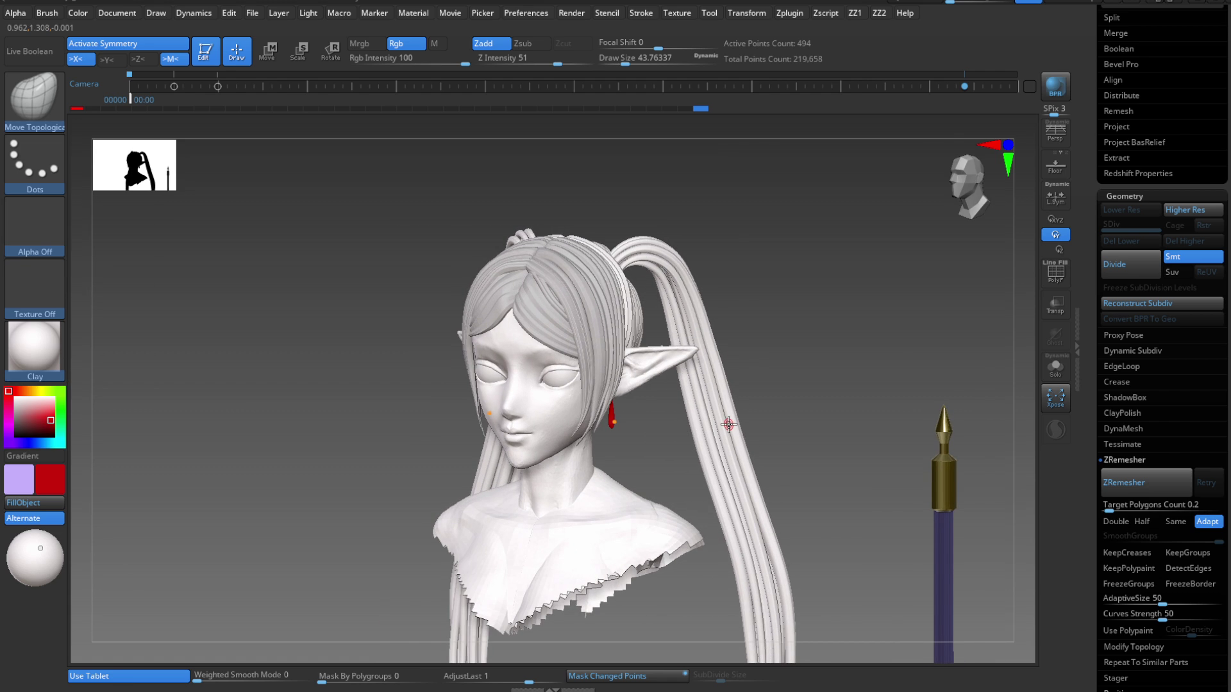
left_click_drag(645, 434, 666, 415)
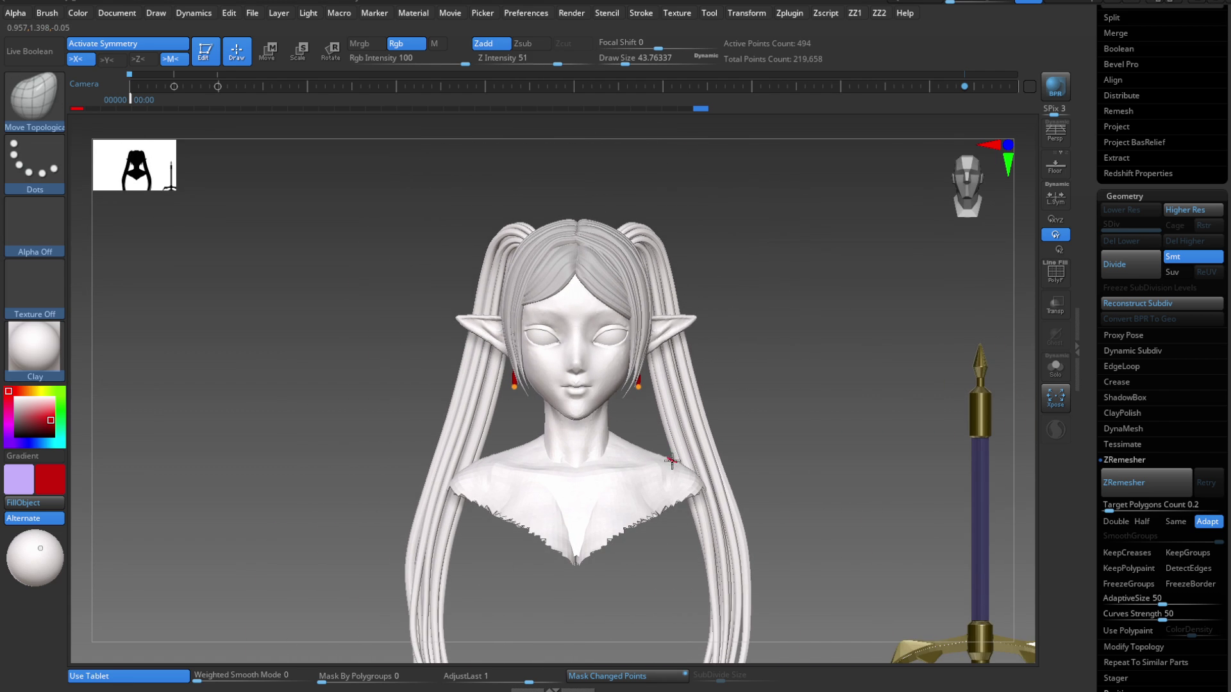
right_click_drag(672, 462, 644, 399, "ctrl")
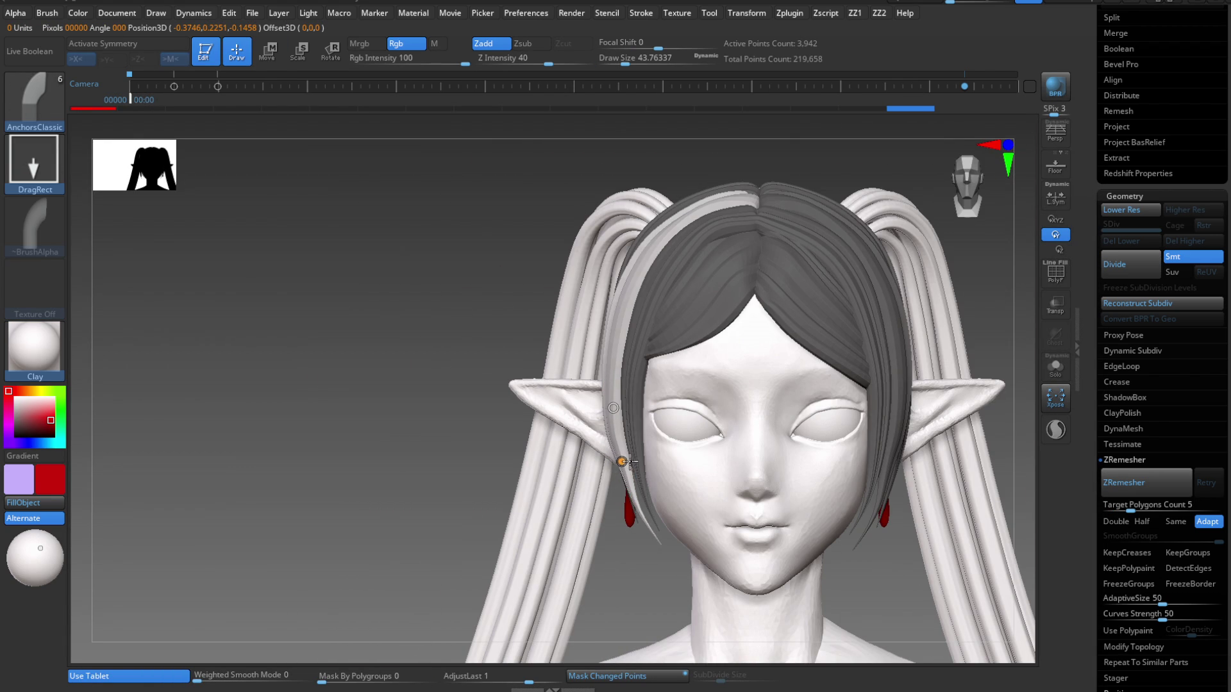
Try the Inflat brush at a larger size, then load MoveInfiniteDepth and turn the head to profile.
key("space")
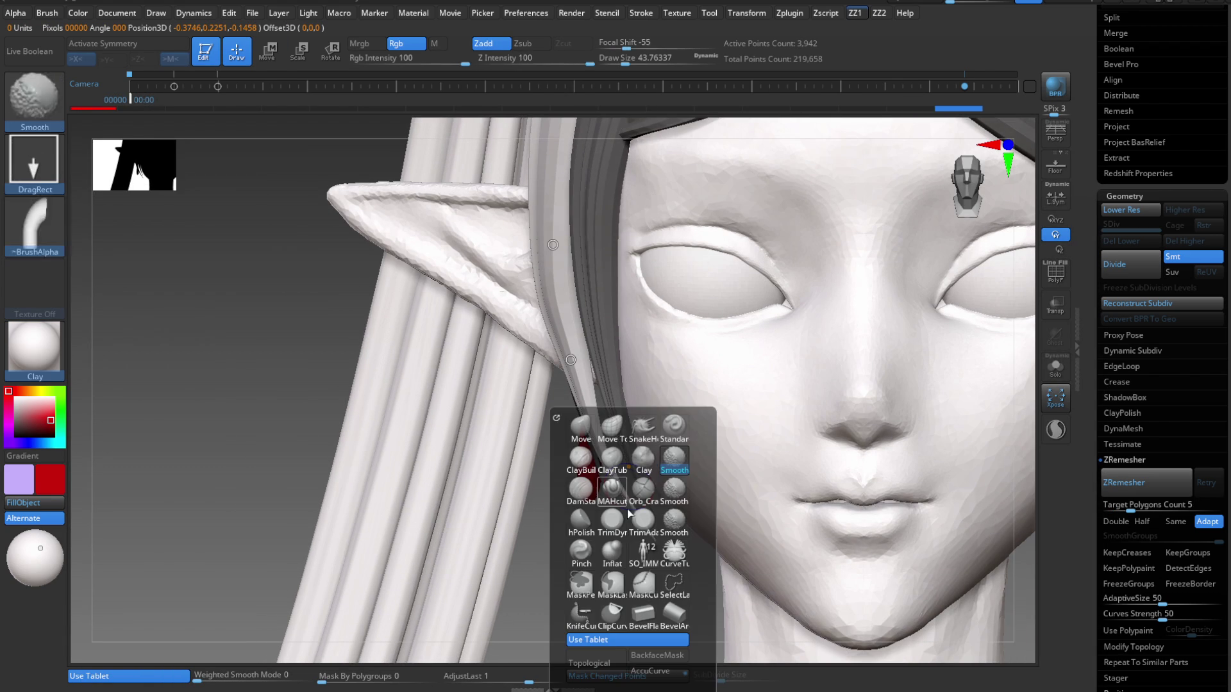
left_click(616, 555)
key("s")
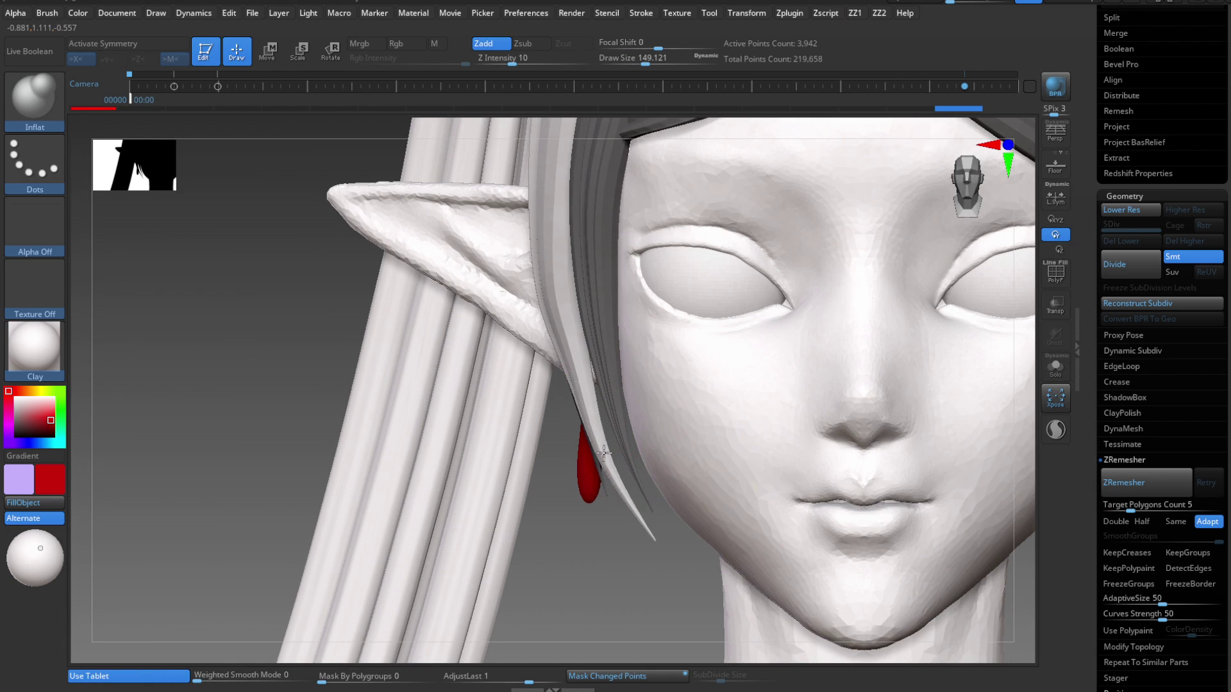
key("space")
key("b")
left_click(607, 472)
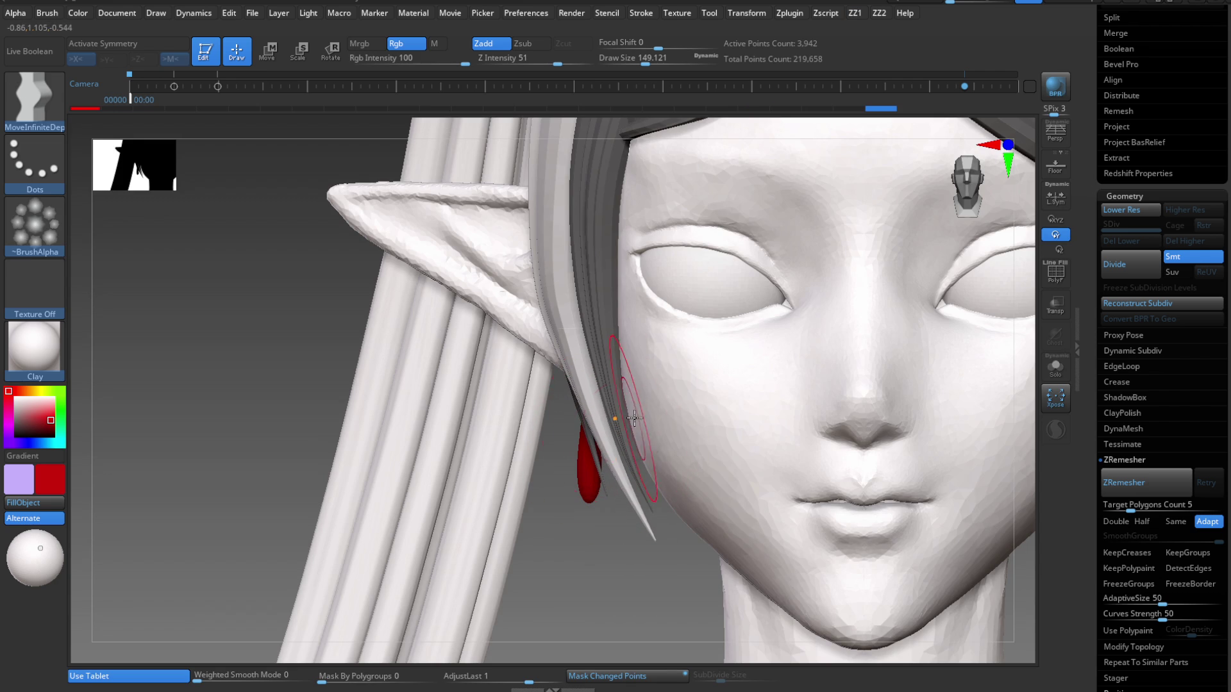
right_click_drag(631, 449, 550, 397)
key("w")
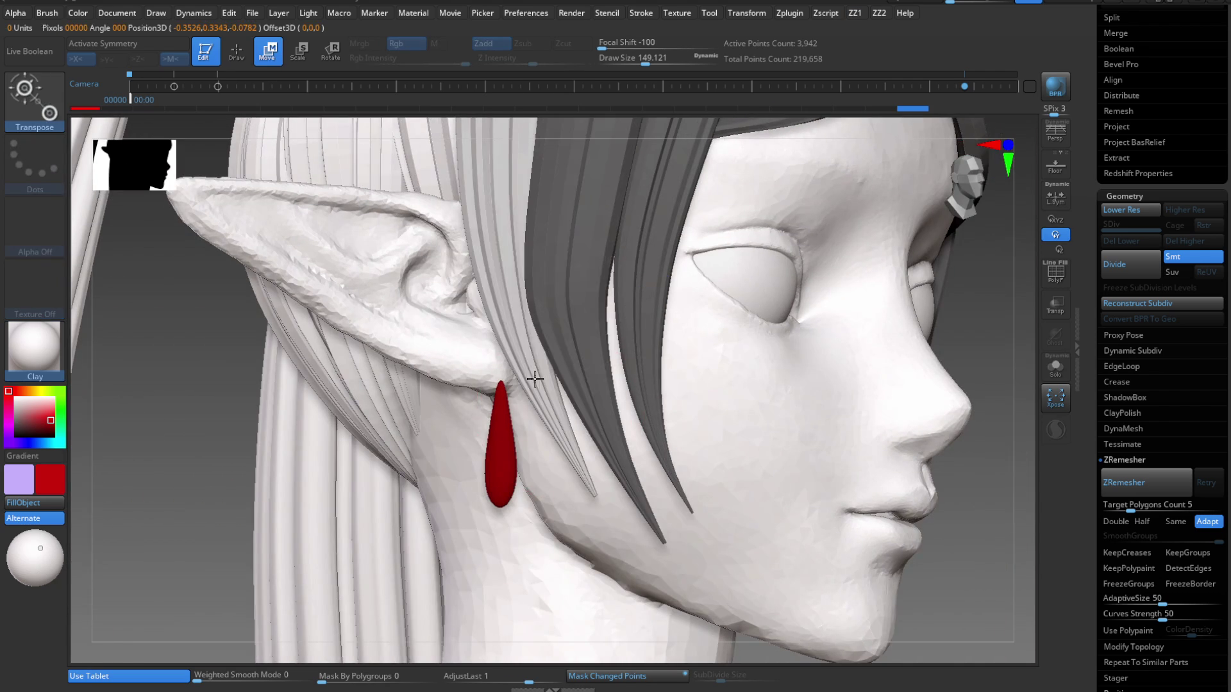
key("q")
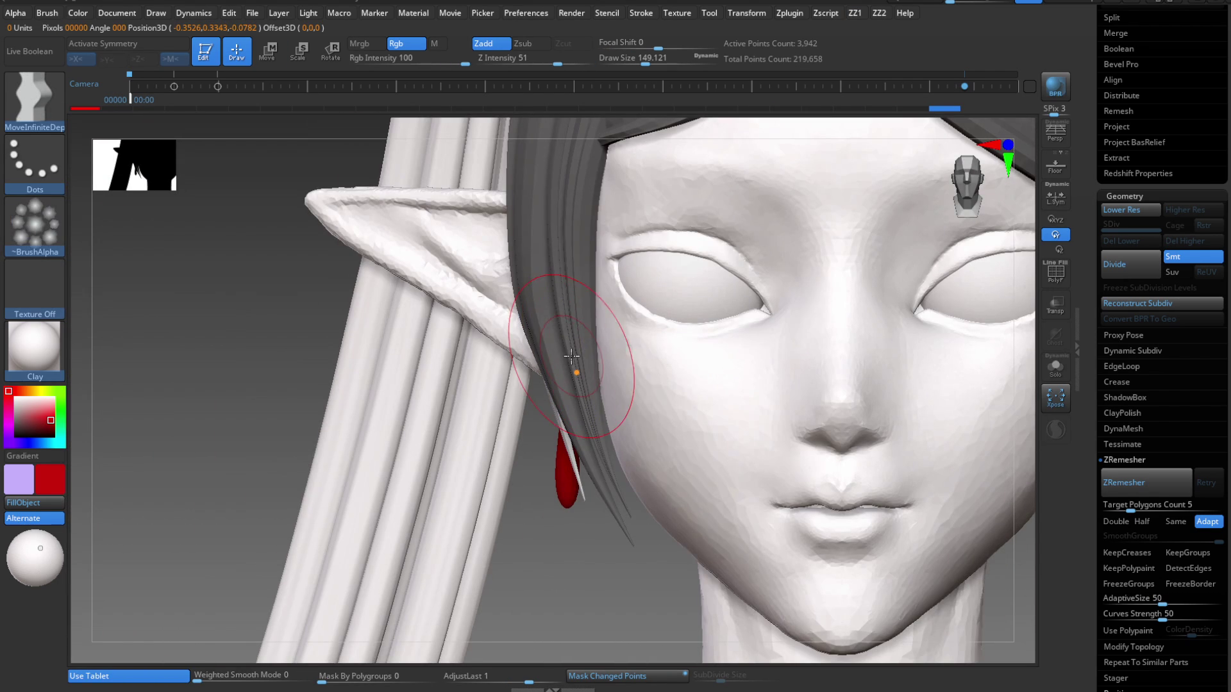
Try AnchorsClassic and Anchors, settle on MoveInfiniteDepth, and frame the whole bust.
key("b")
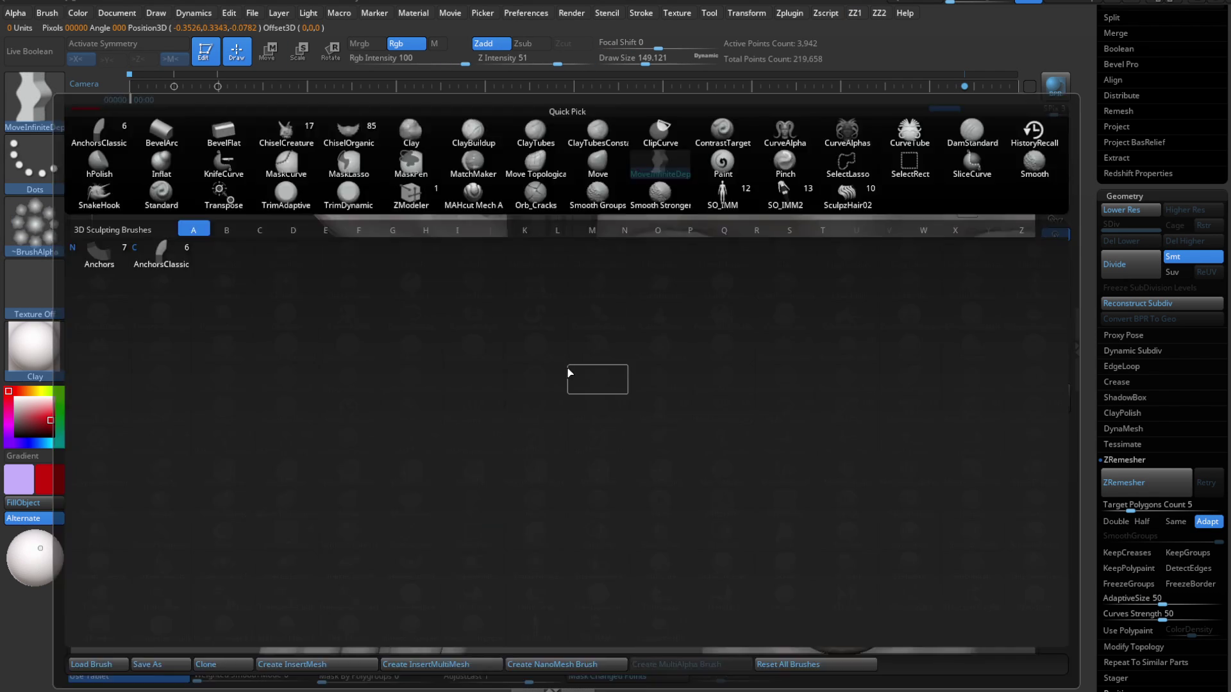
key("a")
key("n")
key("b")
key("a")
key("n")
key("b")
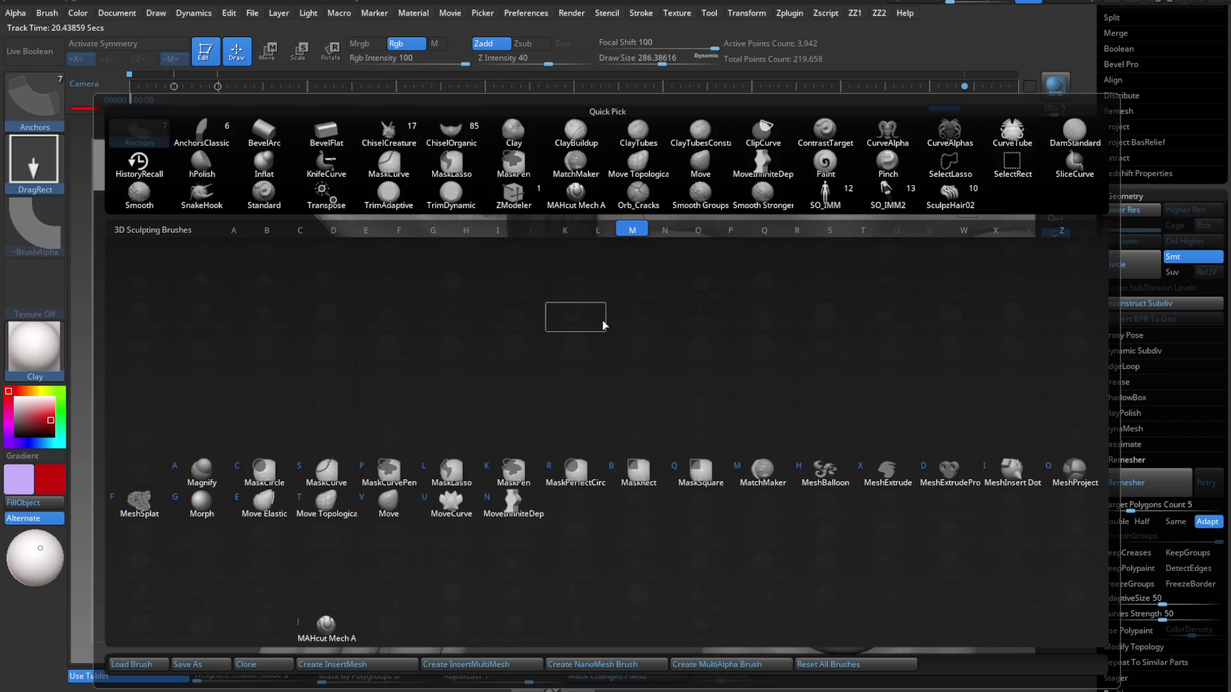
key("m")
key("i")
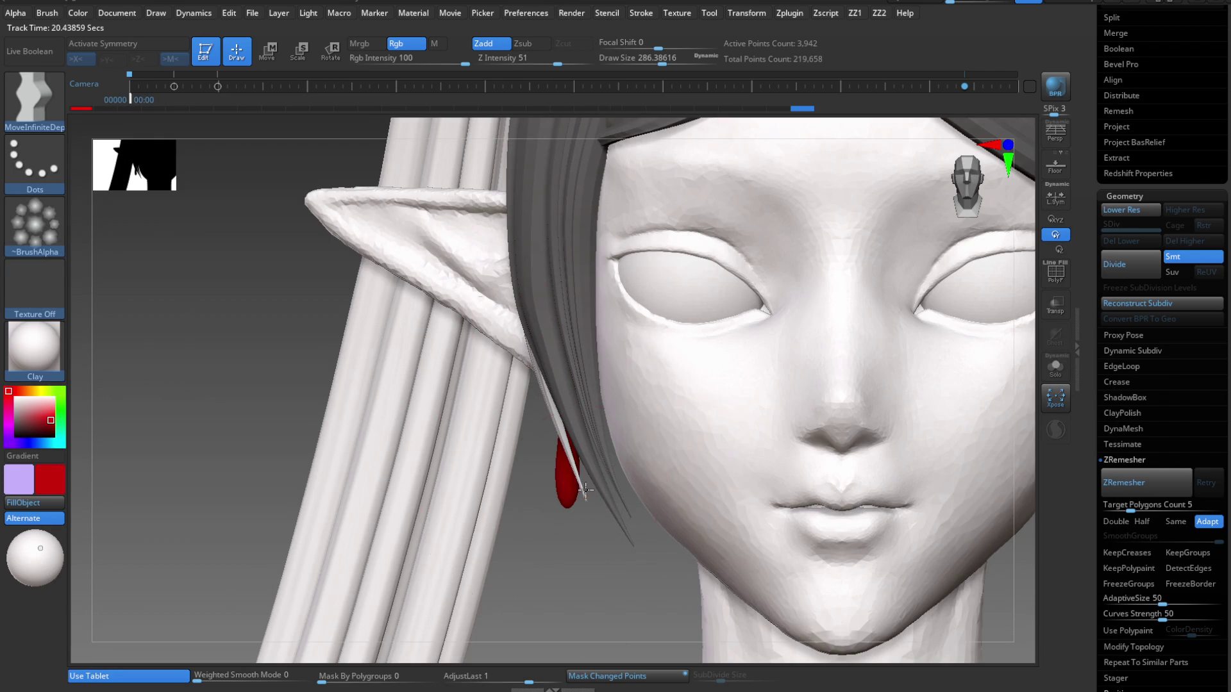
key("f")
left_click_drag(660, 261, 737, 333, "shift")
Place the Transpose gizmo on the earring, then on the bangs' hair tip beside it.
right_click_drag(669, 372, 587, 549, "ctrl")
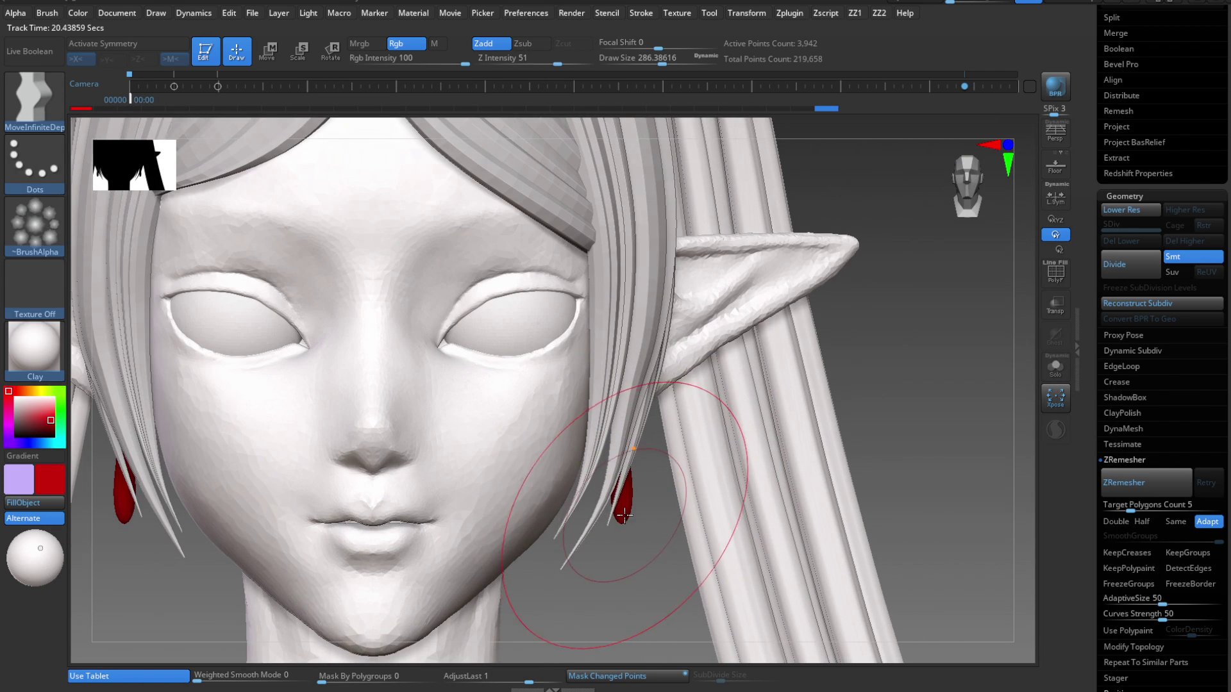
key("w")
left_click(619, 471)
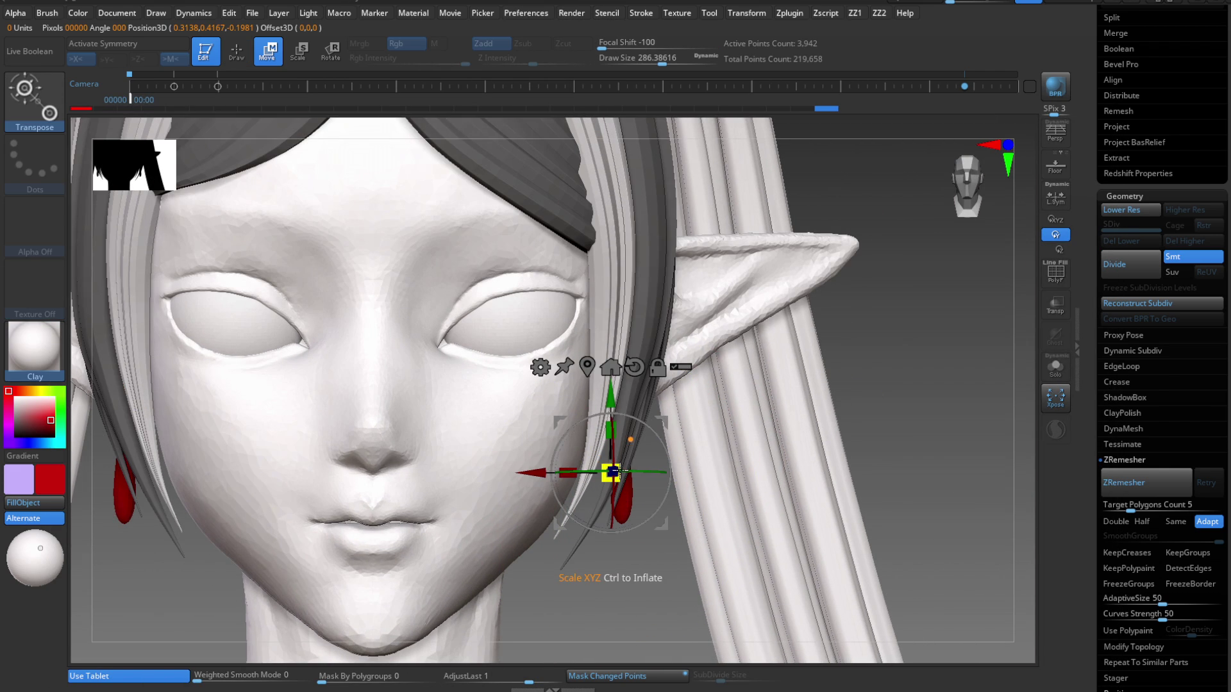
mouse_move(613, 472)
right_mouse_down("ctrl")
mouse_move(588, 333)
mouse_move(705, 449)
mouse_move(833, 371)
right_mouse_up("ctrl")
key("q")
key("shift+f")
key("ctrl")
mouse_move(587, 365)
right_mouse_down("ctrl")
mouse_move(687, 549)
mouse_move(590, 453)
mouse_move(635, 437)
right_mouse_up("ctrl")
key("w")
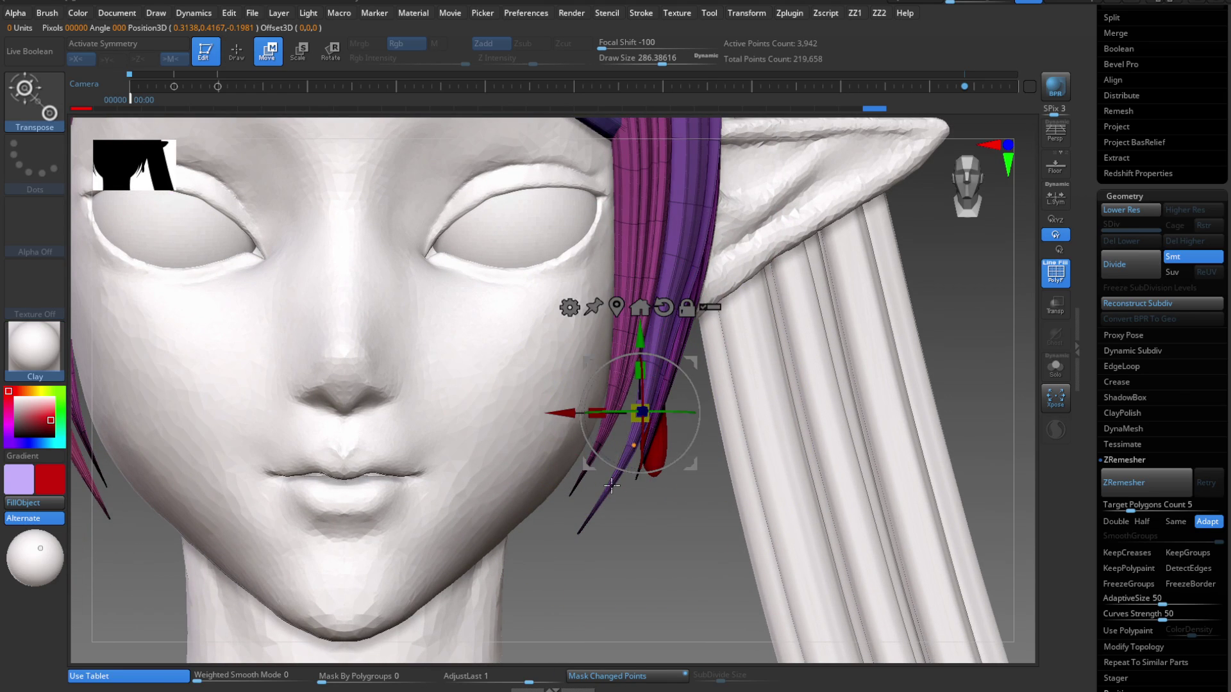
left_click(612, 486)
mouse_move(639, 389)
right_mouse_down("ctrl")
mouse_move(661, 417)
mouse_move(658, 375)
right_mouse_up("ctrl")
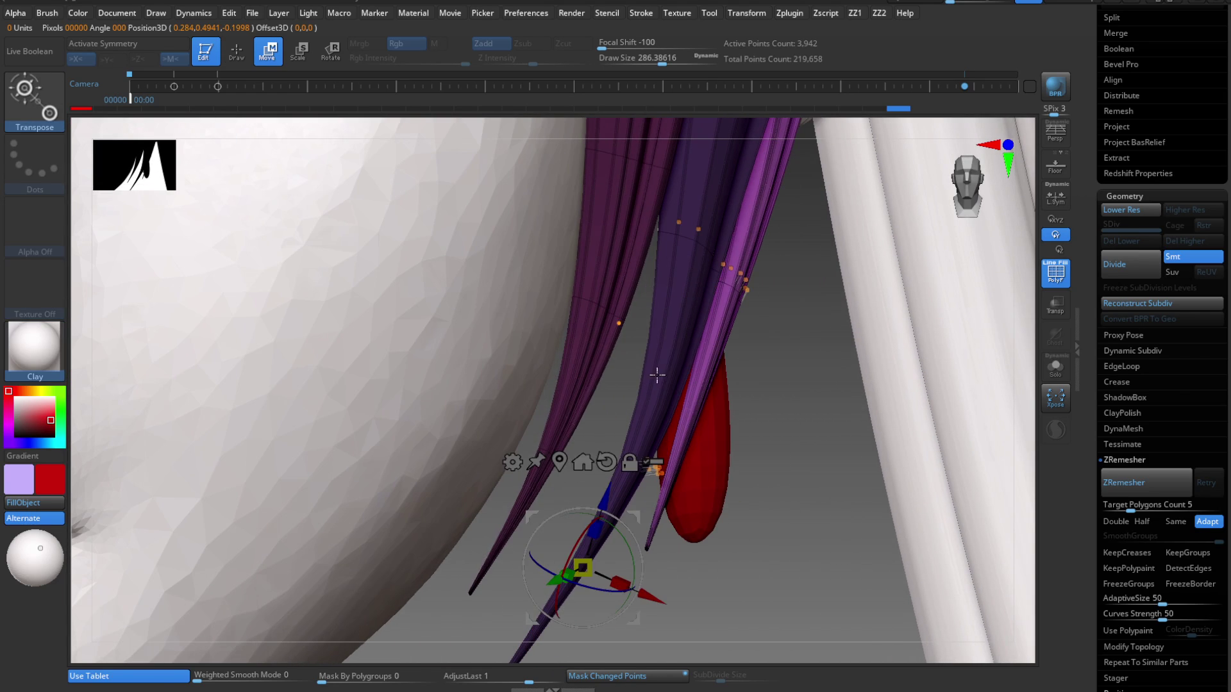
Bend the hair strand tips with MoveInfiniteDepth, orbiting around them beside the earring.
key("q")
key("b")
key("m")
key("i")
mouse_move(654, 406)
left_mouse_down()
mouse_move(618, 489)
mouse_move(554, 507)
left_mouse_up()
key("w")
key("q")
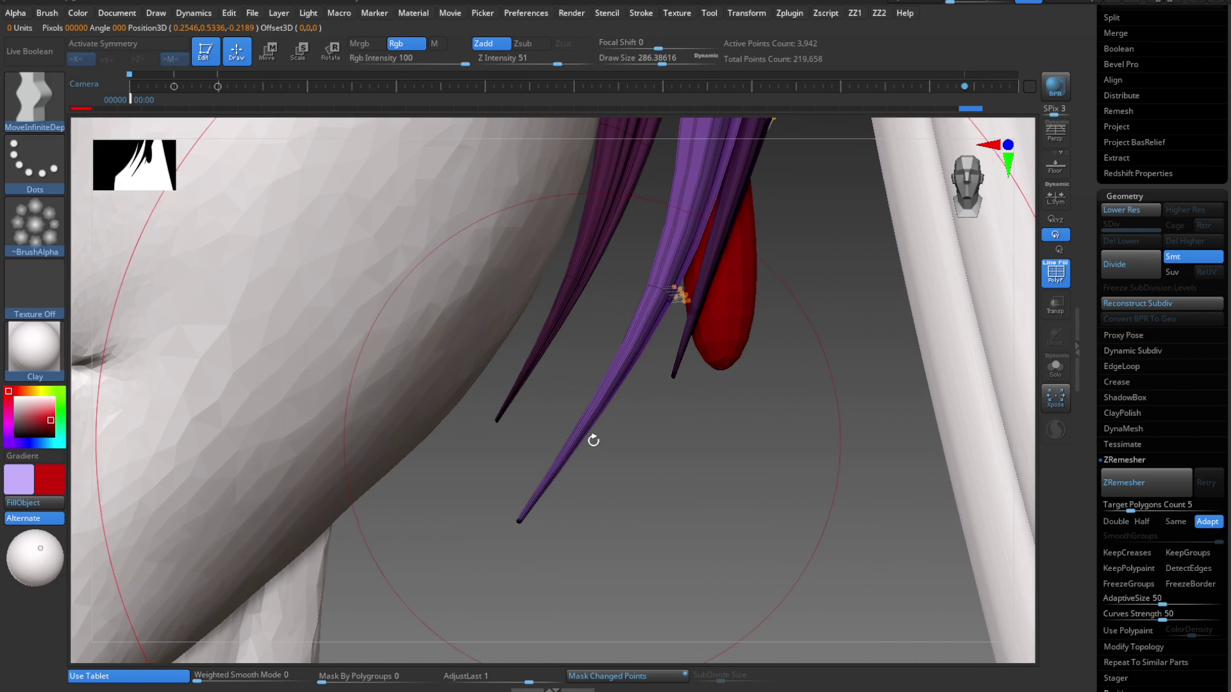
Inflate the strand tips with the Inflat brush, then switch back to MoveInfiniteDepth.
key("b")
key("Escape")
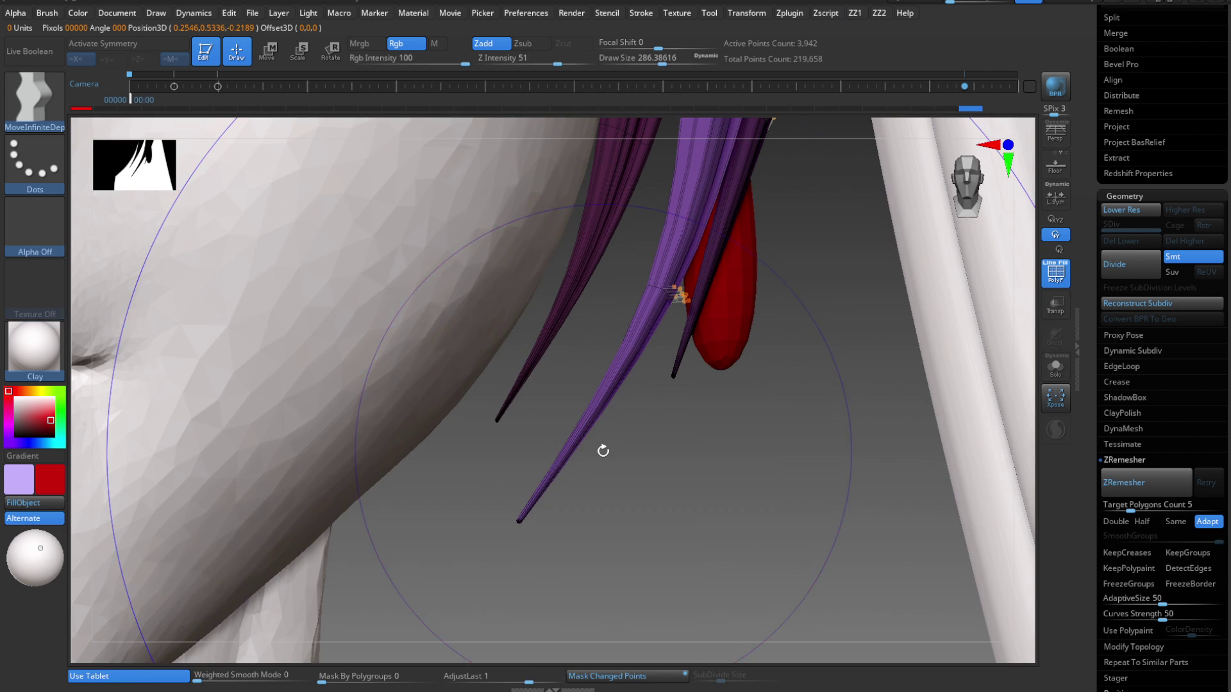
key("space")
left_click(585, 550)
mouse_move(633, 412)
left_mouse_down()
mouse_move(594, 473)
mouse_move(660, 431)
left_mouse_up()
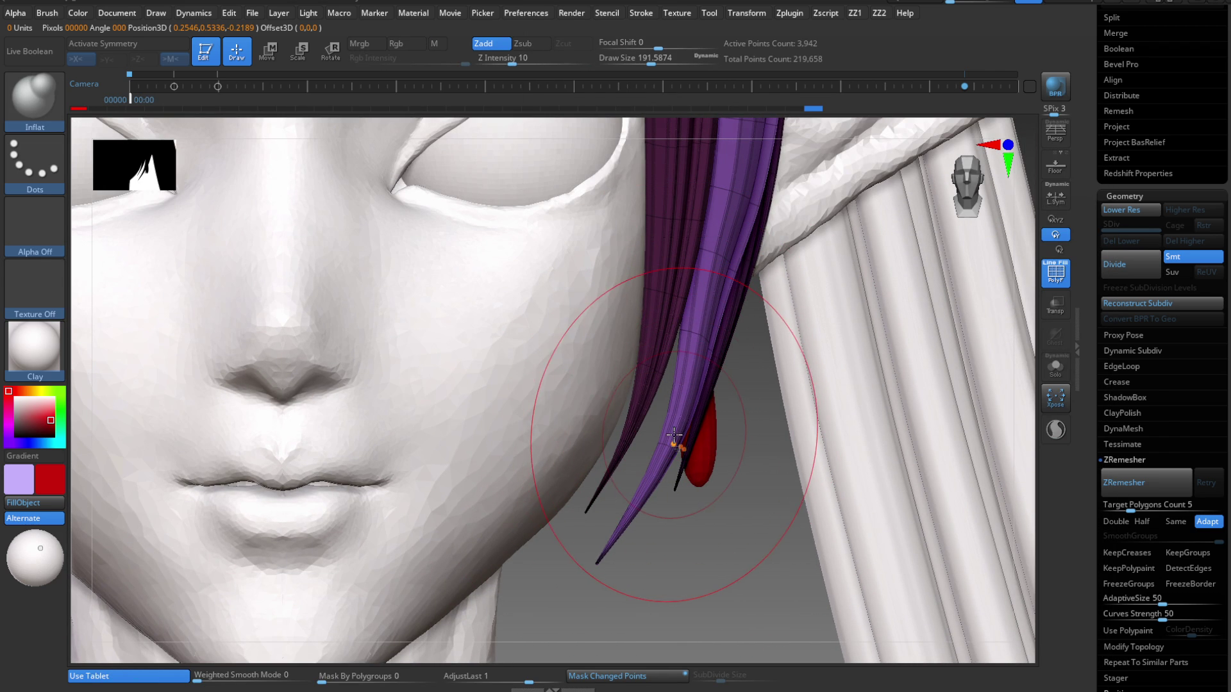
key("b")
key("m")
key("i")
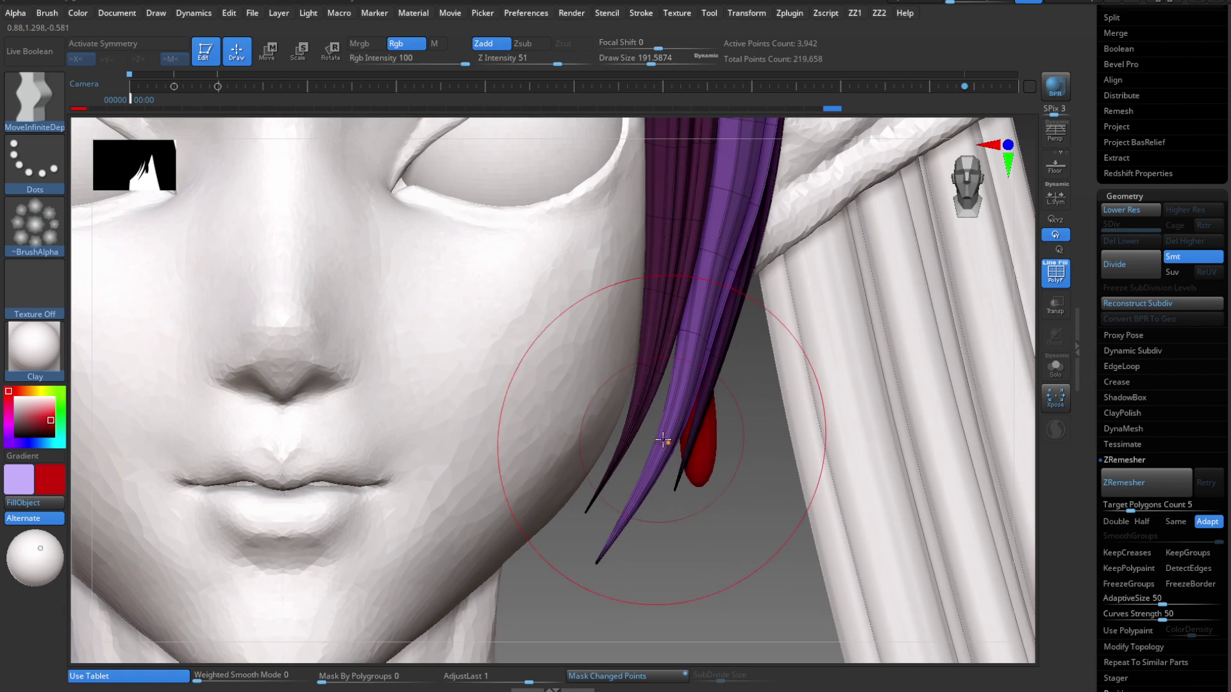
Frame the bust, hide the polygroup colours on the hair, and zoom around the face.
key("f")
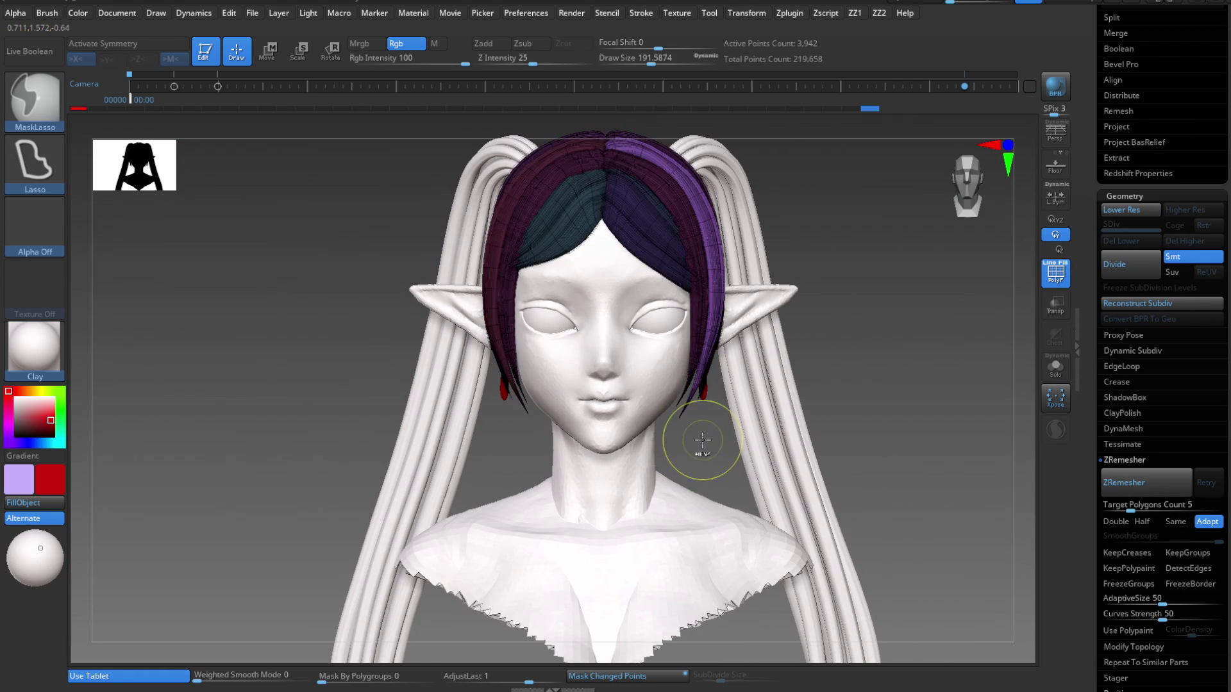
key("shift+f")
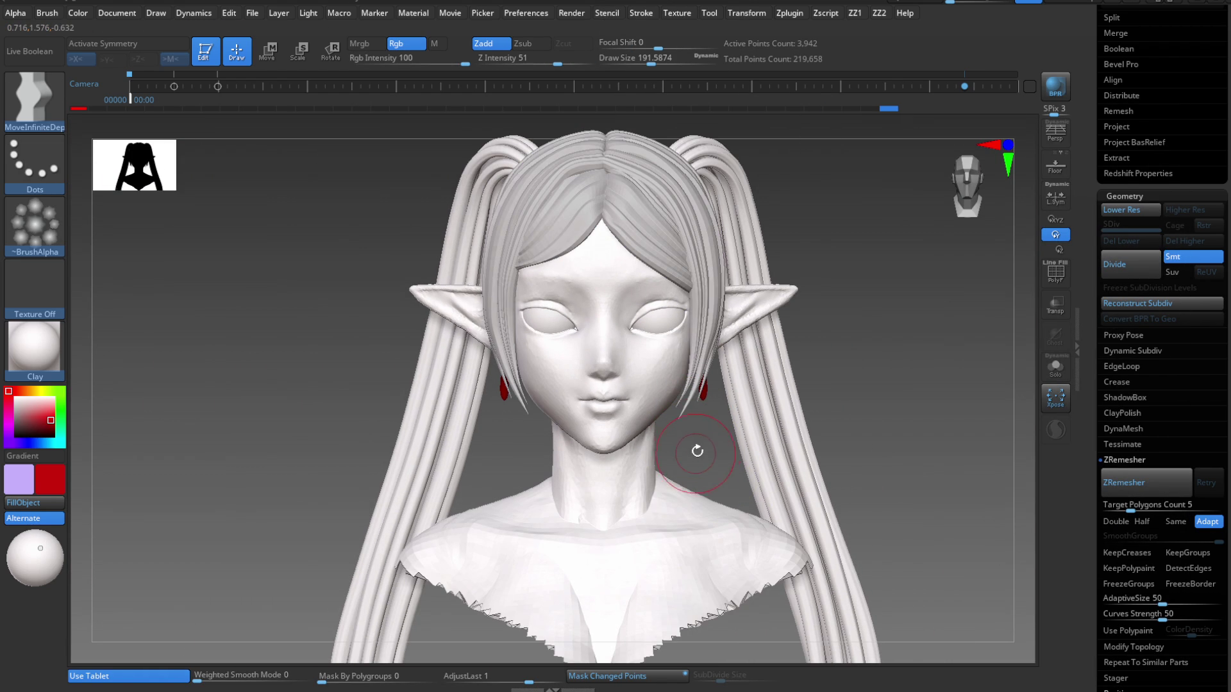
mouse_move(616, 364)
right_mouse_down("ctrl")
mouse_move(769, 308)
mouse_move(862, 239)
mouse_move(668, 366)
mouse_move(670, 269)
right_mouse_up("ctrl")
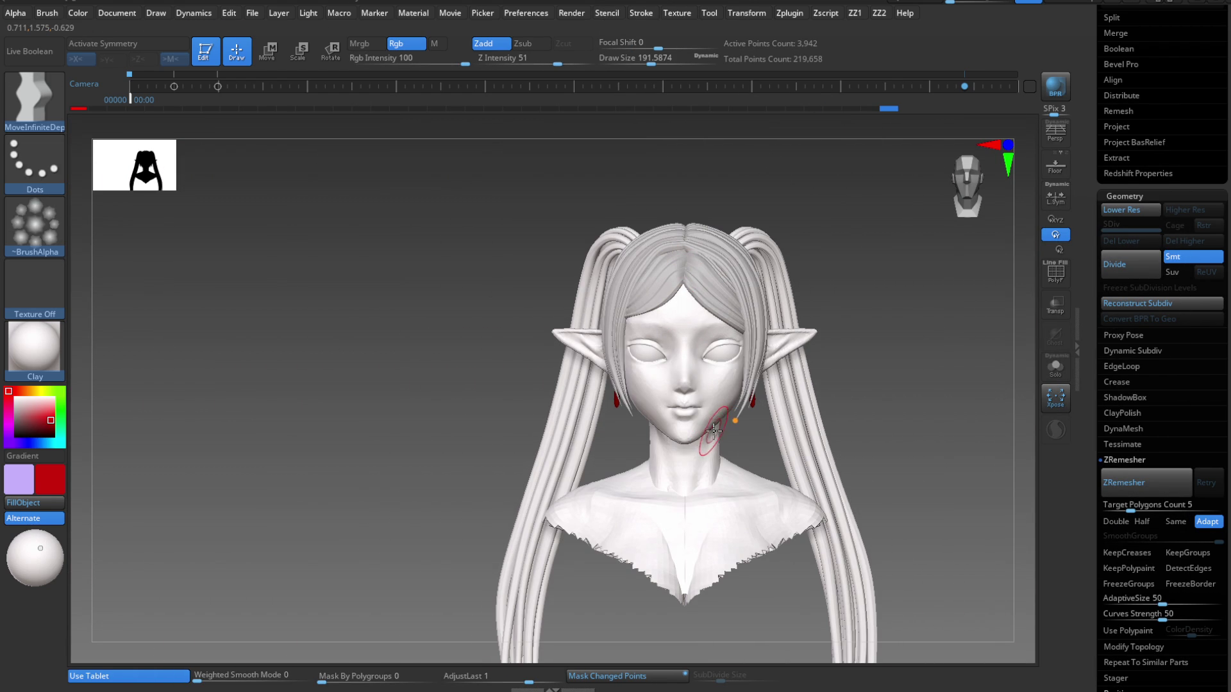
right_click_drag(717, 456, 711, 491, "ctrl")
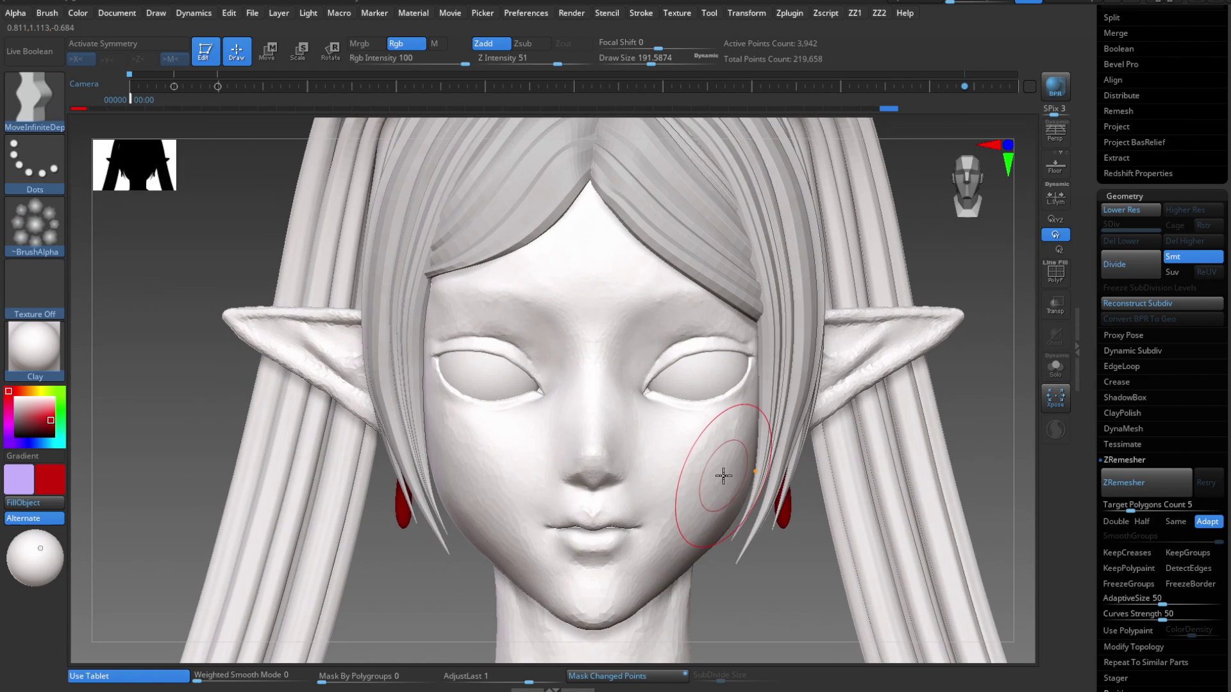
right_click_drag(717, 448, 709, 417, "ctrl")
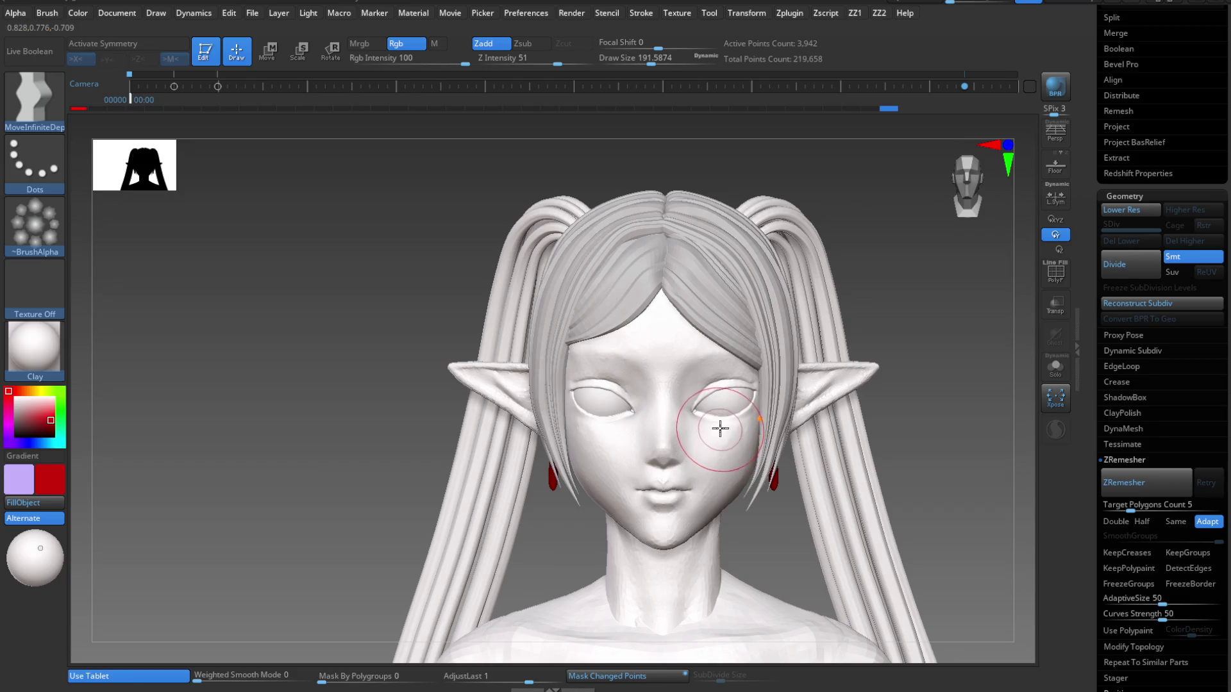
mouse_move(721, 460)
right_mouse_down("ctrl")
mouse_move(715, 410)
mouse_move(728, 516)
mouse_move(720, 445)
mouse_move(764, 289)
mouse_move(737, 417)
mouse_move(715, 377)
mouse_move(662, 359)
mouse_move(712, 422)
mouse_move(632, 449)
mouse_move(709, 470)
right_mouse_up("ctrl")
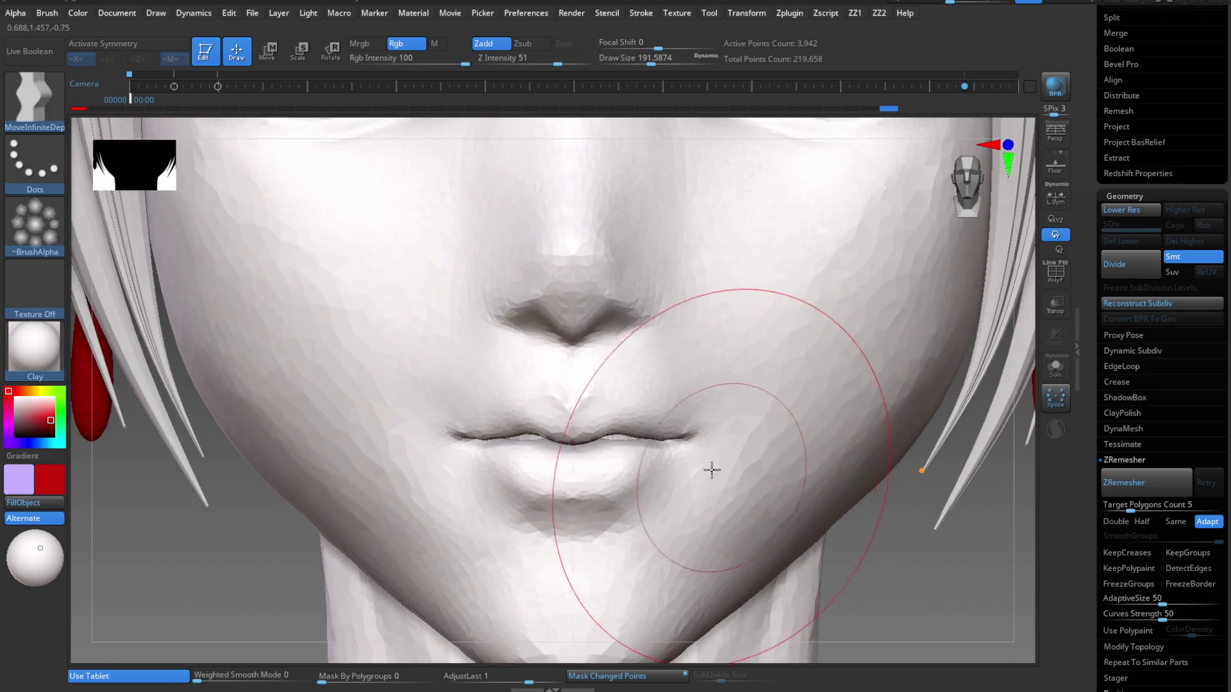
Select the PM3D_Sphere3D2 head subtool and orbit to a side view of the ear and earring.
left_click(653, 433, "alt")
key("f")
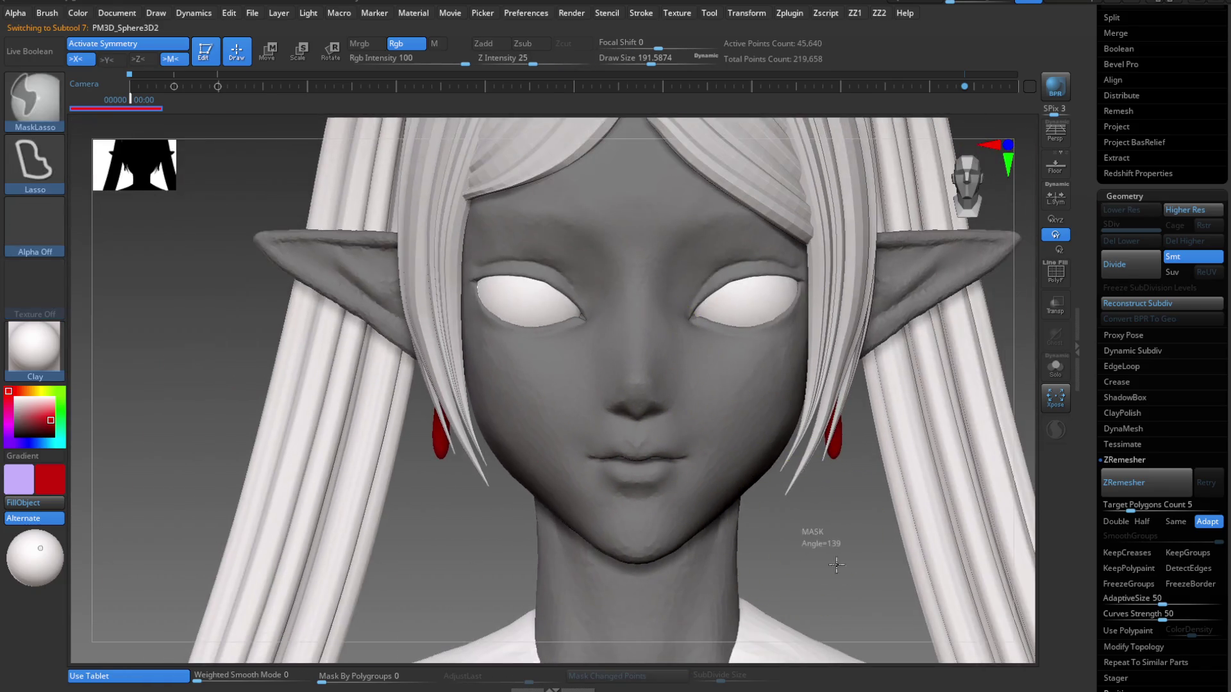
right_click_drag(762, 515, 783, 318, "ctrl")
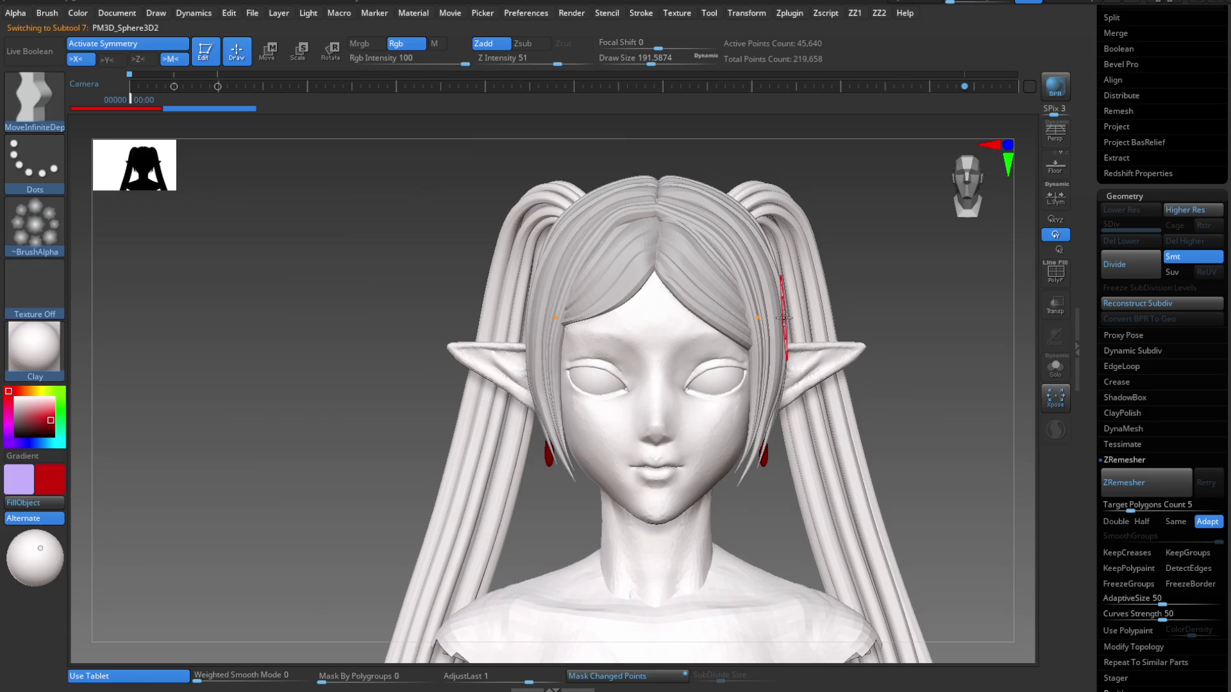
mouse_move(783, 318)
right_mouse_down("ctrl")
mouse_move(770, 359)
mouse_move(694, 421)
right_mouse_up("ctrl")
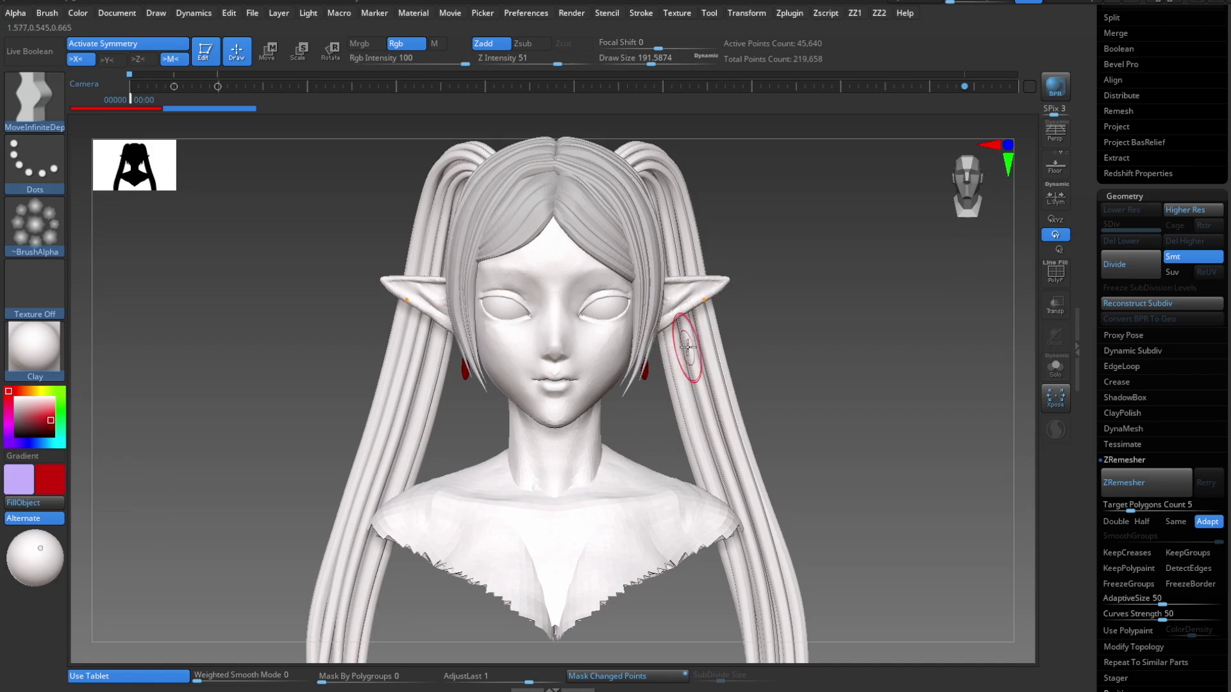
mouse_move(687, 347)
right_mouse_down()
mouse_move(646, 336)
mouse_move(605, 377)
mouse_move(632, 440)
mouse_move(633, 412)
mouse_move(522, 412)
mouse_move(591, 398)
right_mouse_up()
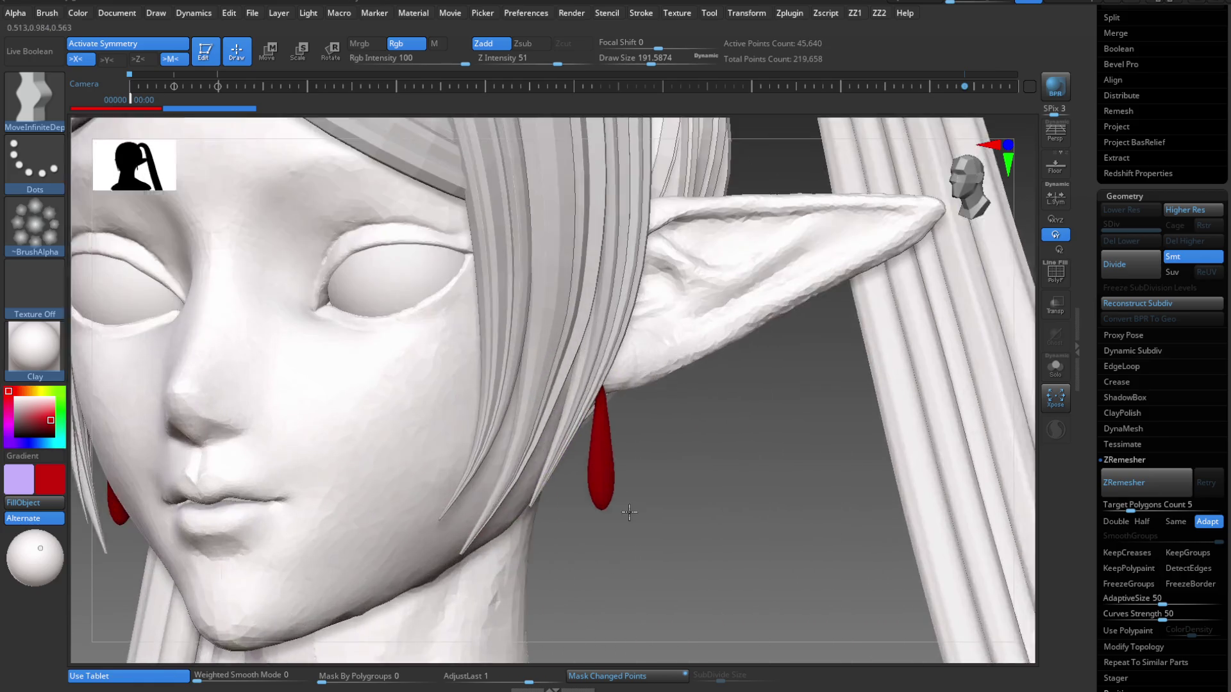
Drag the red earring slightly down with the Transpose gizmo, then return to Draw mode.
key("w")
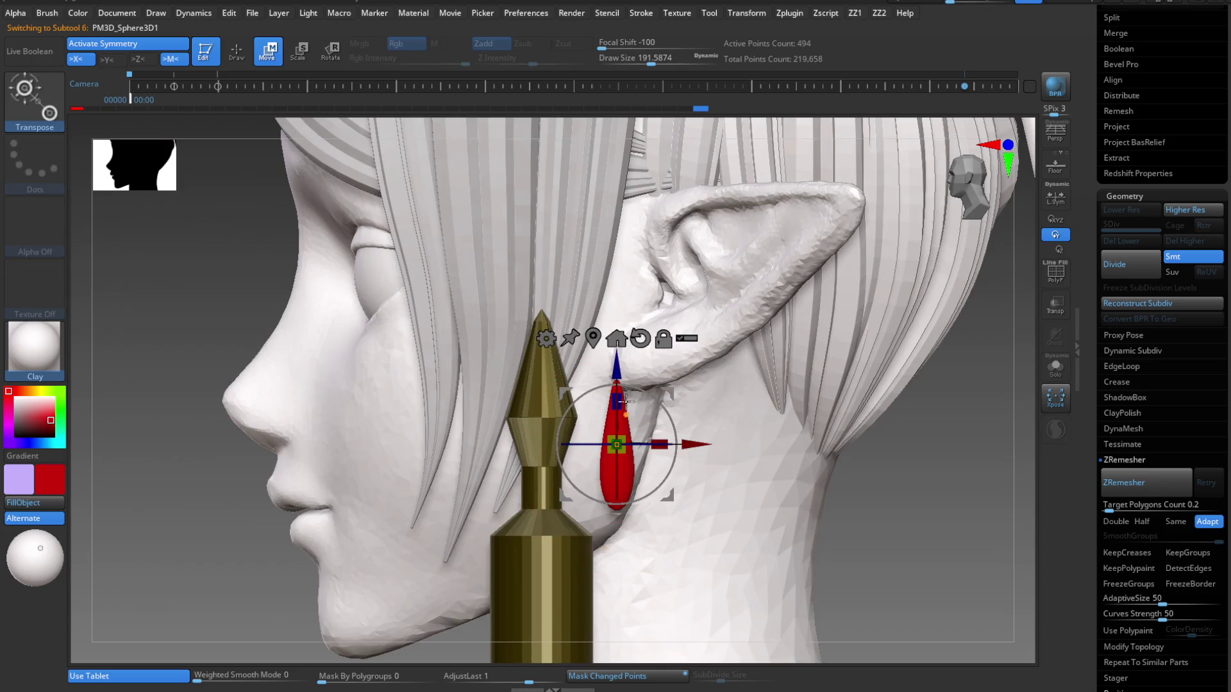
mouse_move(623, 375)
left_mouse_down()
mouse_move(623, 404)
mouse_move(623, 392)
left_mouse_up()
key("q")
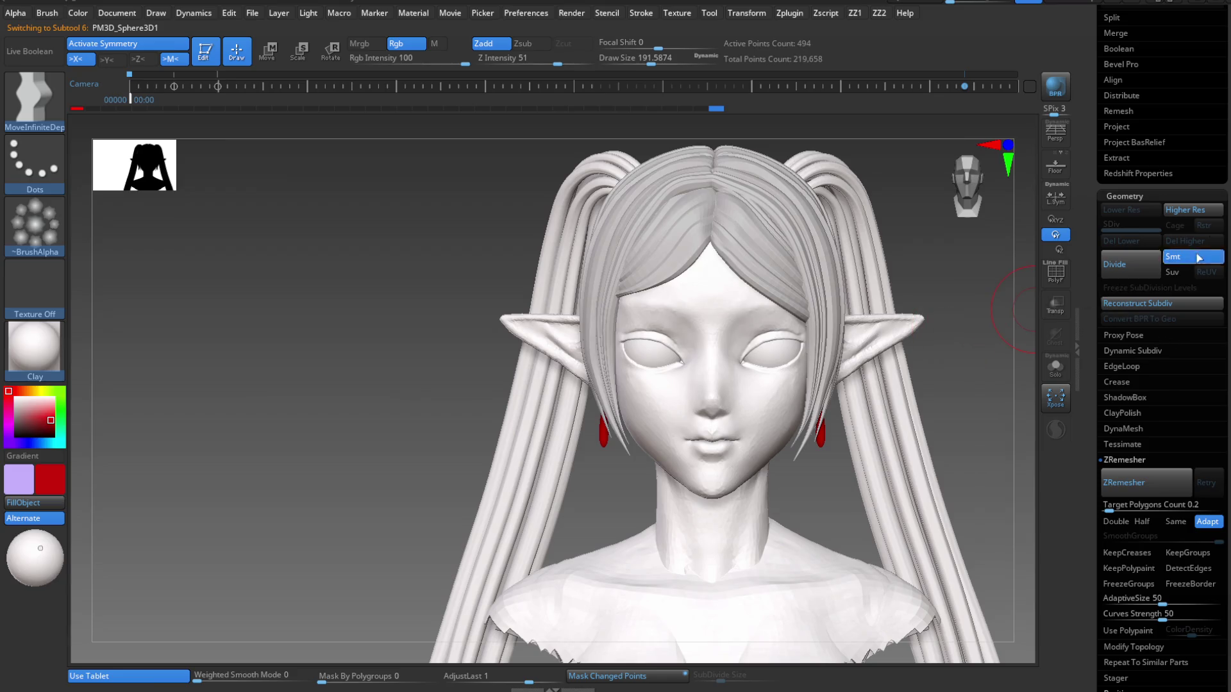
scroll(1160, 277, "up", 3)
Select the hair subtool and hide the strands hanging over and beside the face.
left_click(820, 364, "alt")
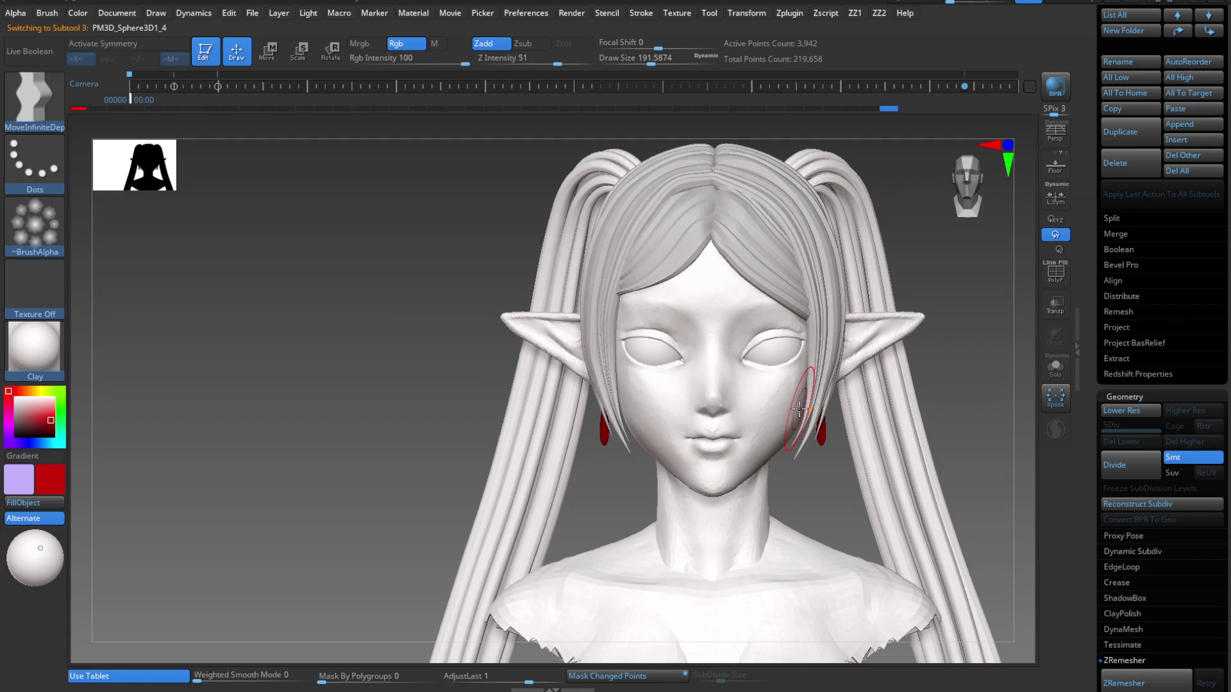
mouse_move(863, 393)
left_mouse_down("ctrl+alt+shift")
mouse_move(675, 542)
mouse_move(562, 565)
left_mouse_up("ctrl+alt+shift")
mouse_move(893, 324)
left_mouse_down("ctrl+alt+shift")
mouse_move(747, 482)
mouse_move(521, 546)
left_mouse_up("ctrl+alt+shift")
Return to the head mesh, shrink the brush to about 23, and lasso-mask part of the ear lobe.
left_click(872, 480, "alt")
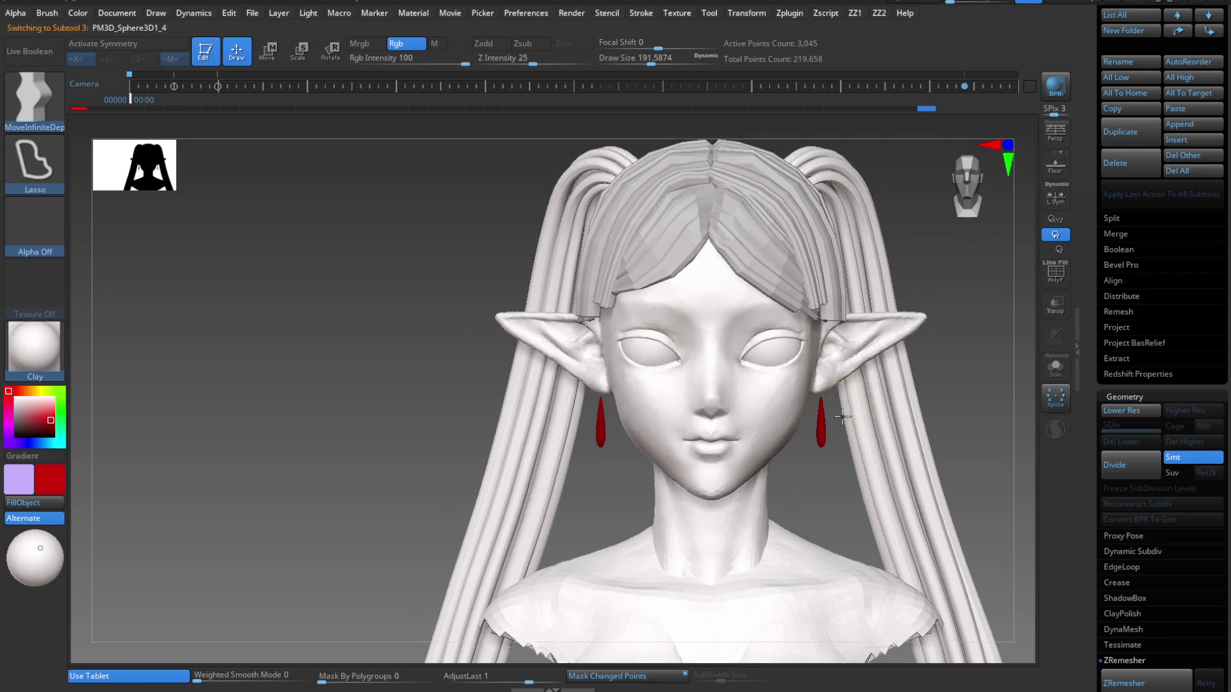
mouse_move(872, 480)
left_mouse_down("alt")
mouse_move(825, 522)
mouse_move(727, 407)
mouse_move(692, 436)
left_mouse_up("alt")
key("s")
key("ctrl+shift")
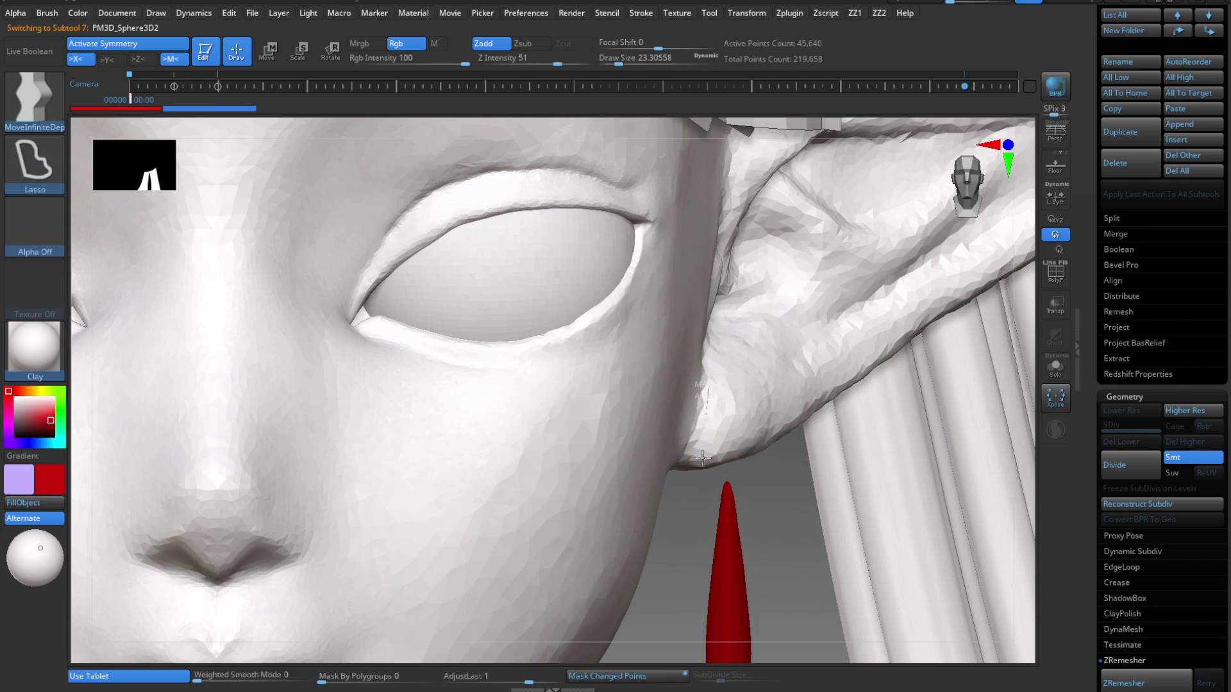
left_click_drag(763, 455, 759, 442, "ctrl+shift")
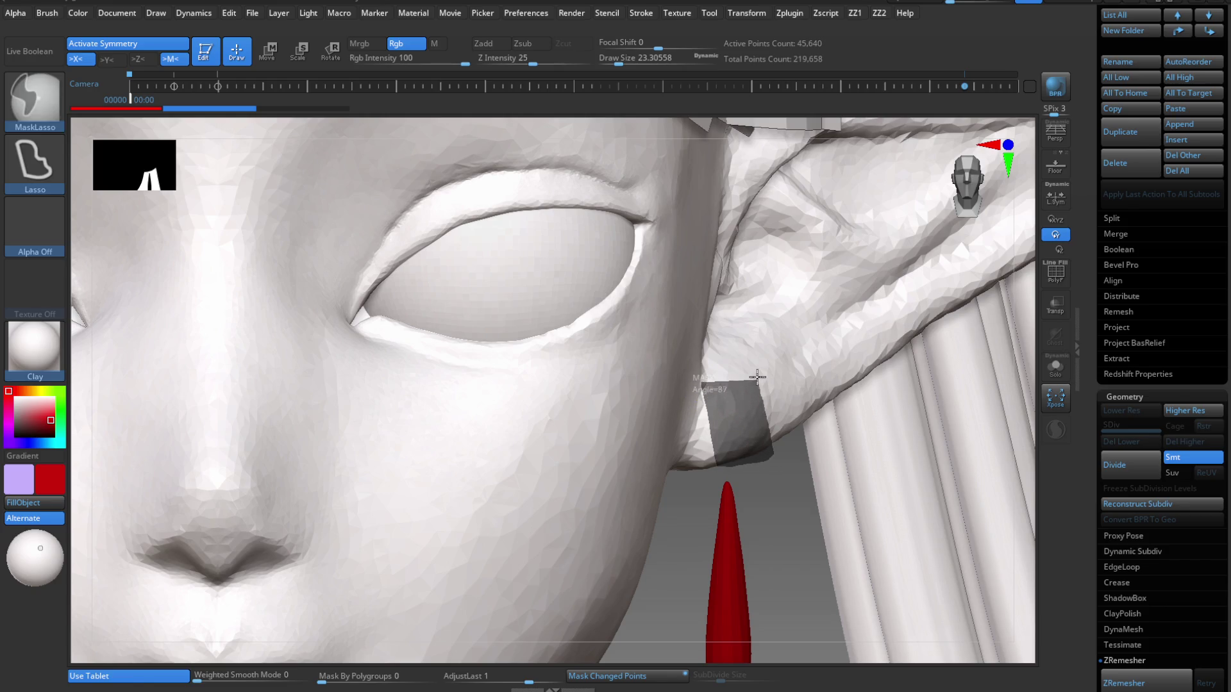
Lasso-mask a small ear-lobe patch, check it from several angles, and bring up the extraction options.
mouse_move(756, 368)
left_mouse_down("ctrl+shift")
mouse_move(727, 377)
mouse_move(782, 393)
left_mouse_up("ctrl+shift")
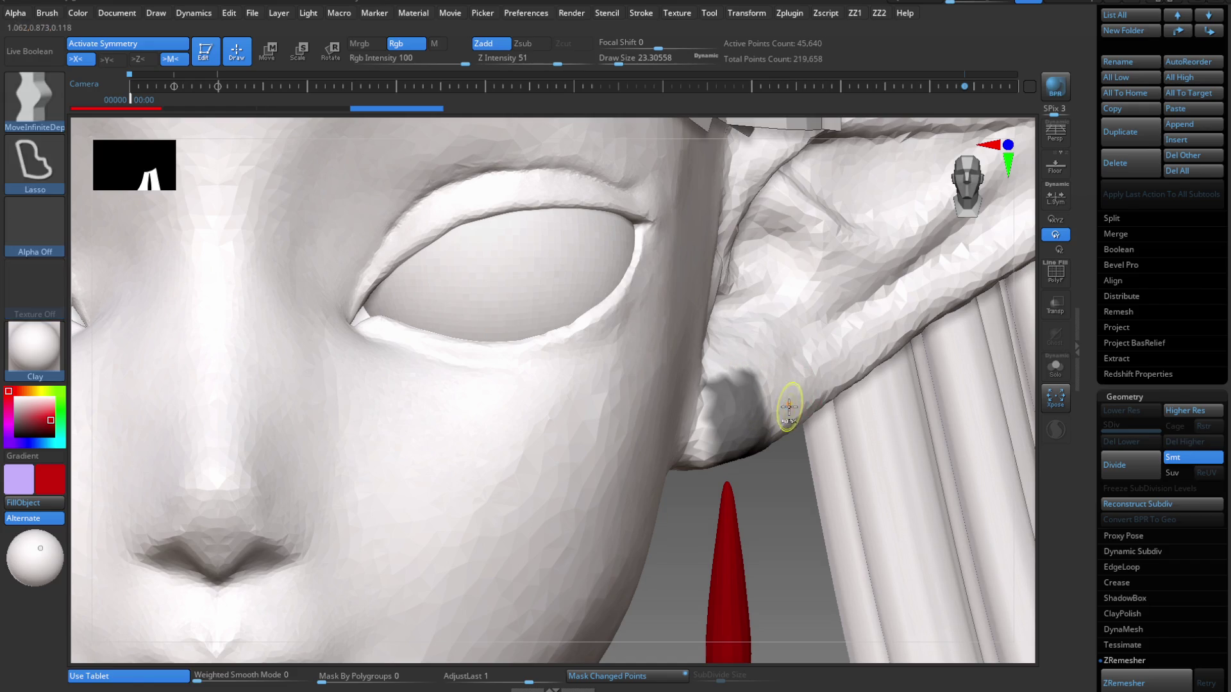
mouse_move(788, 406)
right_mouse_down()
mouse_move(743, 293)
mouse_move(785, 426)
mouse_move(824, 415)
mouse_move(778, 346)
mouse_move(838, 435)
right_mouse_up()
key("ctrl")
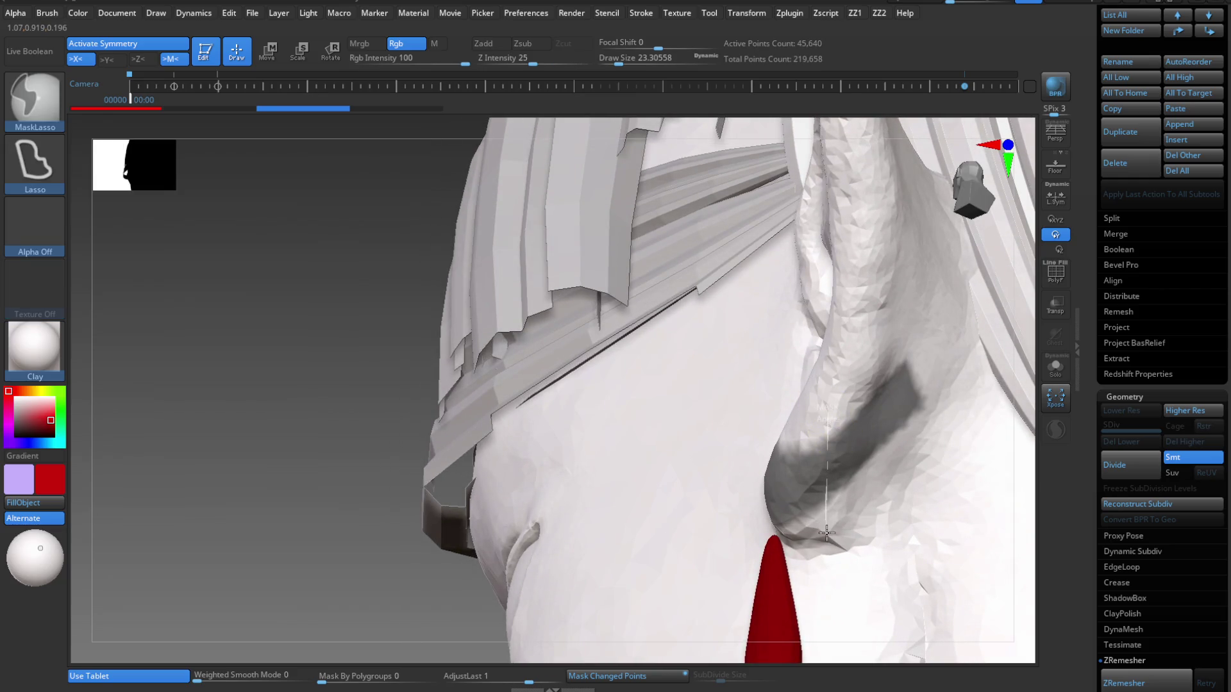
mouse_move(865, 329)
right_mouse_down()
mouse_move(824, 359)
mouse_move(911, 324)
right_mouse_up()
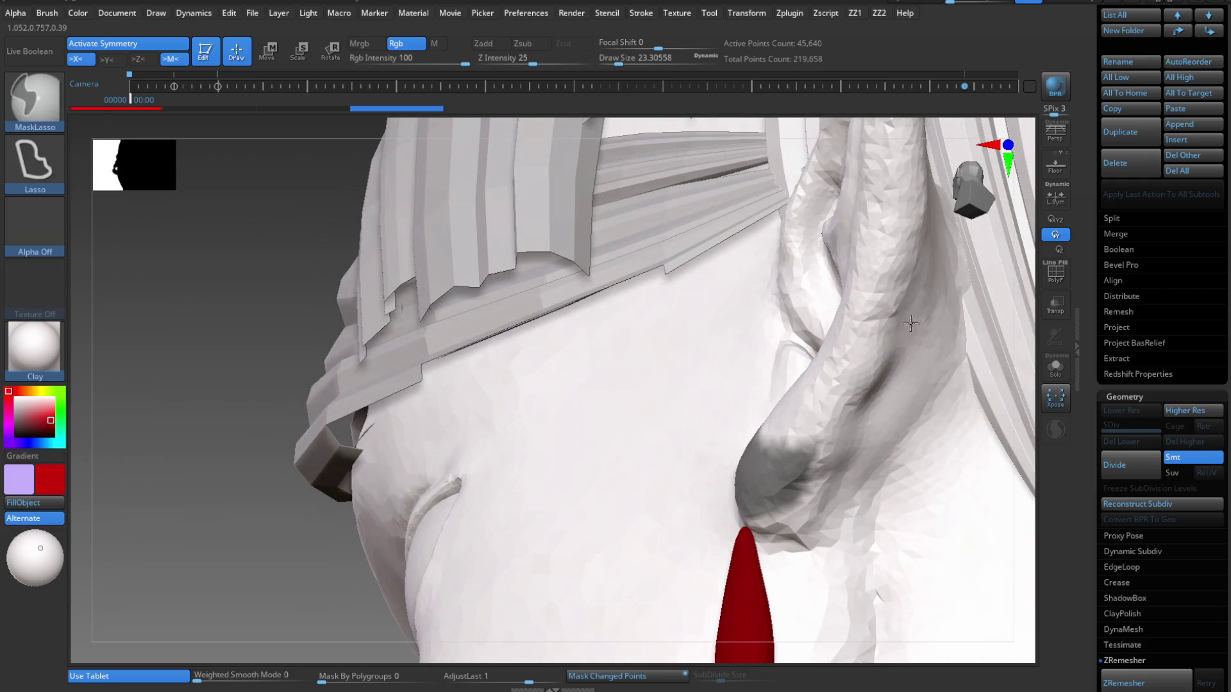
mouse_move(838, 371)
right_mouse_down()
mouse_move(825, 376)
mouse_move(831, 449)
mouse_move(791, 445)
mouse_move(794, 401)
mouse_move(775, 461)
mouse_move(761, 432)
mouse_move(774, 476)
right_mouse_up()
key("f")
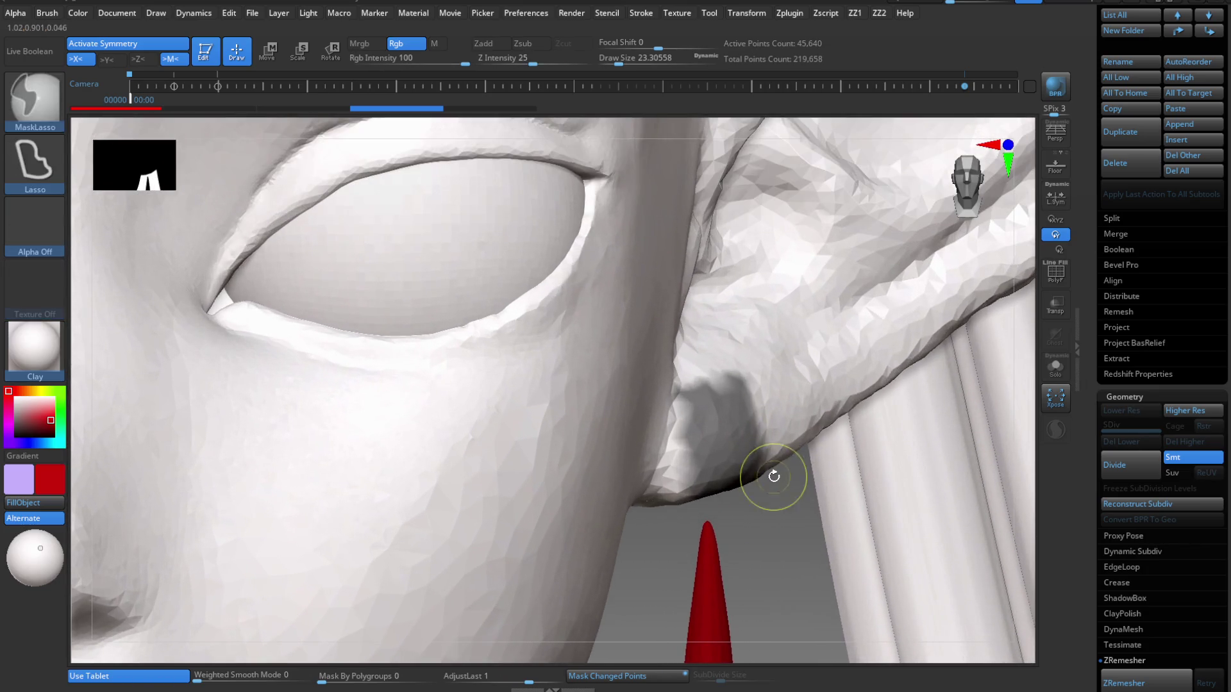
key("space")
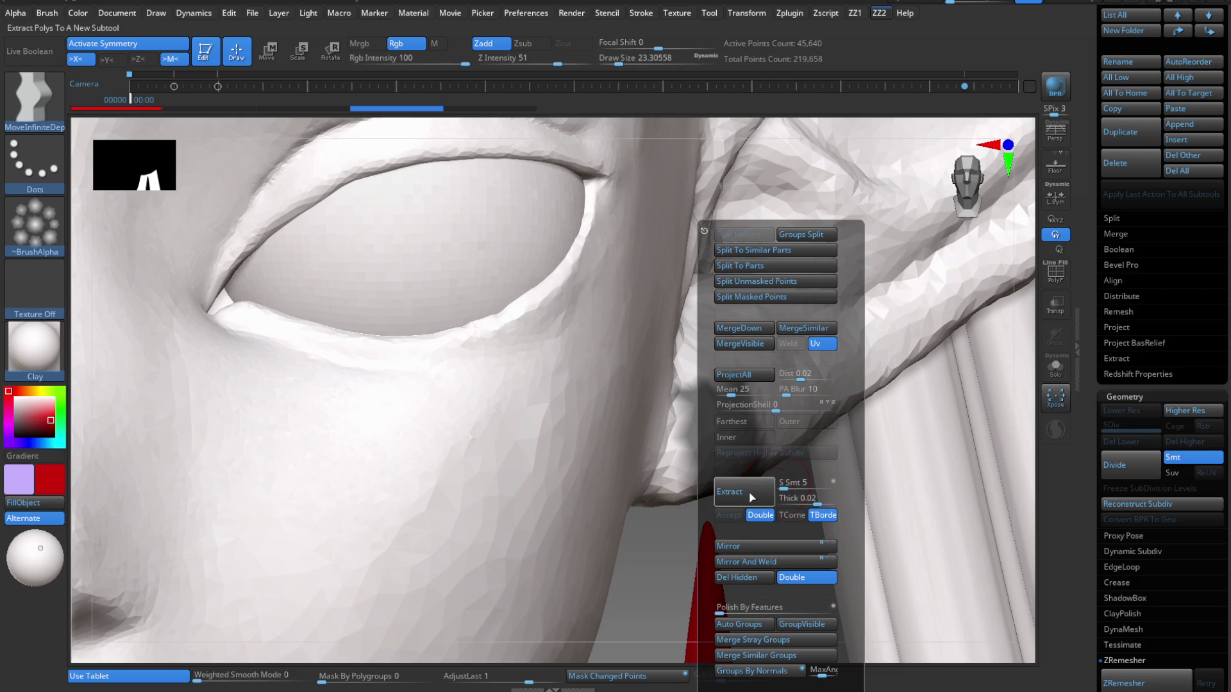
Extract the masked ear-lobe patch, first trying a thickness of 0.
left_click(752, 497)
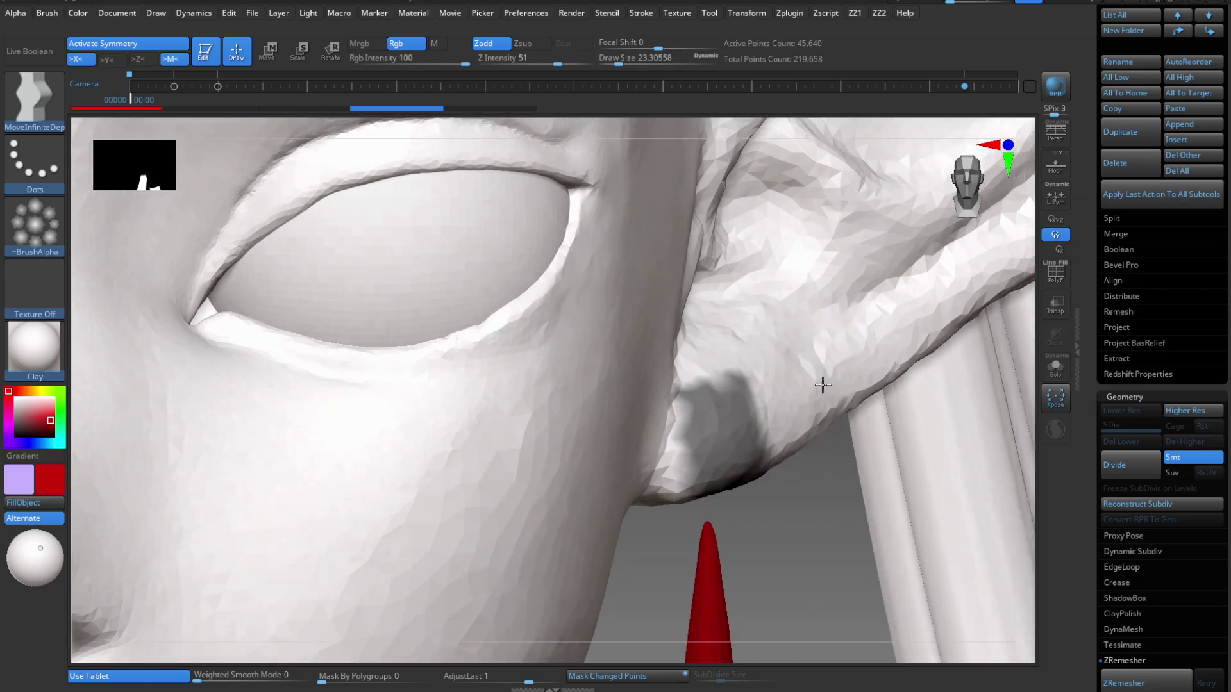
key("space")
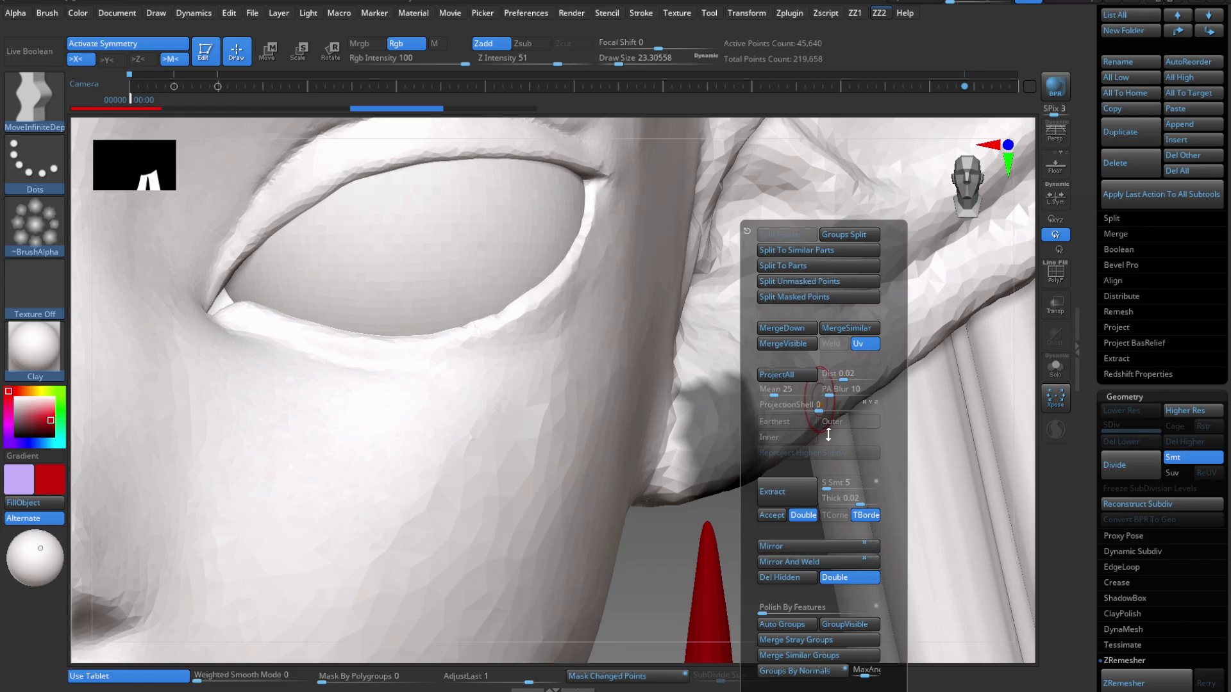
key("Return")
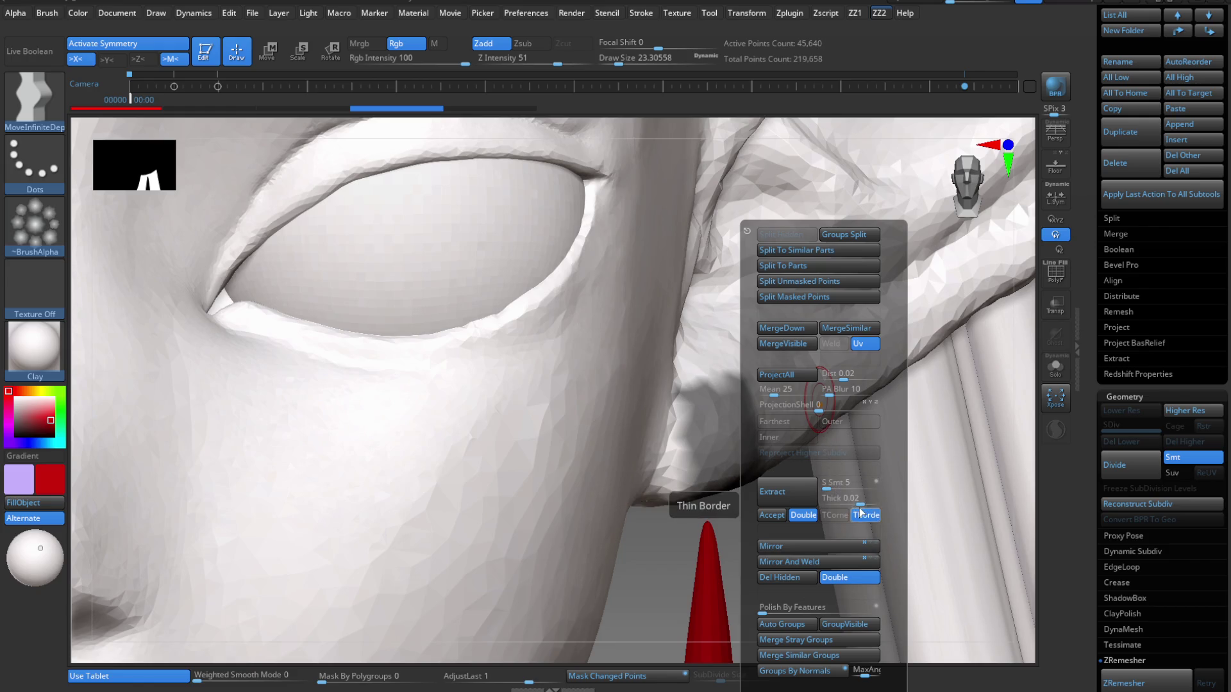
left_click(851, 502)
type("0.00023")
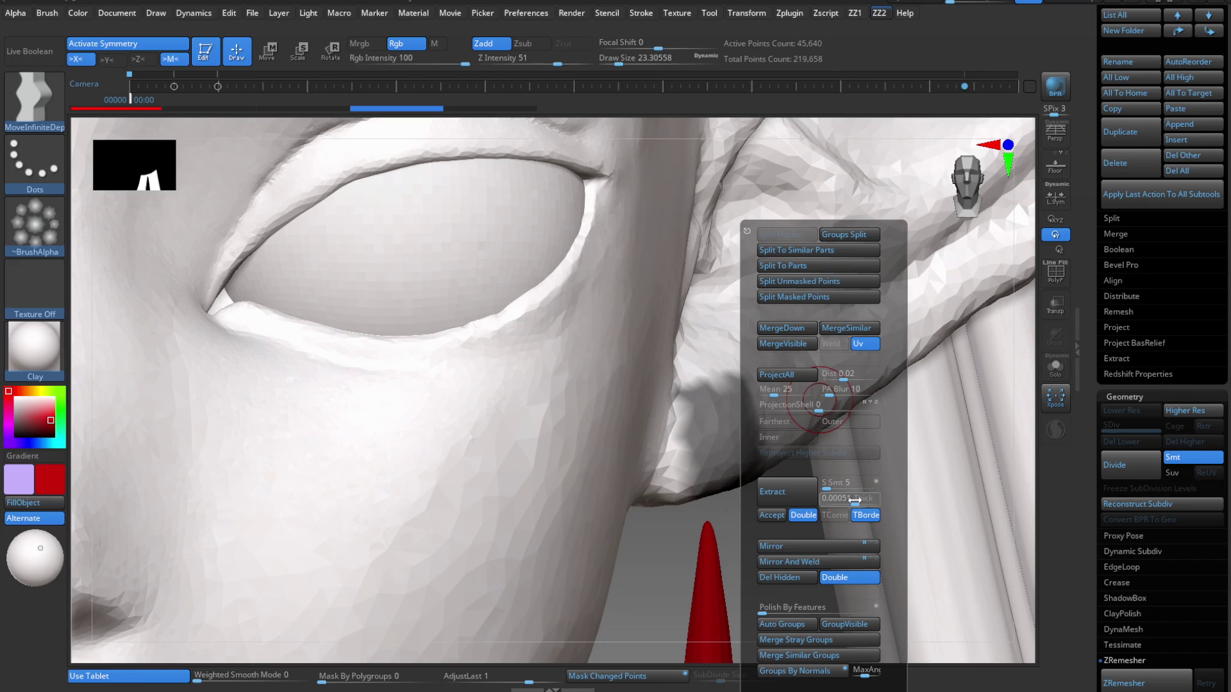
left_click(801, 486)
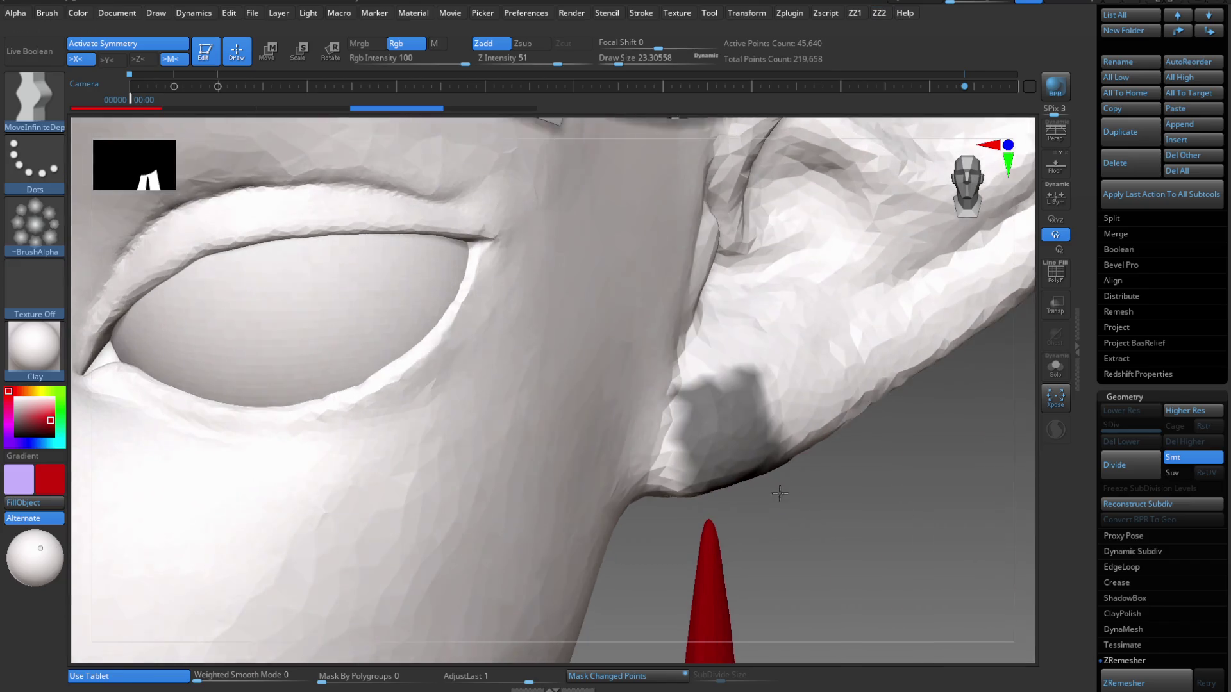
left_click_drag(792, 475, 783, 483)
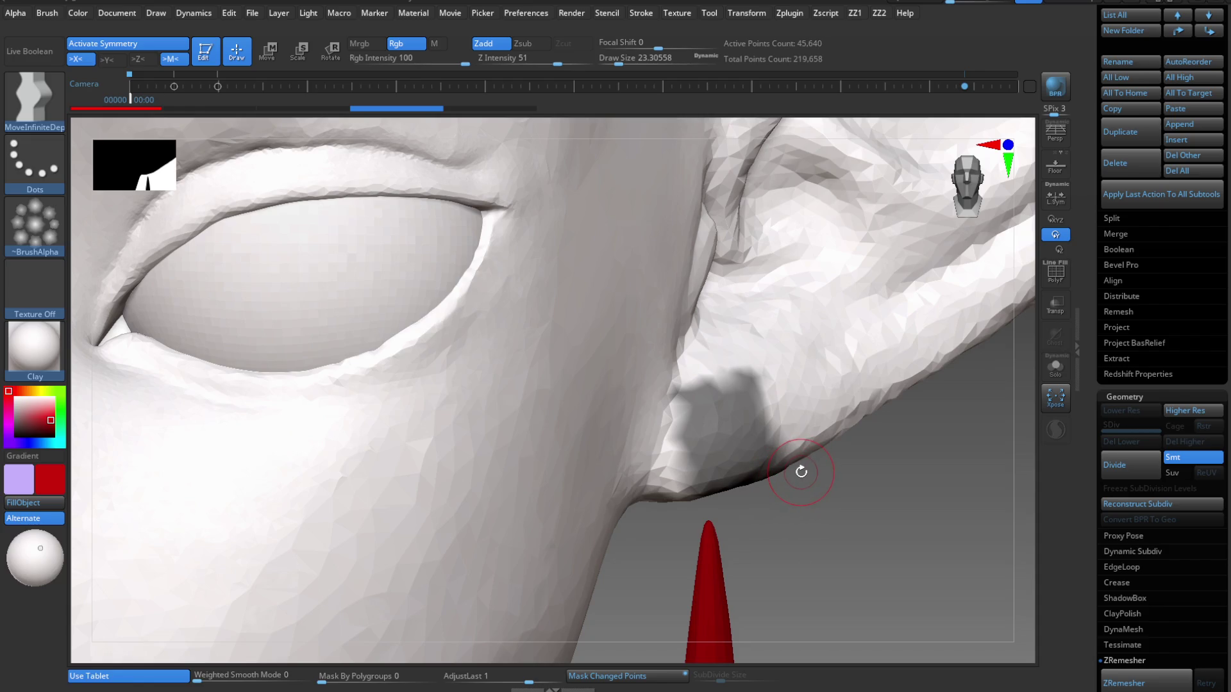
Preview the extracted shell at 0.002 thickness.
key("e")
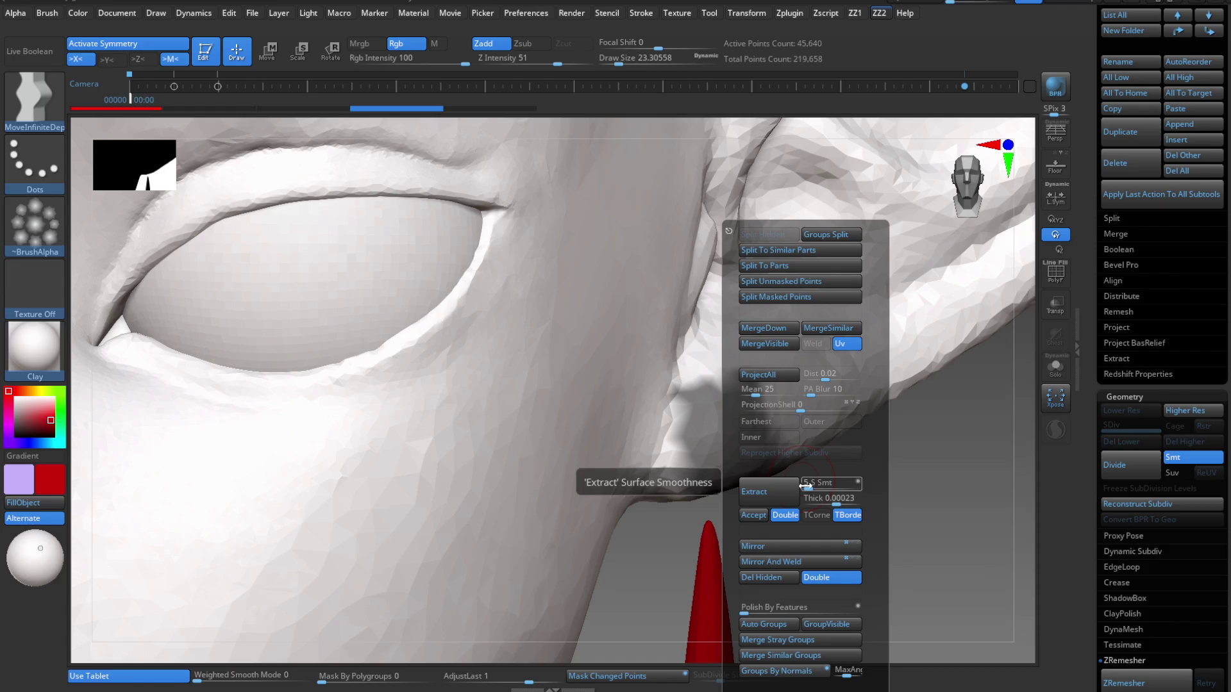
left_click(832, 499)
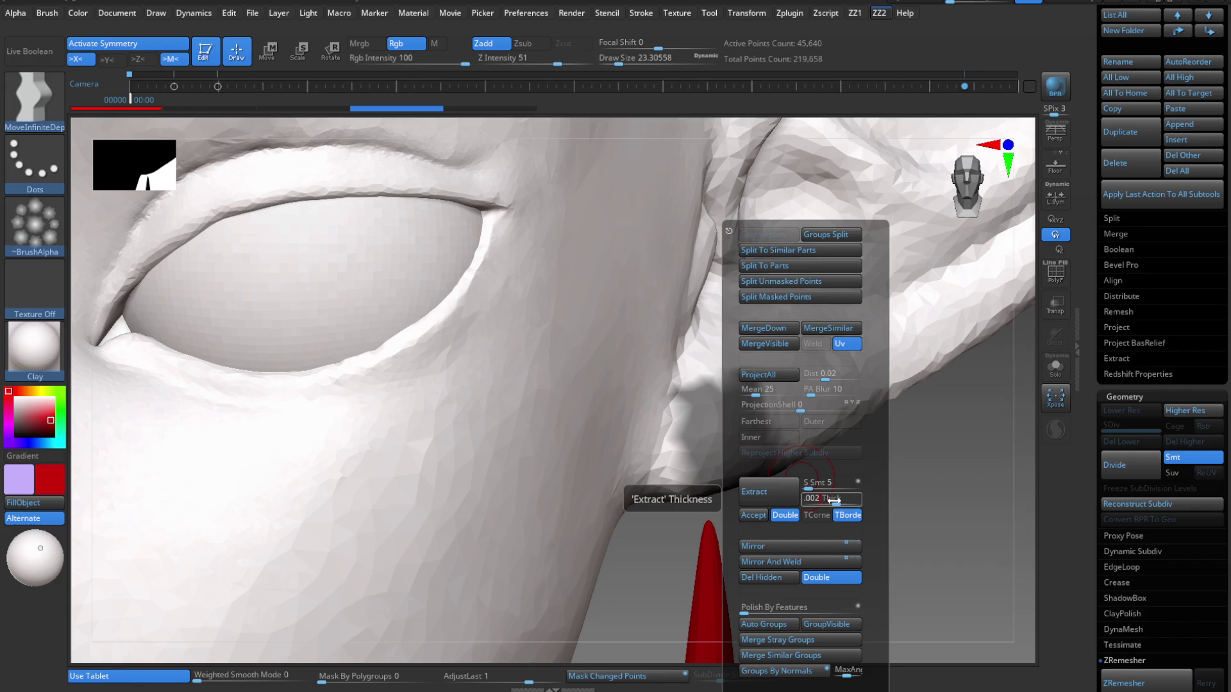
type("0.002")
key("Return")
left_click(774, 489)
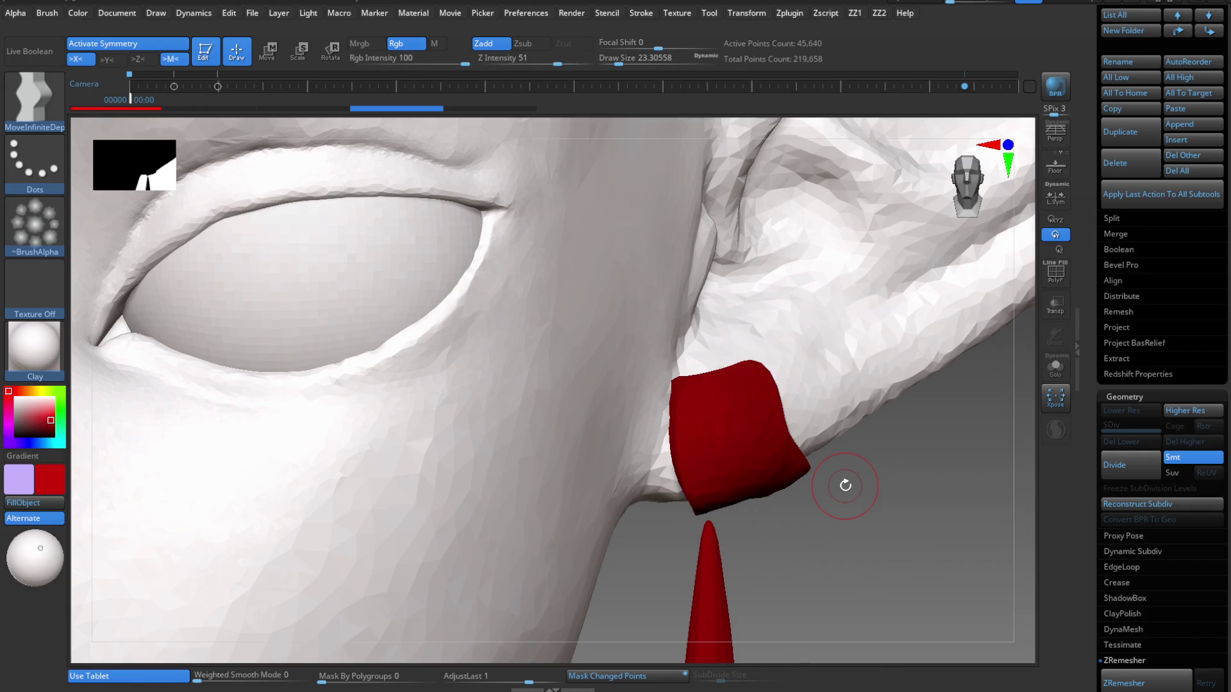
Preview the shell at 0.001 thickness and accept it as the new Extract4 subtool.
key("space")
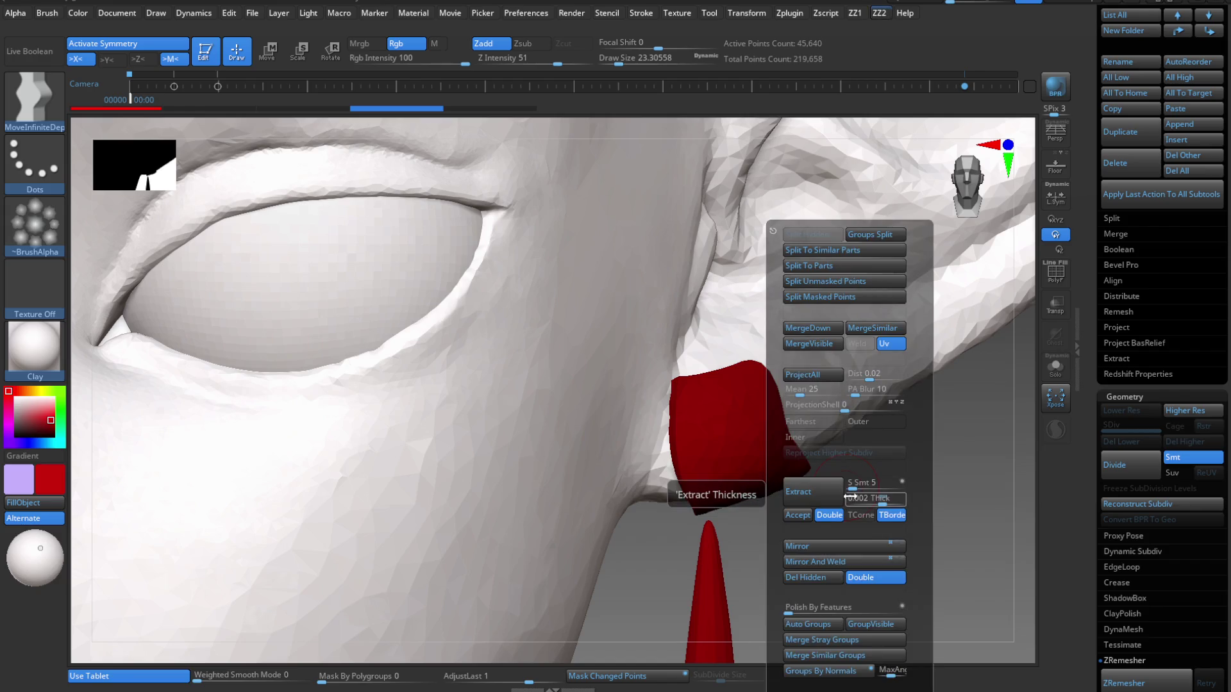
left_click(850, 498)
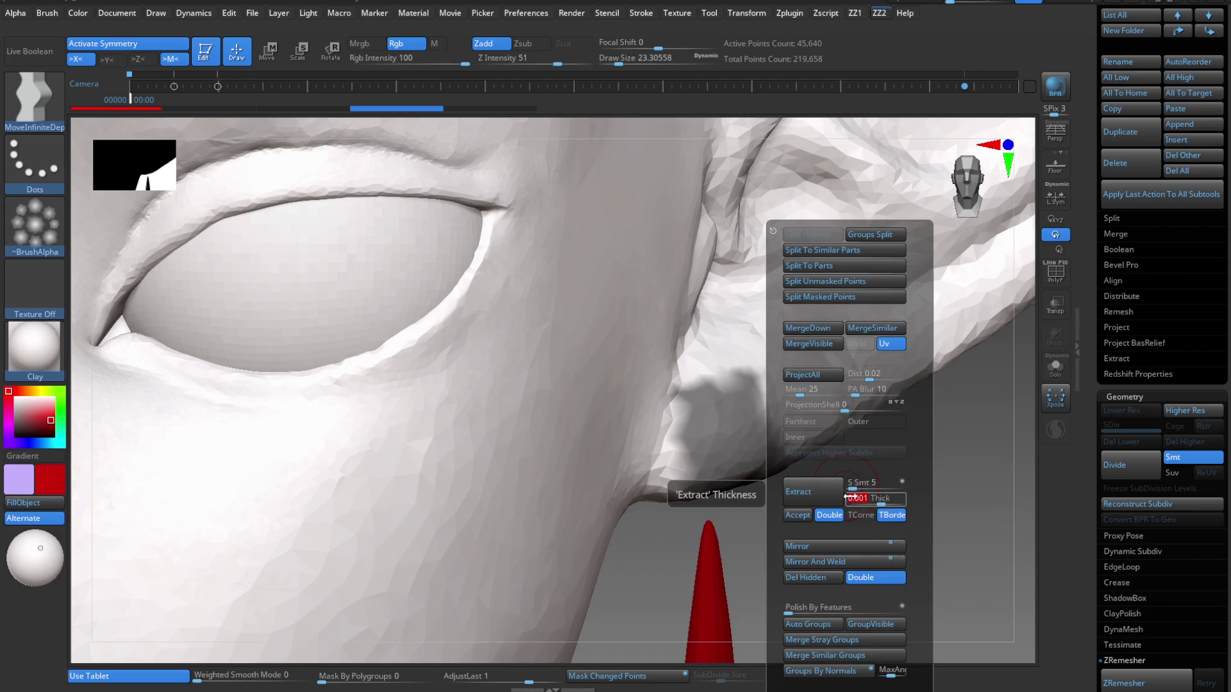
left_click(816, 497)
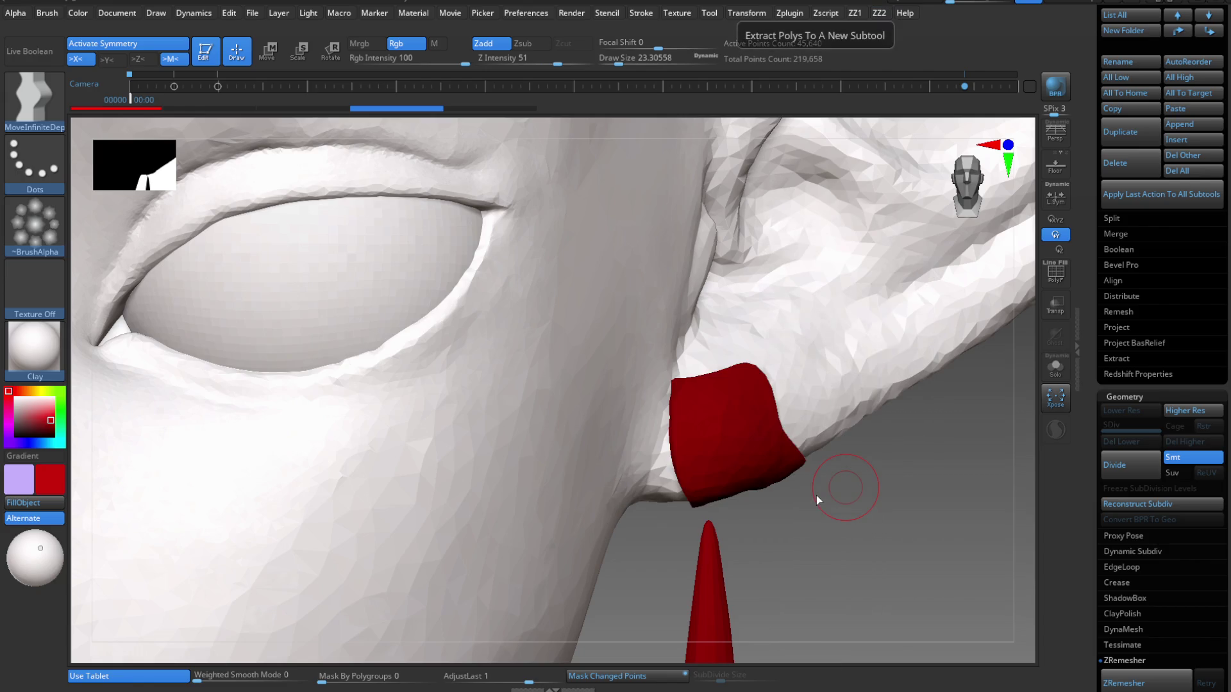
key("space")
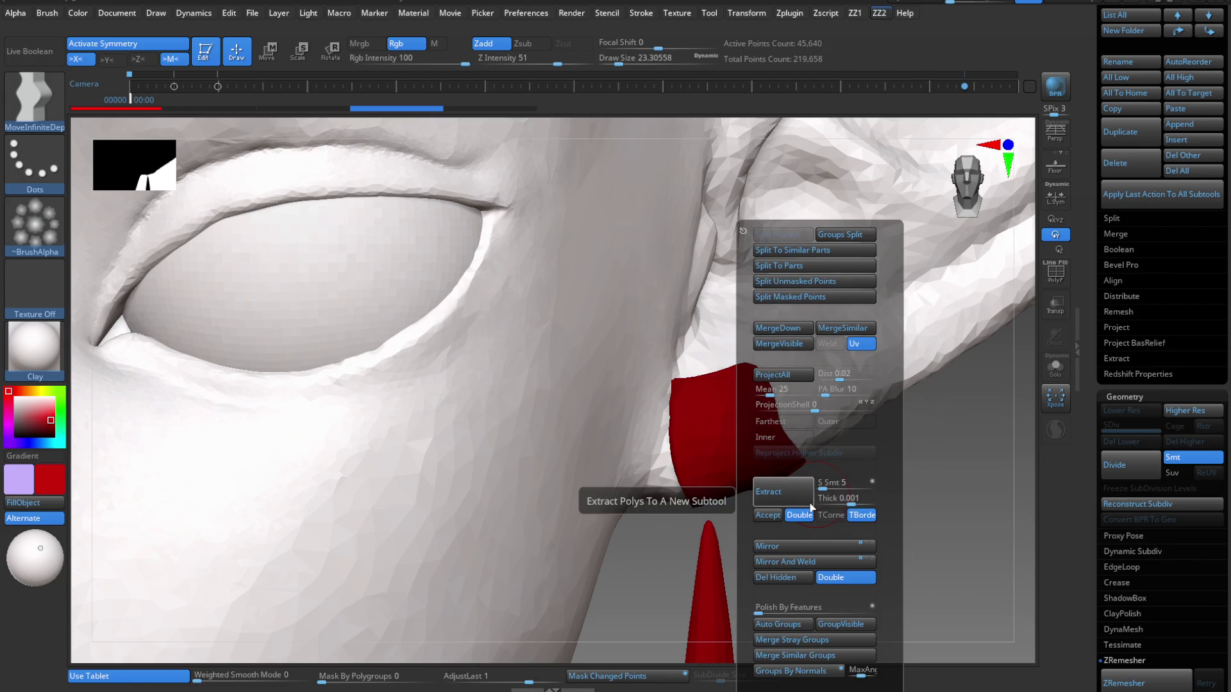
left_click(767, 515)
mouse_move(610, 404)
left_mouse_down()
mouse_move(783, 461)
mouse_move(758, 530)
left_mouse_up()
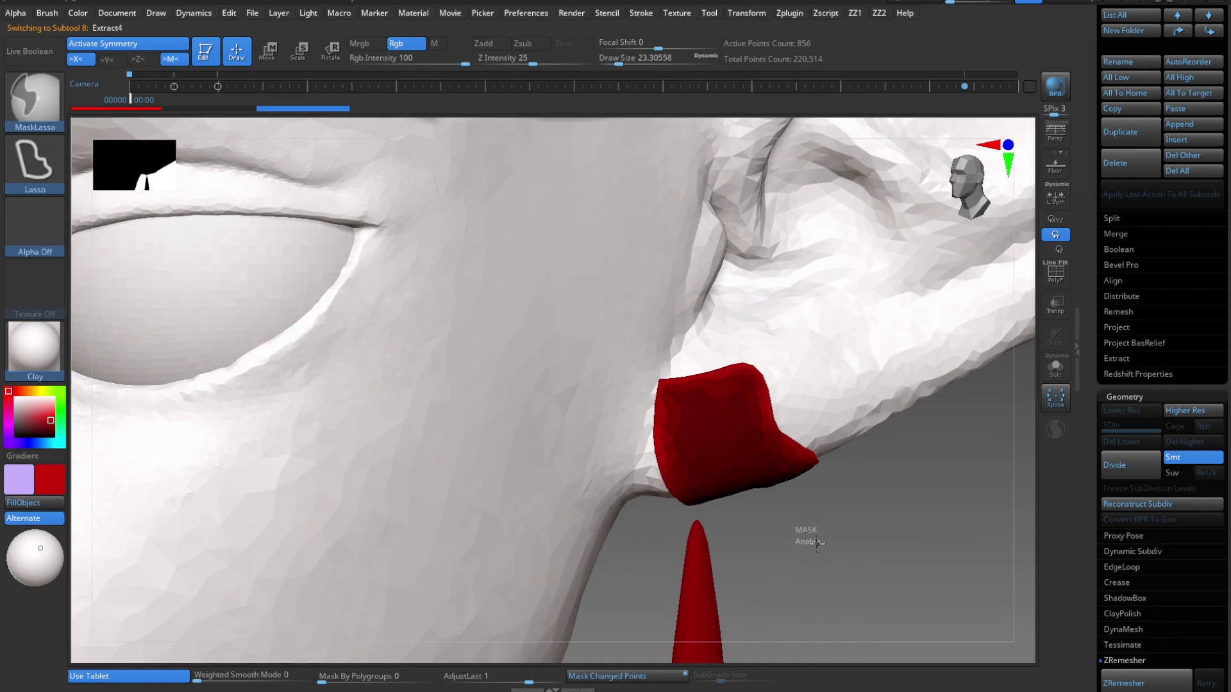
Pick a different brush and save the project with Ctrl+S.
key("b")
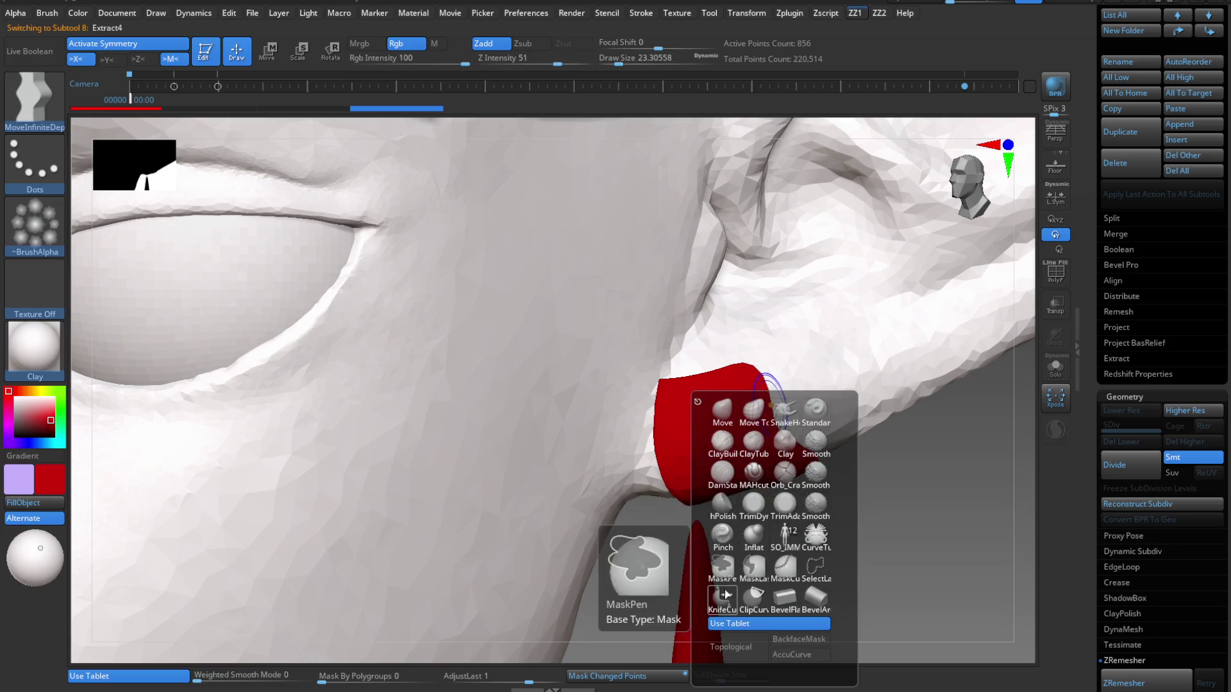
left_click(723, 566)
key("ctrl+s")
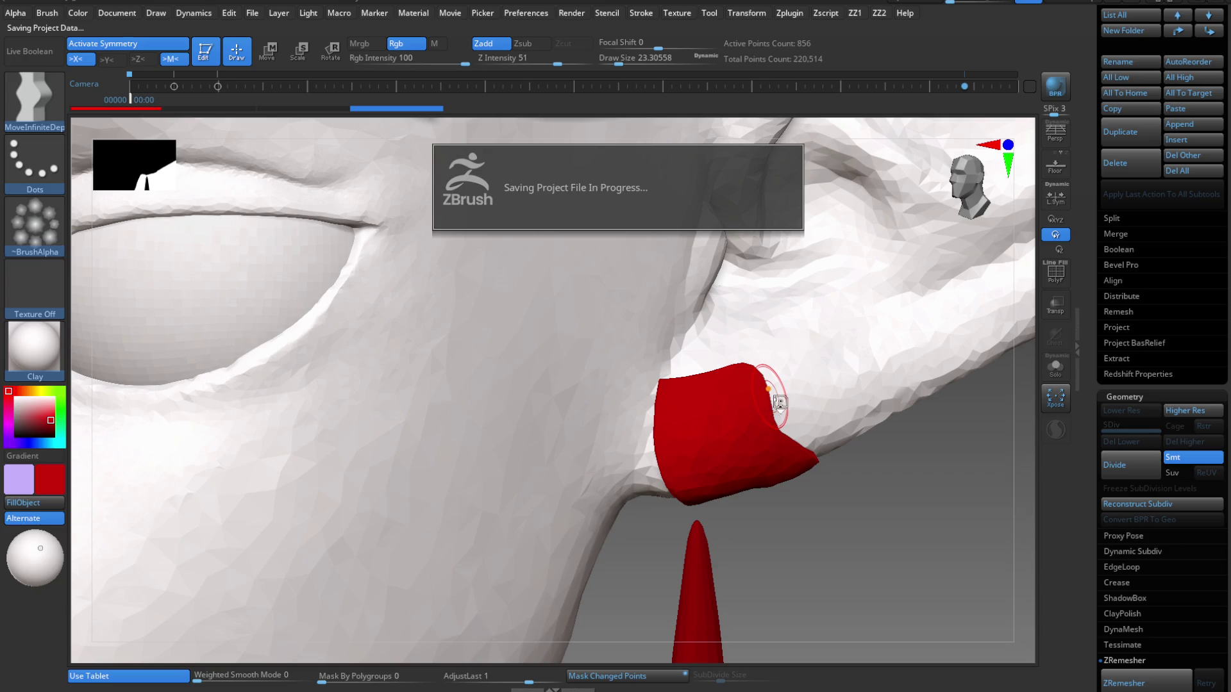
Trim the red Extract4 shell with a KnifeCurve cut and a slice across its top edge.
mouse_move(756, 361)
left_mouse_down("ctrl+shift")
mouse_move(792, 521)
mouse_move(786, 497)
left_mouse_up("ctrl+shift")
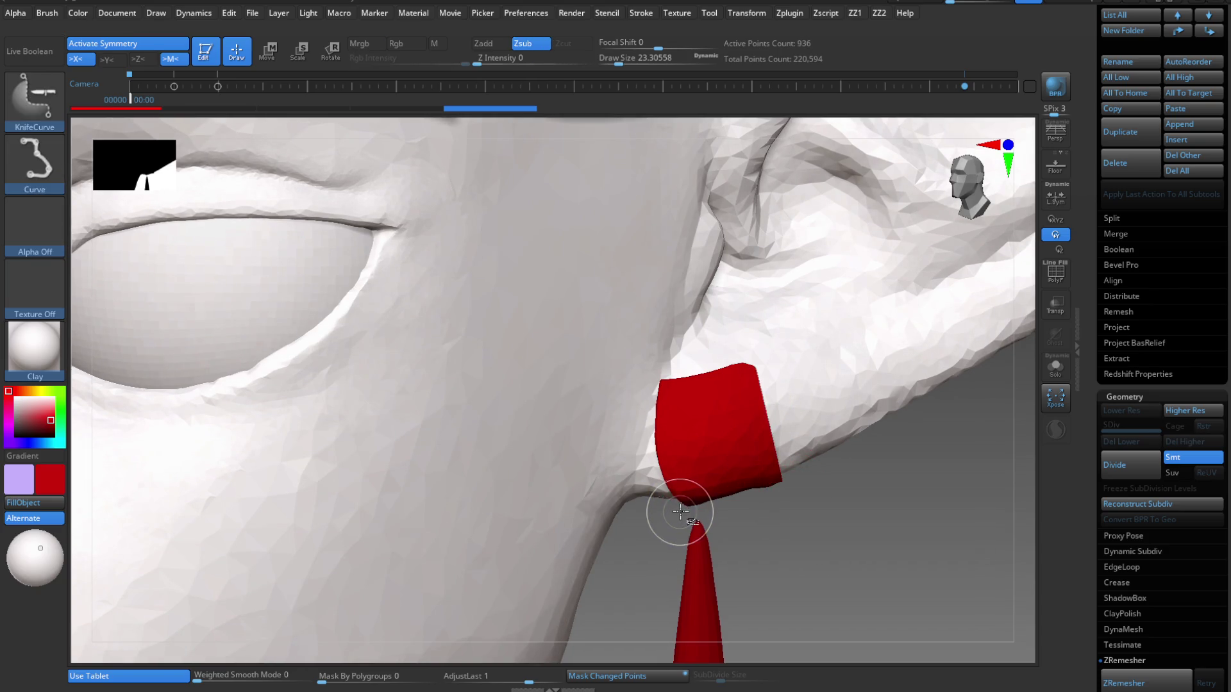
key("shift+f")
key("shift+f")
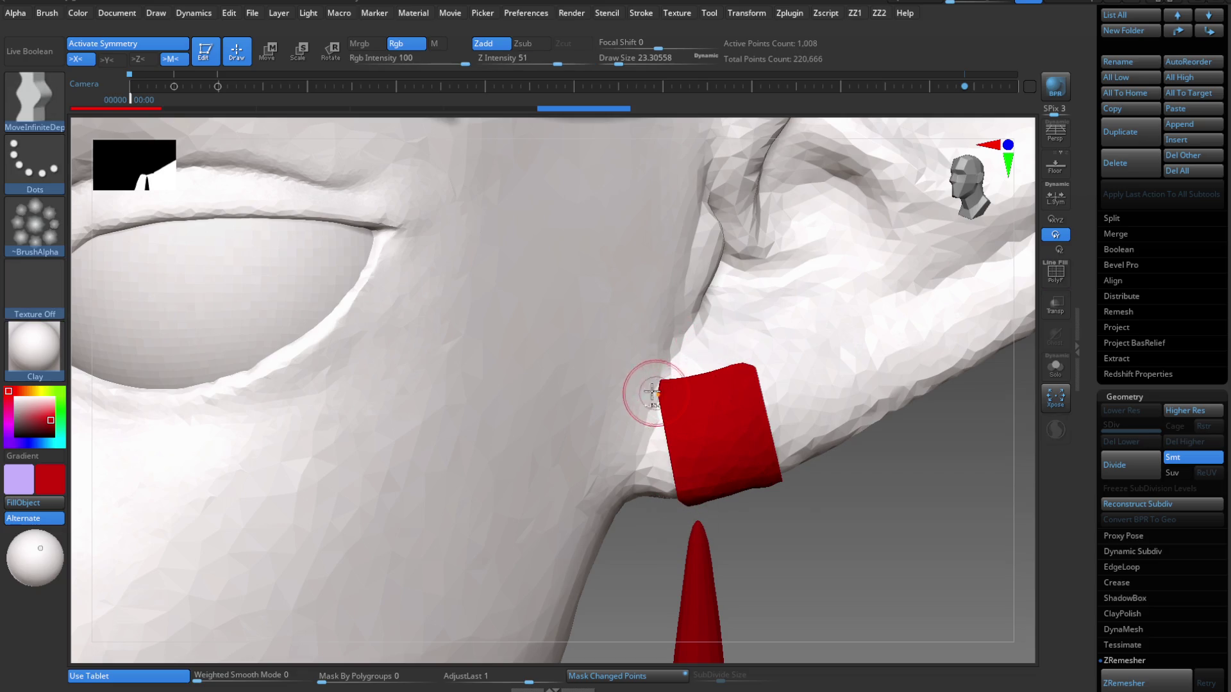
left_click_drag(654, 403, 752, 372, "ctrl+shift")
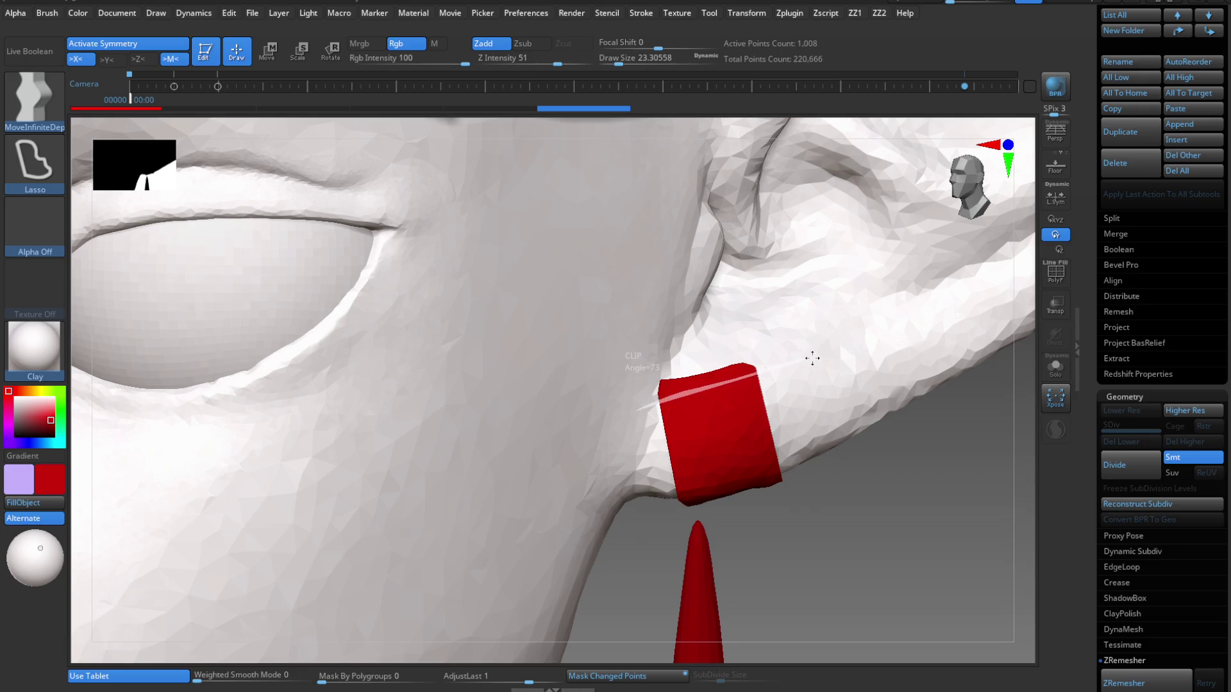
left_click_drag(615, 404, 819, 357, "ctrl+shift")
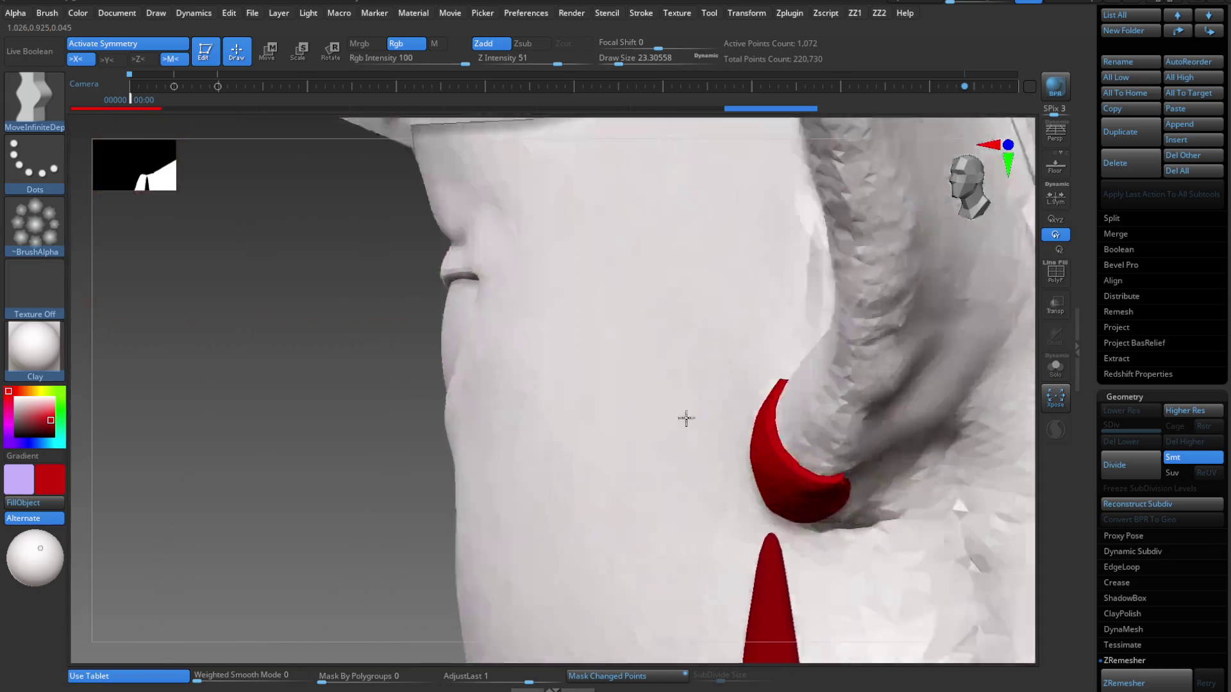
mouse_move(686, 418)
right_mouse_down()
mouse_move(847, 338)
mouse_move(851, 355)
mouse_move(789, 448)
right_mouse_up()
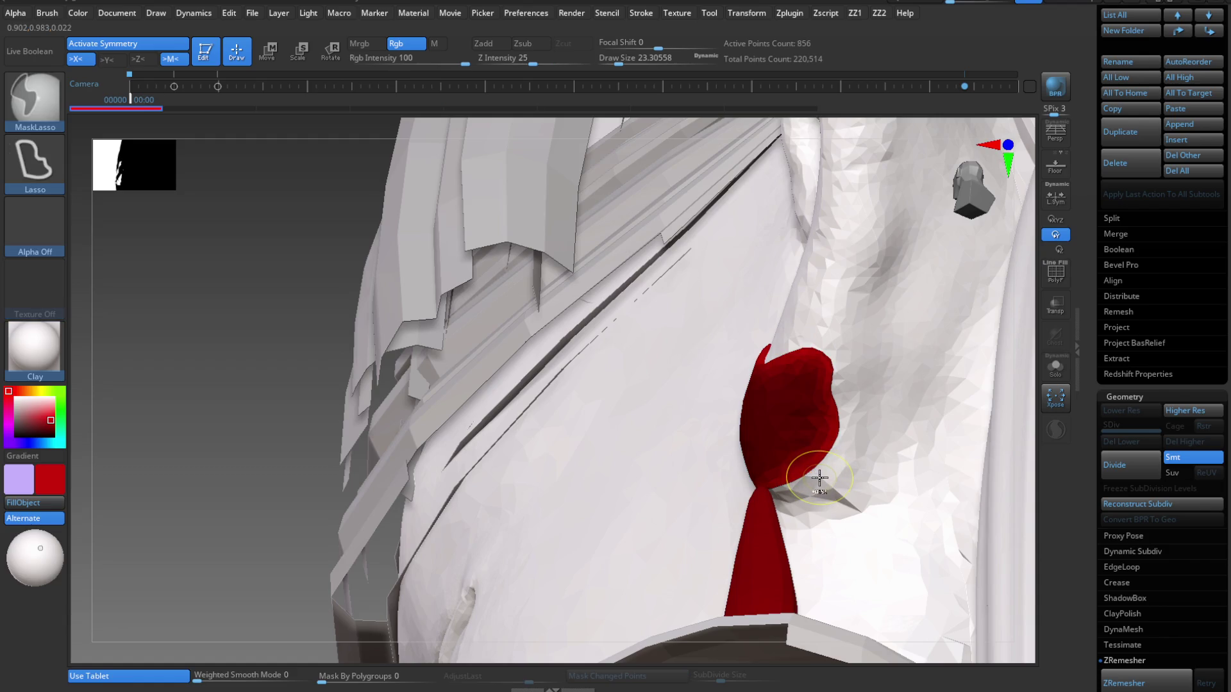
Delete the Extract4 ear-piece subtool and make the PM3D_Sphere3D2 head mesh active.
right_click_drag(806, 412, 861, 493)
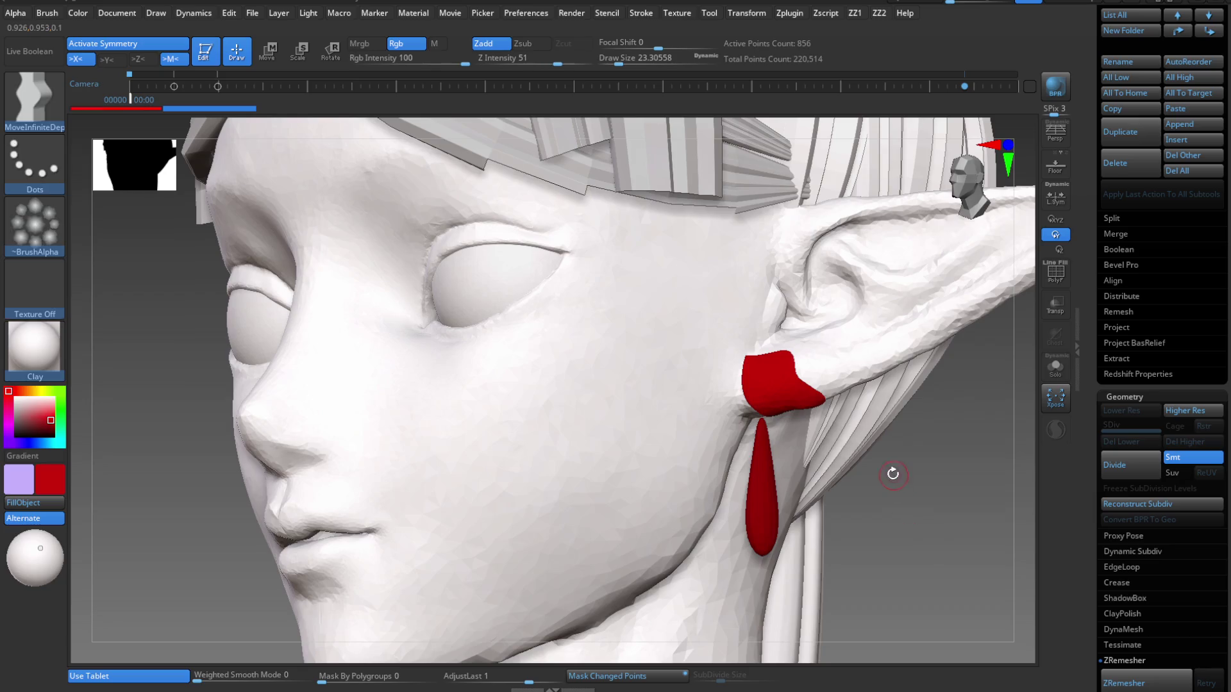
left_click(859, 567)
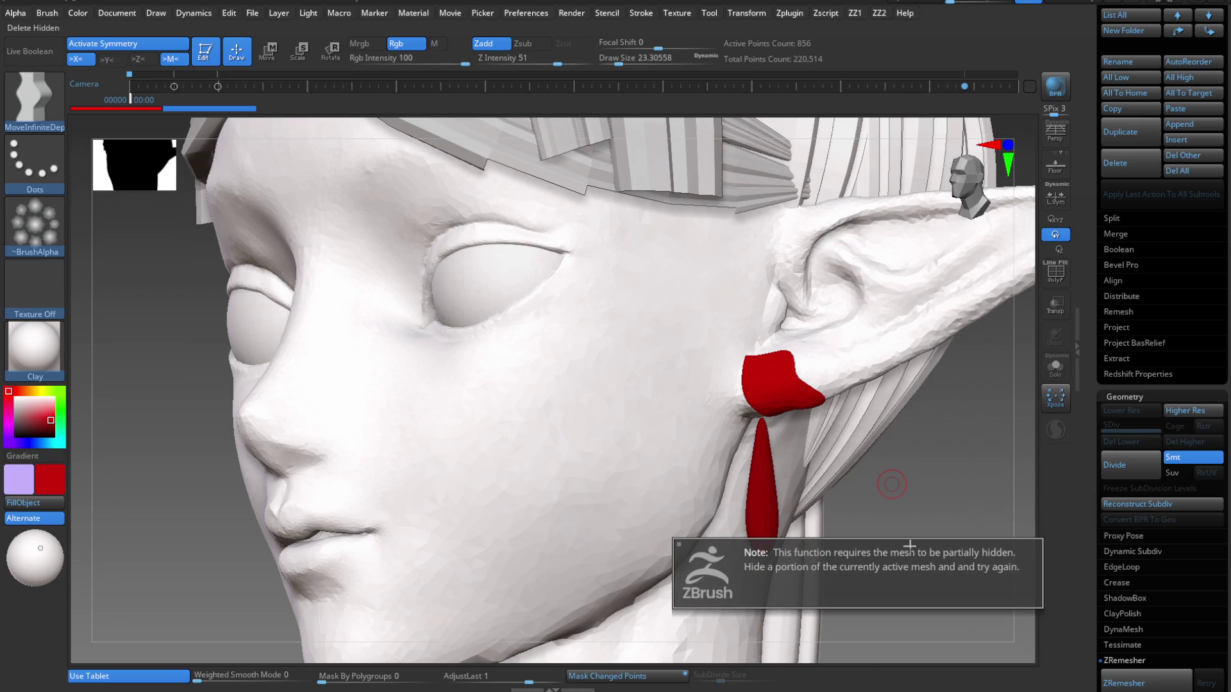
scroll(1220, 340, "up", 5)
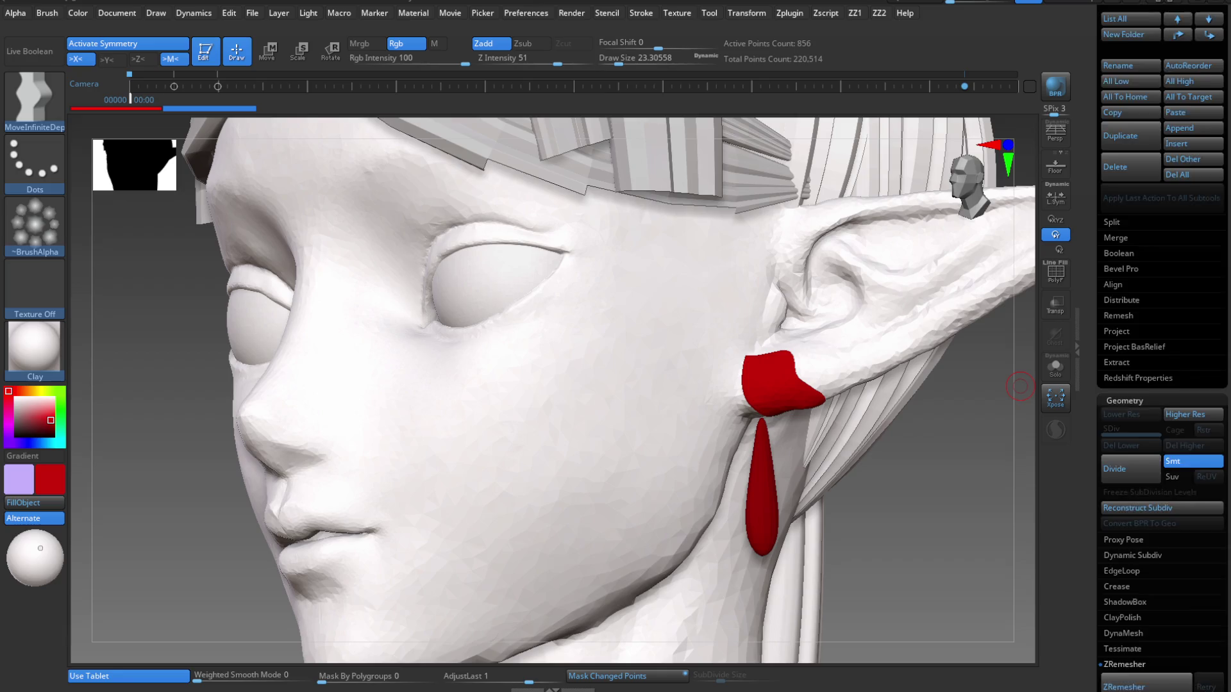
left_click(1132, 407)
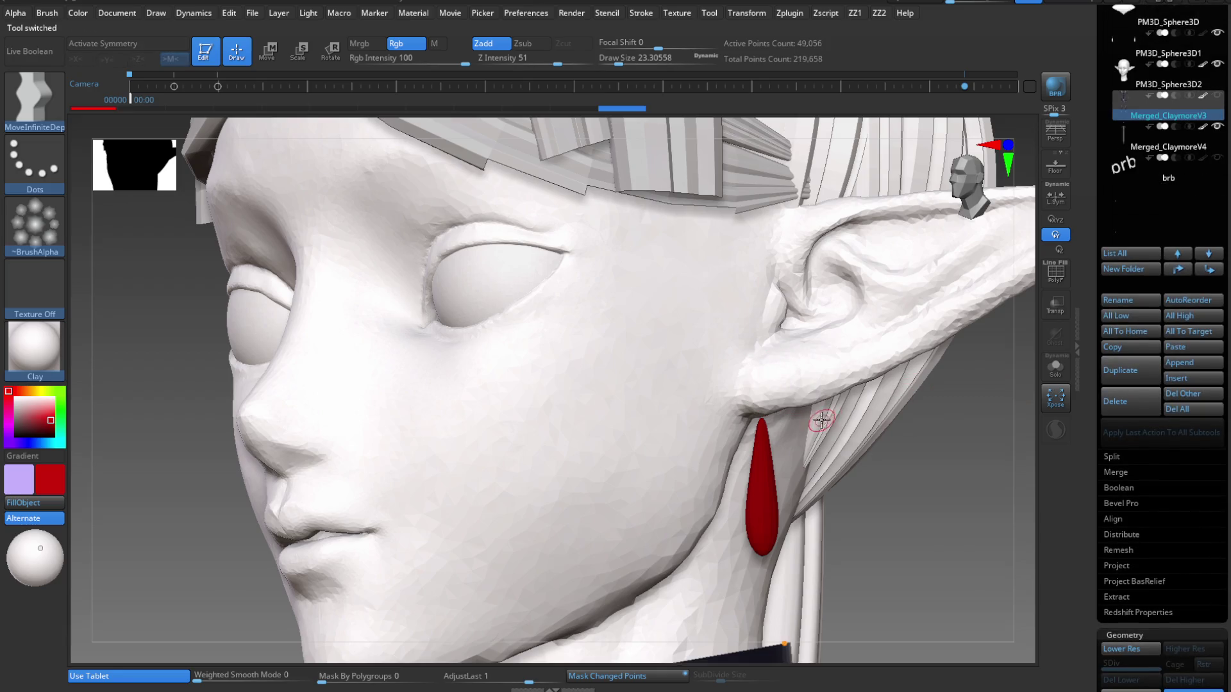
mouse_move(821, 420)
right_mouse_down()
mouse_move(838, 372)
mouse_move(783, 313)
mouse_move(843, 445)
right_mouse_up()
left_click(838, 373, "alt")
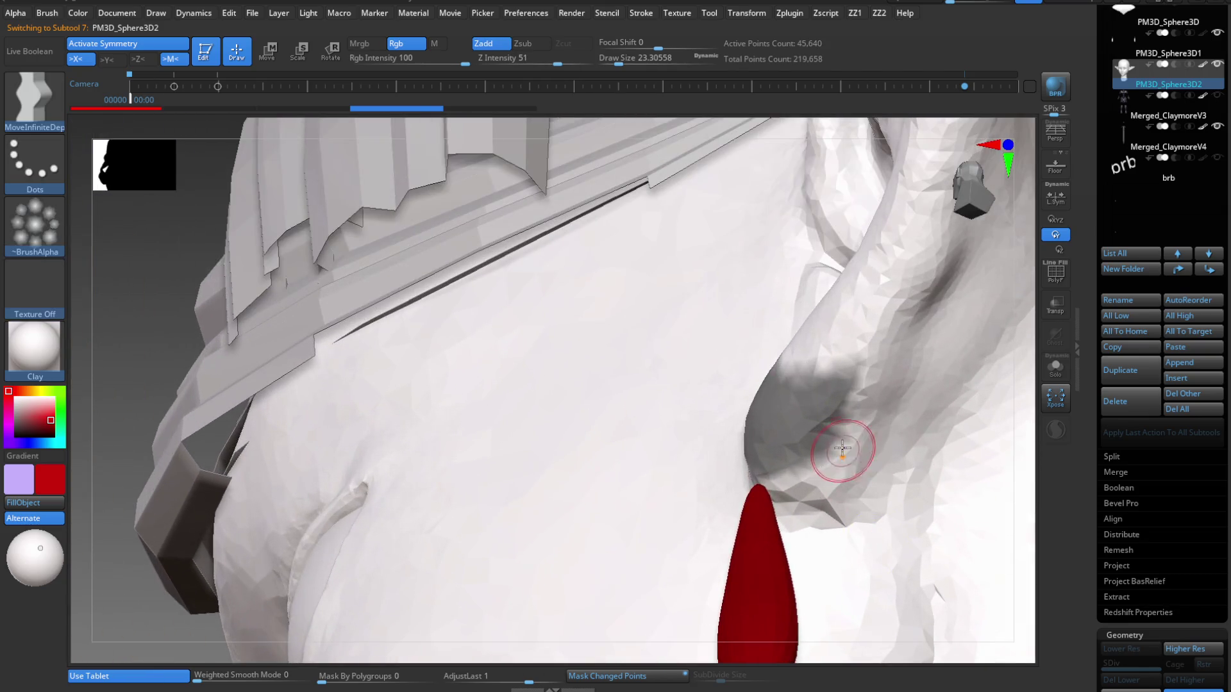
Solo the head mesh and mask a fresh band around the lower earlobe.
key("b")
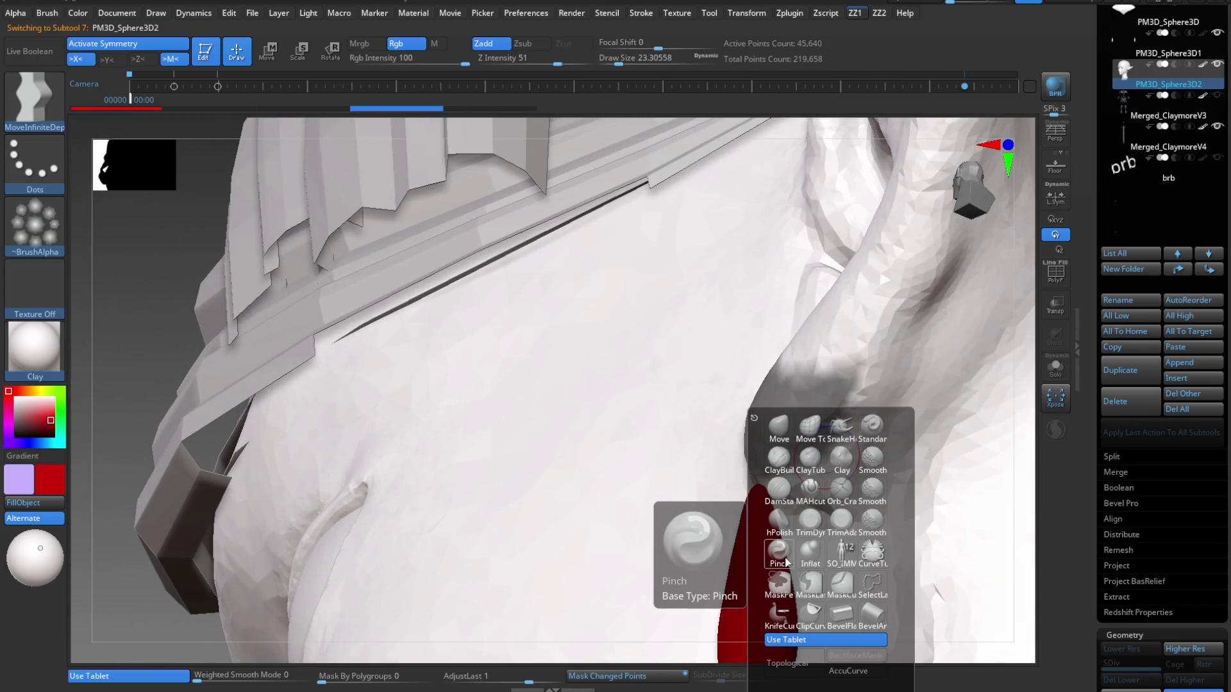
right_click_drag(775, 429, 806, 471)
key("ctrl")
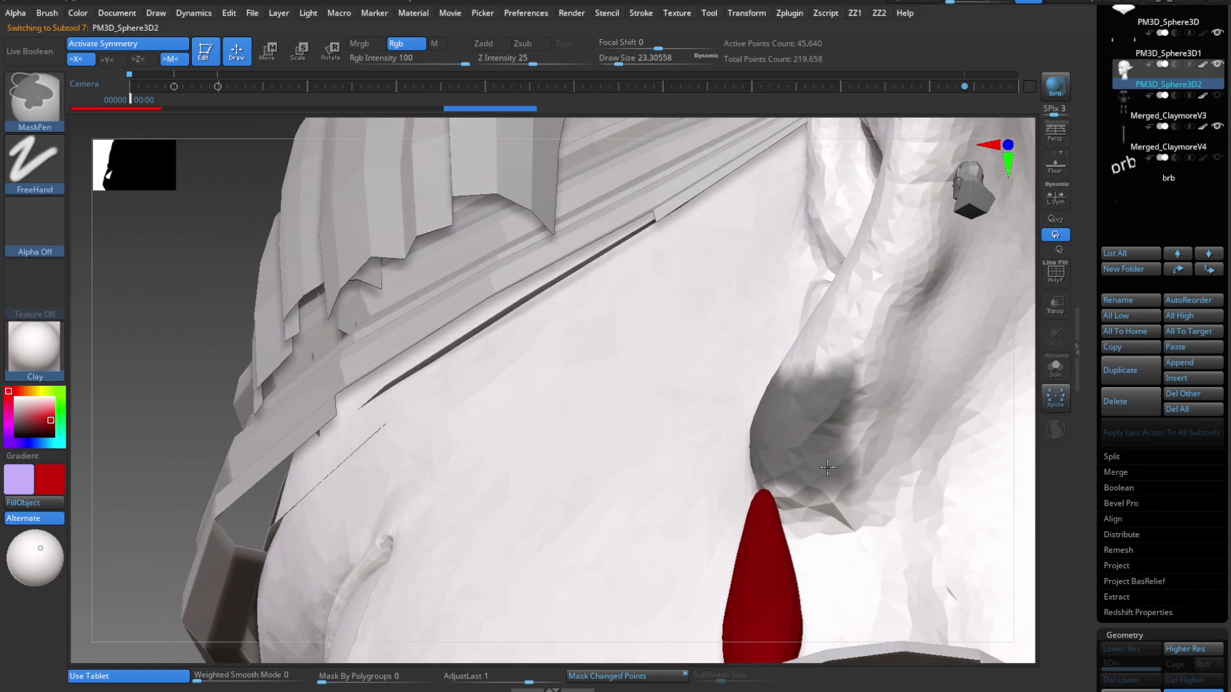
mouse_move(863, 402)
right_mouse_down()
mouse_move(845, 301)
mouse_move(825, 275)
mouse_move(840, 346)
mouse_move(761, 433)
right_mouse_up()
key("ctrl")
left_click(1058, 368)
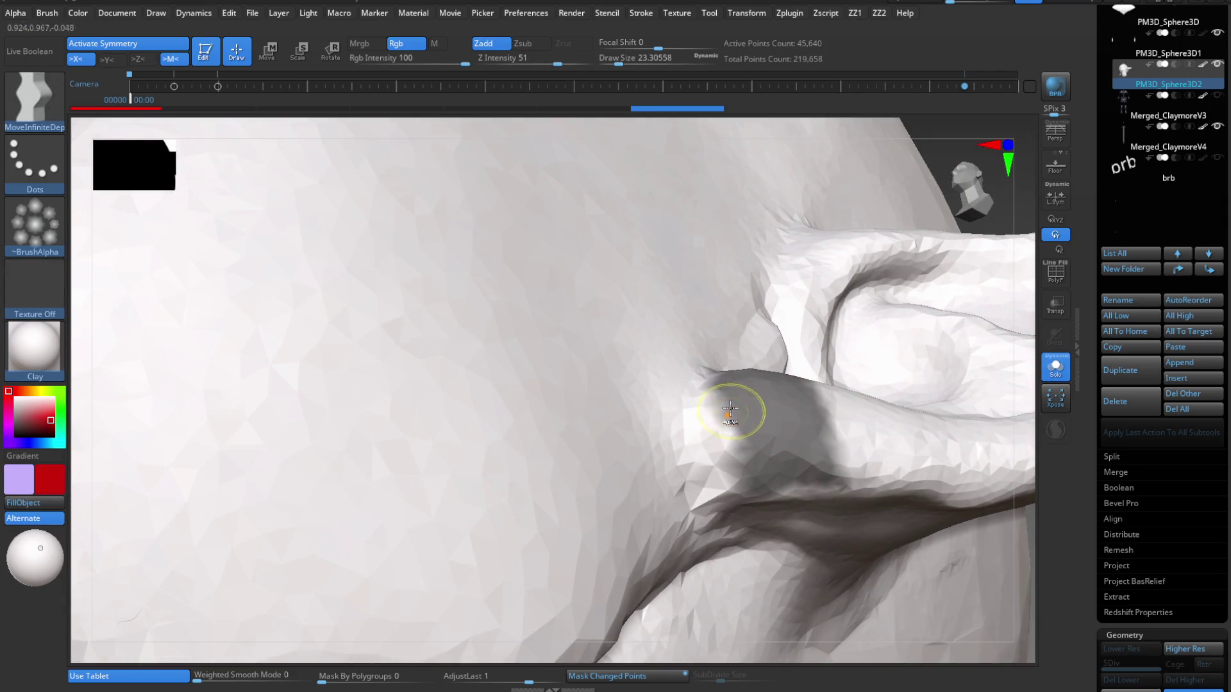
key("ctrl")
mouse_move(761, 475)
right_mouse_down()
mouse_move(830, 465)
mouse_move(801, 423)
mouse_move(757, 412)
right_mouse_up()
key("ctrl")
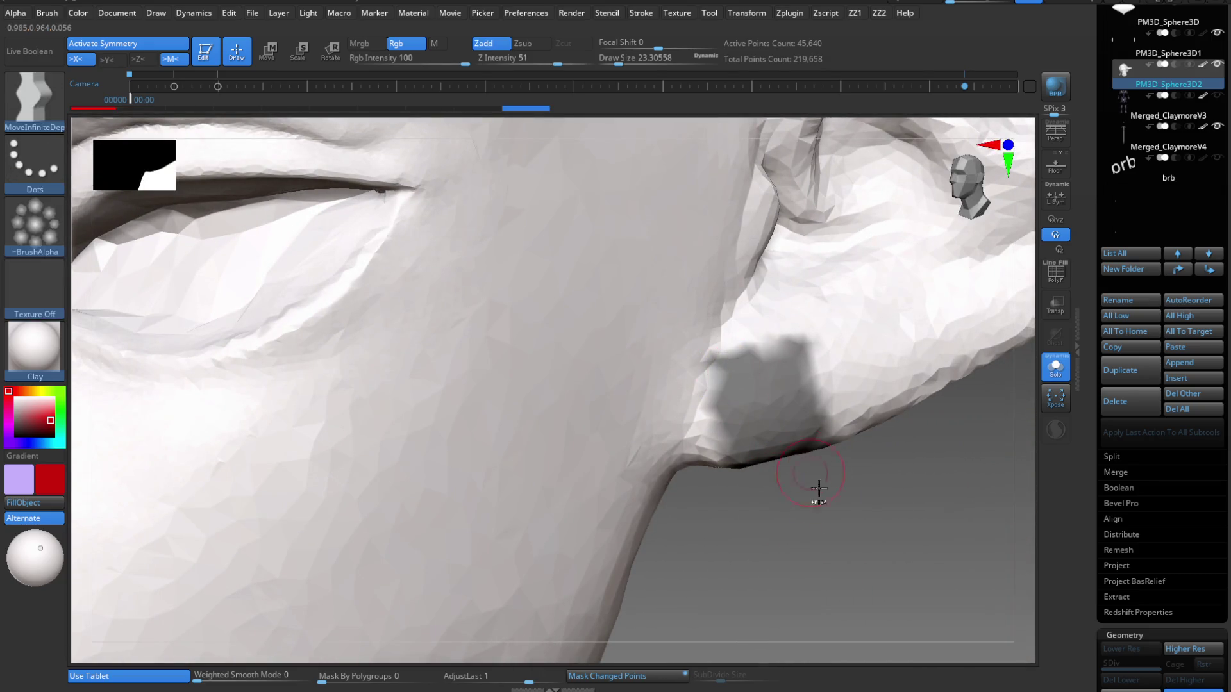
key("ctrl")
key("space")
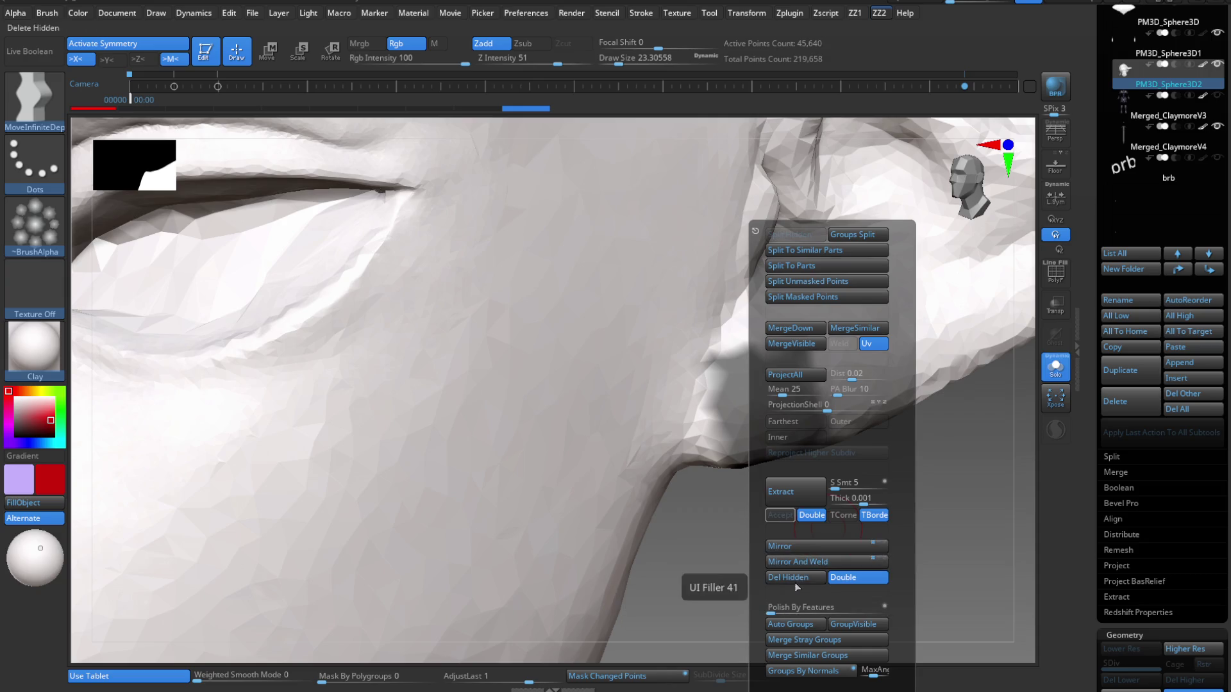
Extract the masked earlobe band and accept it as a new red subtool, Extract5.
left_click(798, 492)
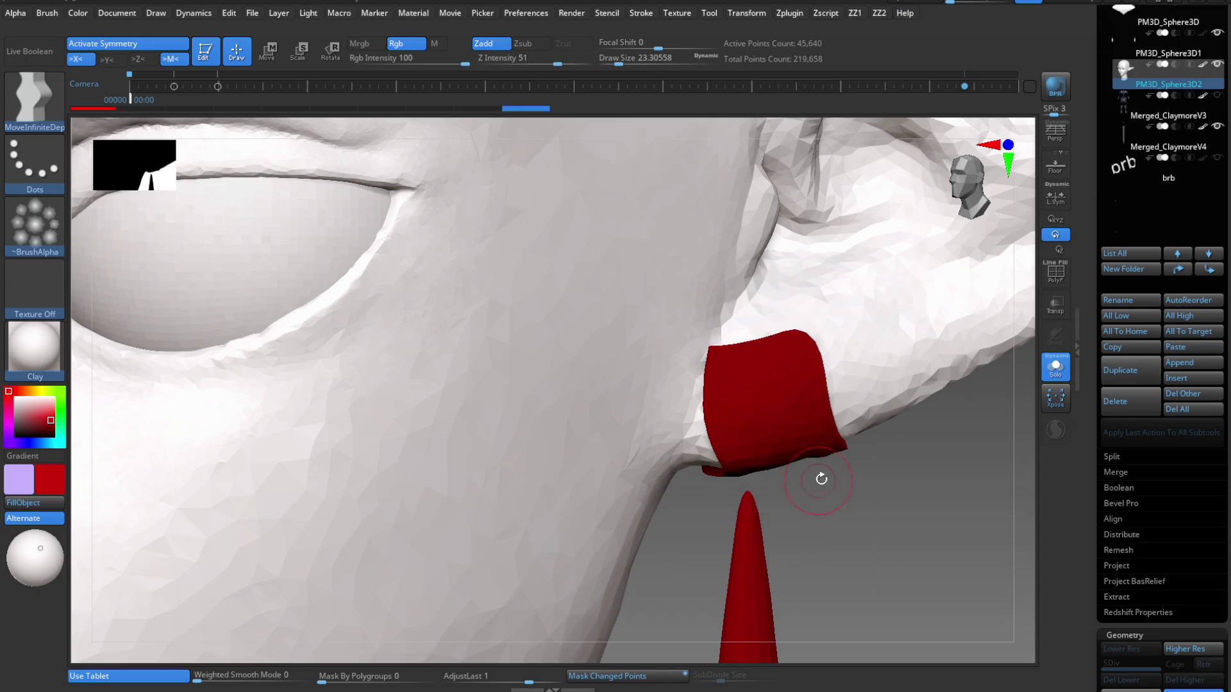
key("space")
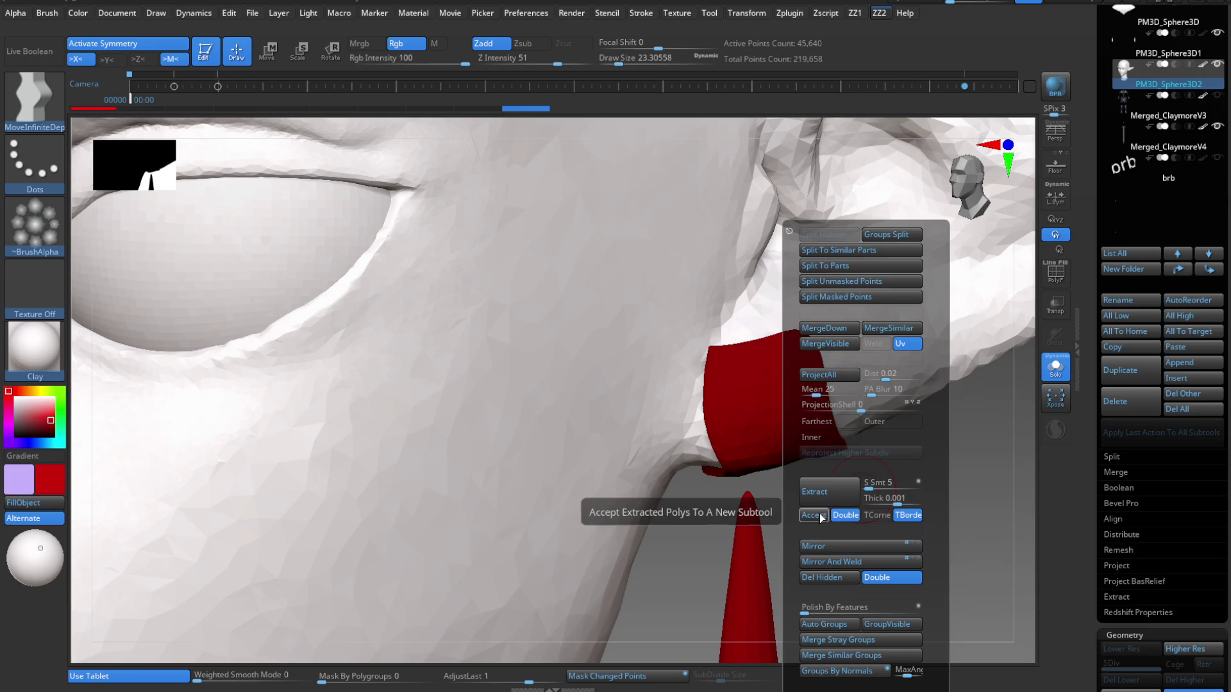
left_click(807, 545)
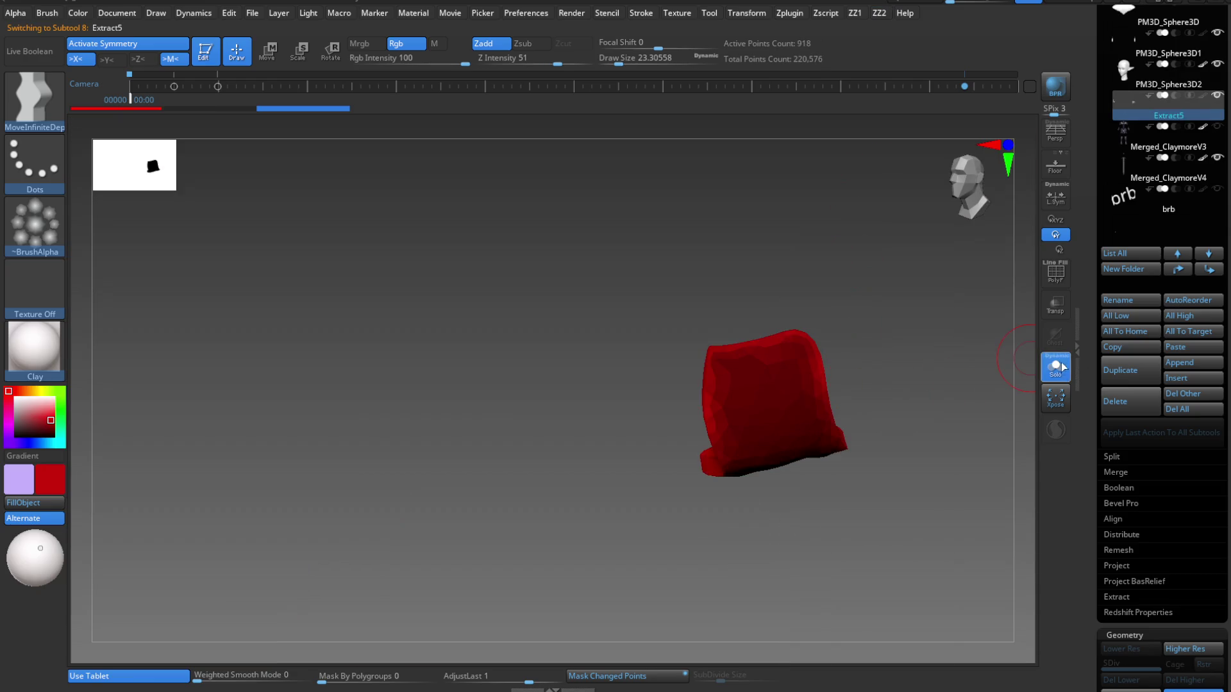
Turn Solo off and KnifeCurve-cut the left side off the red band.
left_click(1061, 367)
left_click_drag(854, 445, 843, 434)
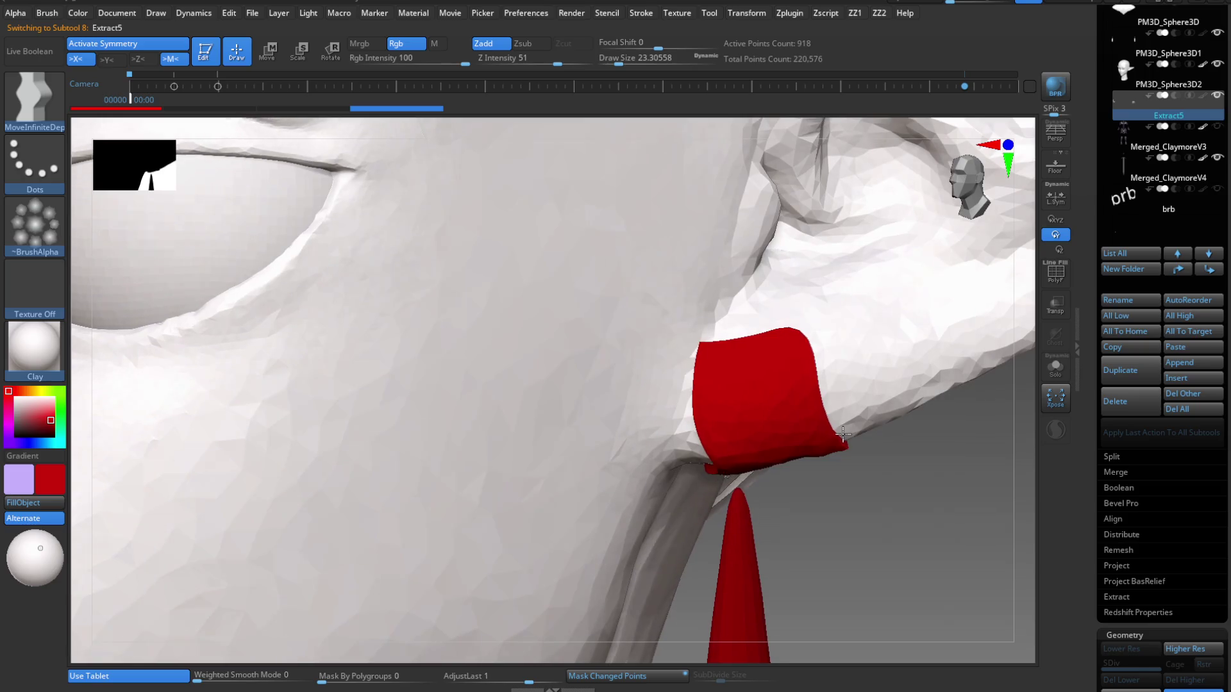
left_click_drag(806, 296, 837, 515, "ctrl+shift")
left_click_drag(716, 461, 695, 330, "ctrl+shift")
Slice across the red ear band at an angle and trim off its right side.
right_click_drag(750, 400, 797, 374, "ctrl")
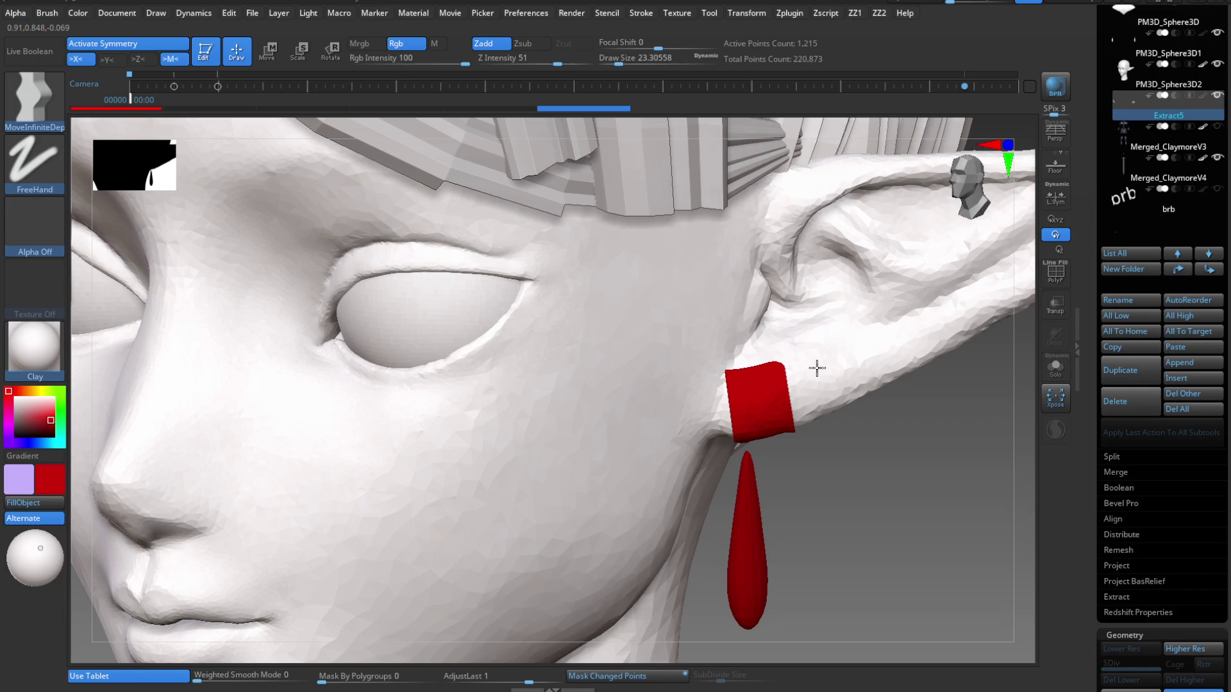
left_click_drag(712, 385, 813, 369, "ctrl+shift")
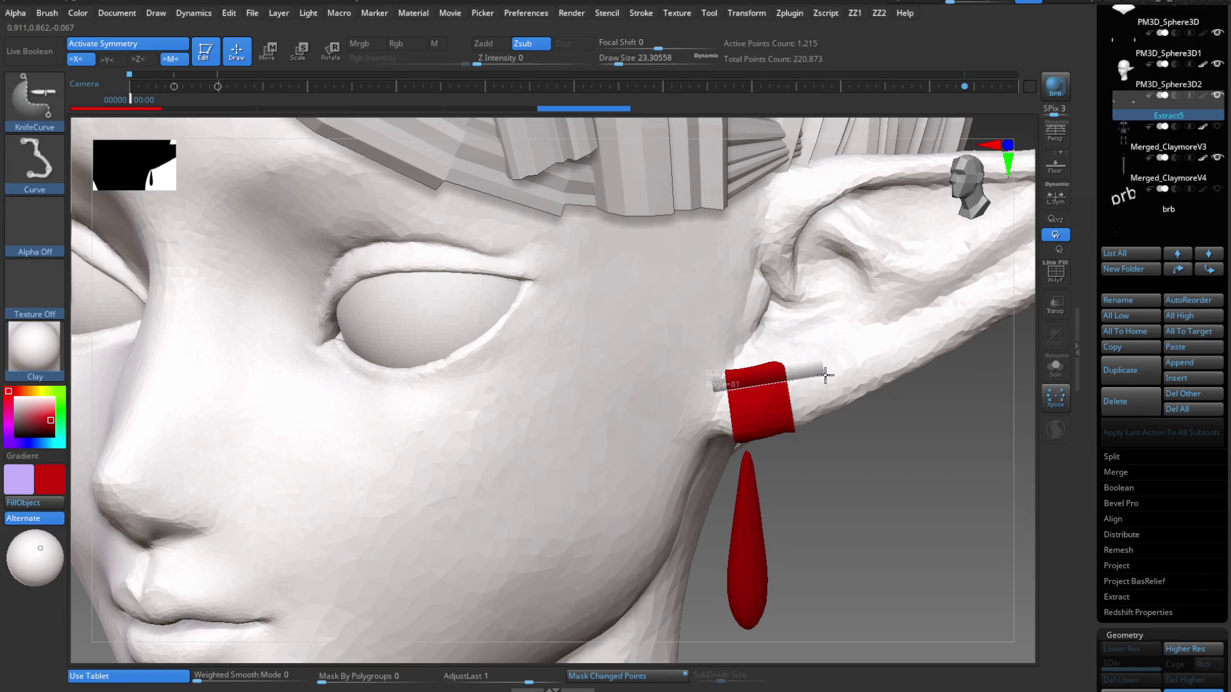
left_click_drag(825, 371, 825, 376, "ctrl+shift")
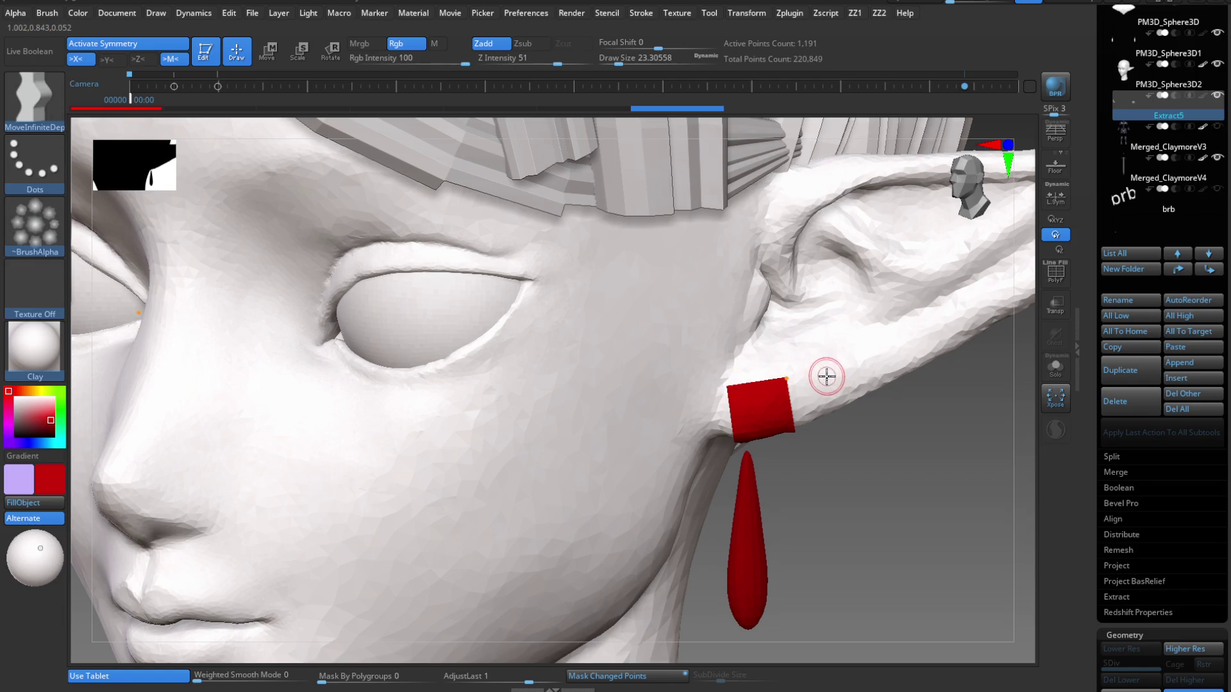
mouse_move(824, 377)
right_mouse_down()
mouse_move(867, 244)
mouse_move(844, 319)
mouse_move(843, 263)
mouse_move(846, 282)
right_mouse_up()
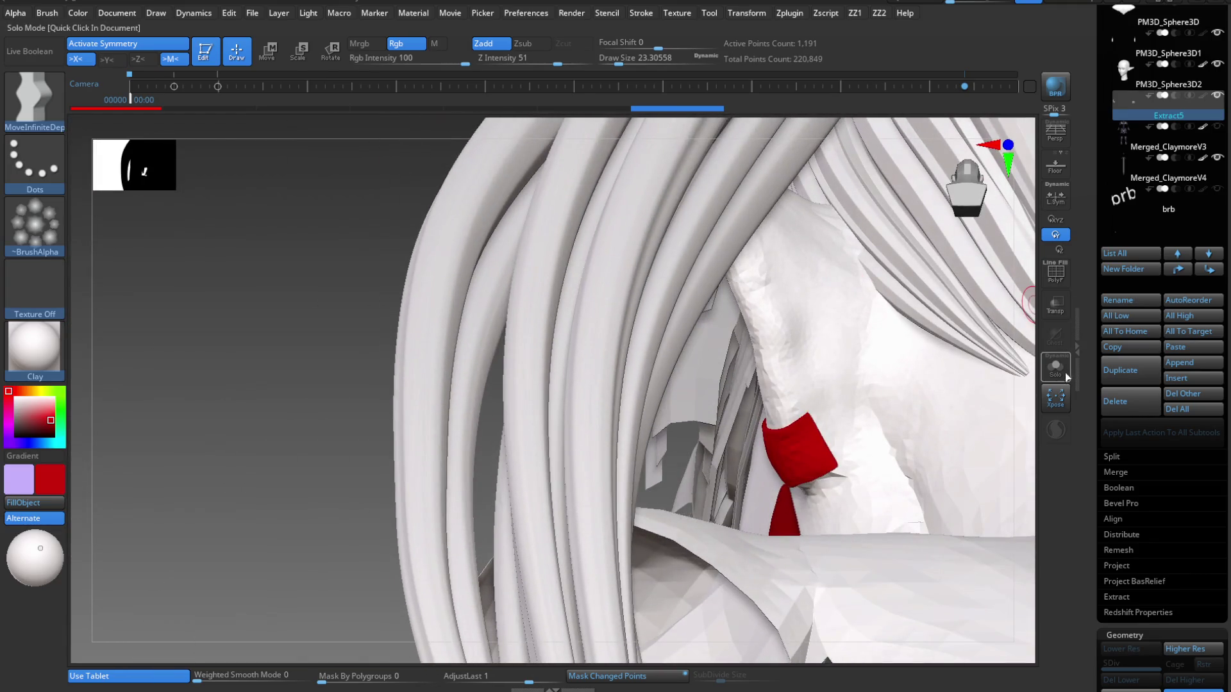
Solo Extract5, slice away excess into a thin curved band, then turn Solo off.
left_click(1055, 366)
mouse_move(849, 426)
right_mouse_down()
mouse_move(827, 402)
mouse_move(778, 394)
right_mouse_up()
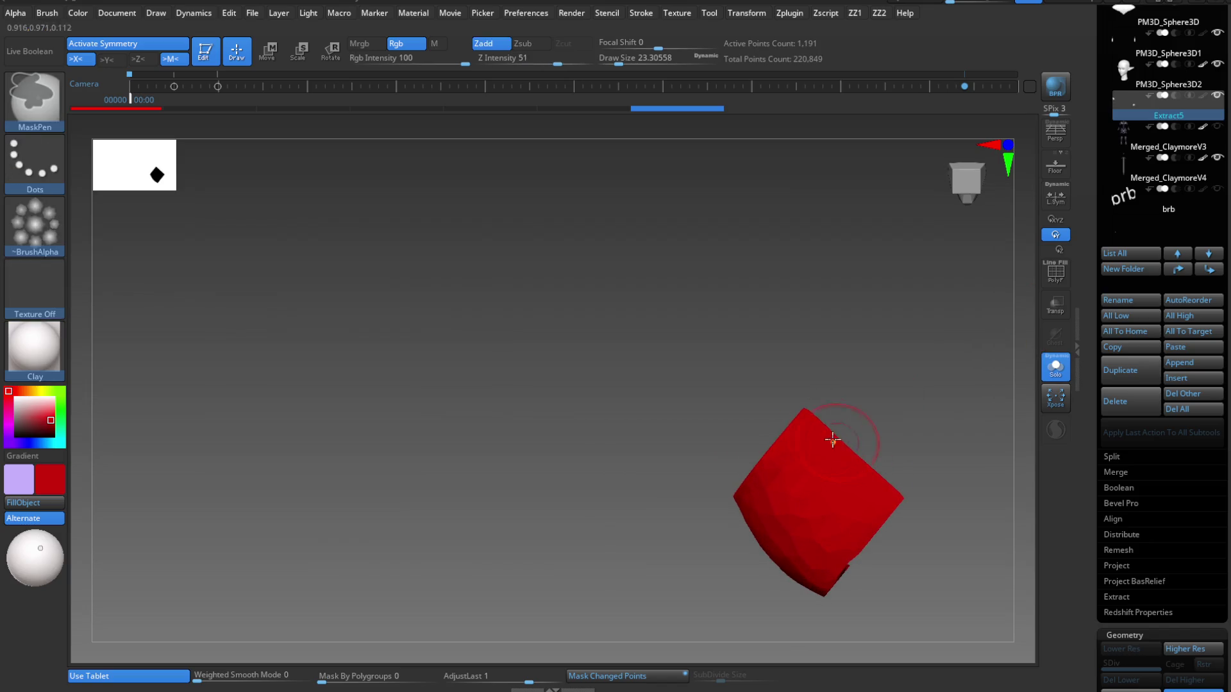
left_click_drag(778, 394, 924, 525, "ctrl+shift")
mouse_move(898, 526)
right_mouse_down()
mouse_move(879, 577)
mouse_move(825, 481)
mouse_move(840, 420)
mouse_move(769, 426)
mouse_move(791, 387)
mouse_move(759, 316)
mouse_move(723, 366)
mouse_move(669, 510)
right_mouse_up()
left_click_drag(670, 581, 646, 489, "ctrl+shift")
mouse_move(631, 437)
left_mouse_down("ctrl+shift")
mouse_move(613, 378)
mouse_move(634, 357)
left_mouse_up("ctrl+shift")
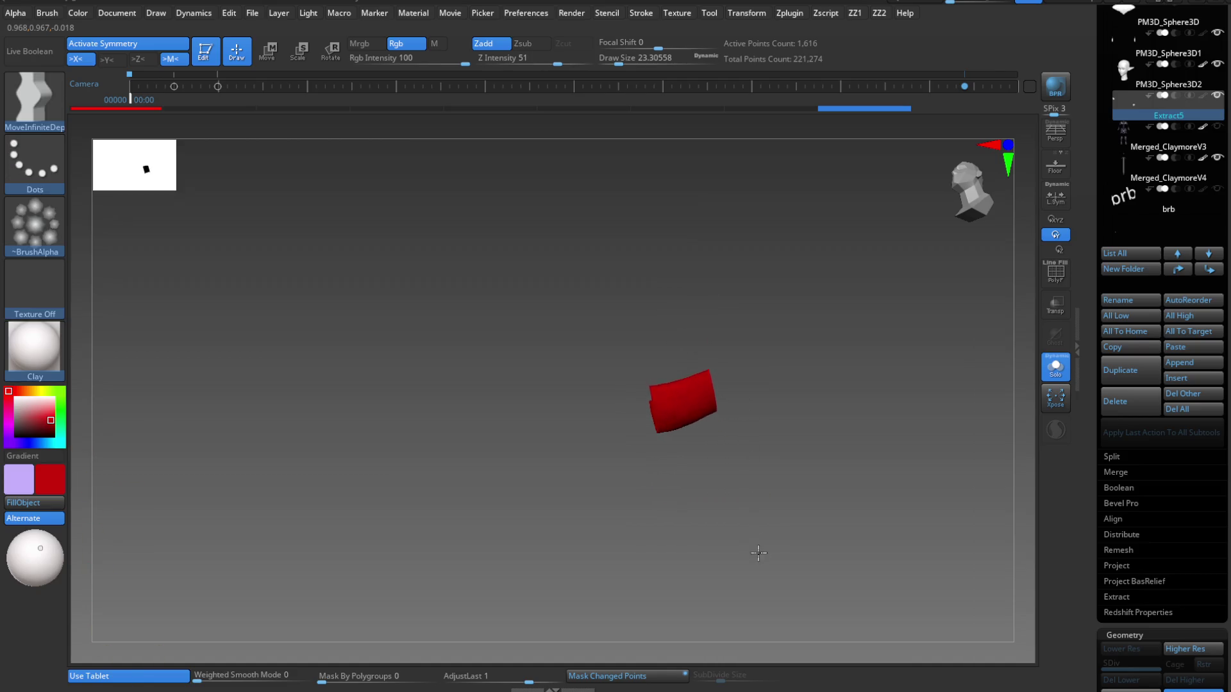
mouse_move(758, 552)
left_mouse_down()
mouse_move(761, 629)
mouse_move(683, 308)
mouse_move(709, 442)
mouse_move(715, 406)
mouse_move(720, 509)
mouse_move(719, 476)
left_mouse_up()
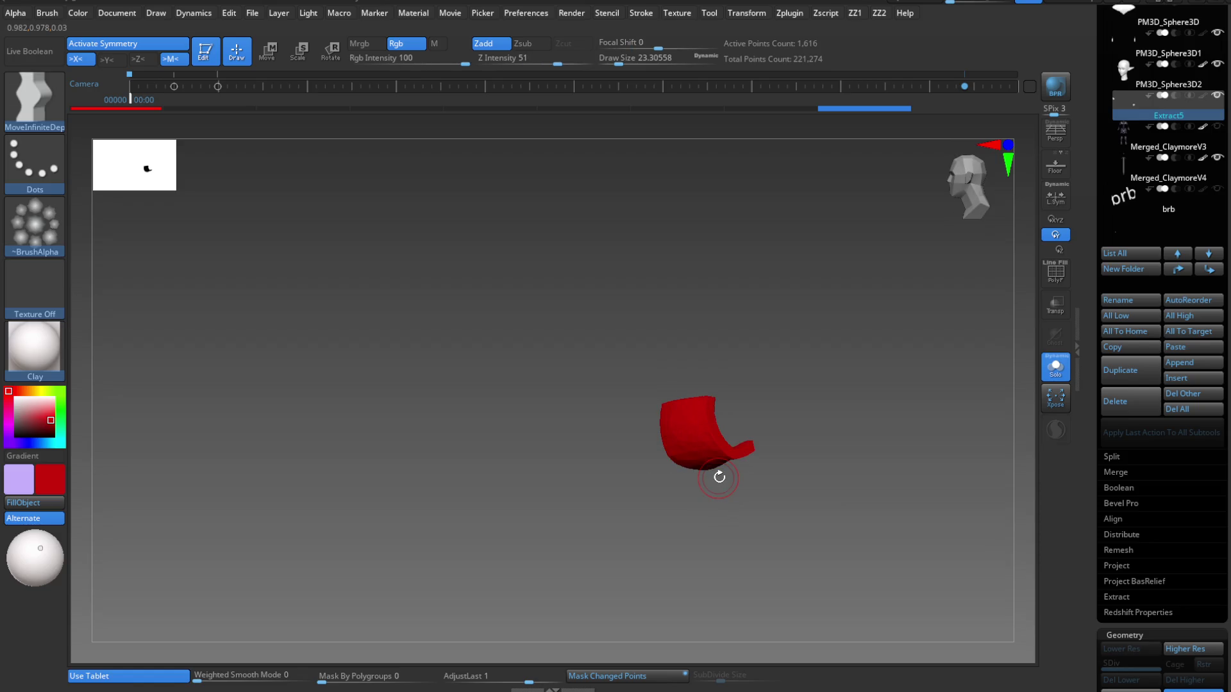
left_click(1063, 380)
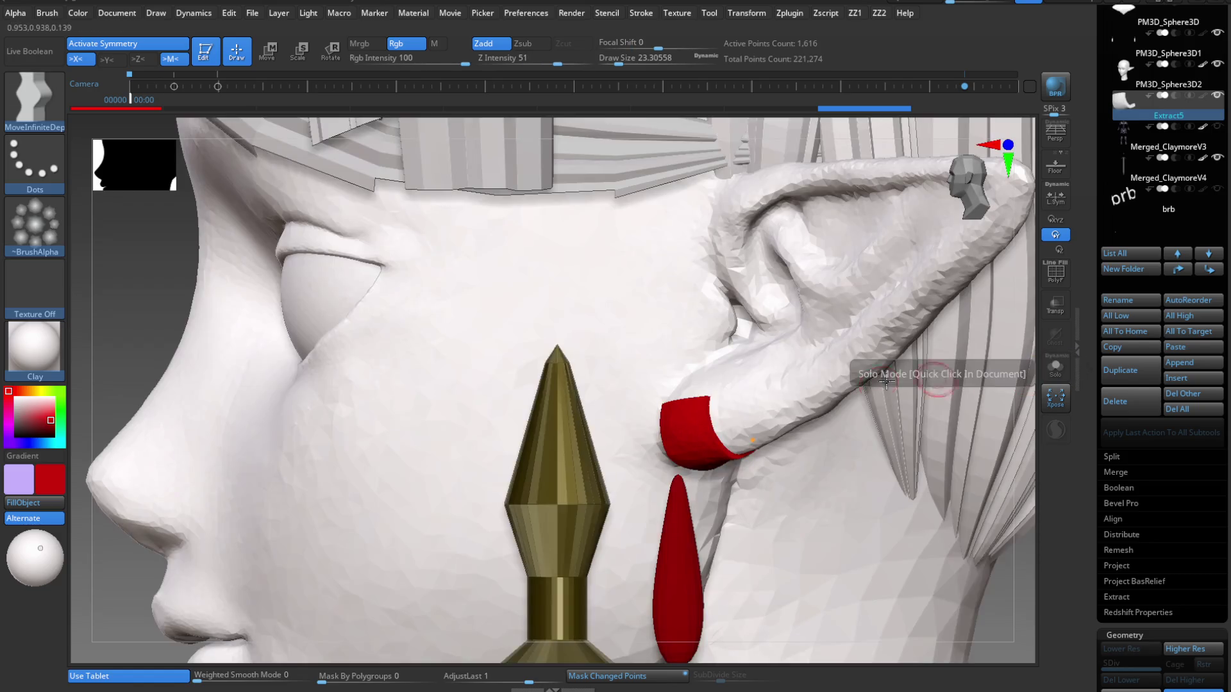
Select the Extract5 ear cuff and swap the main and secondary colours.
left_click(677, 556, "alt")
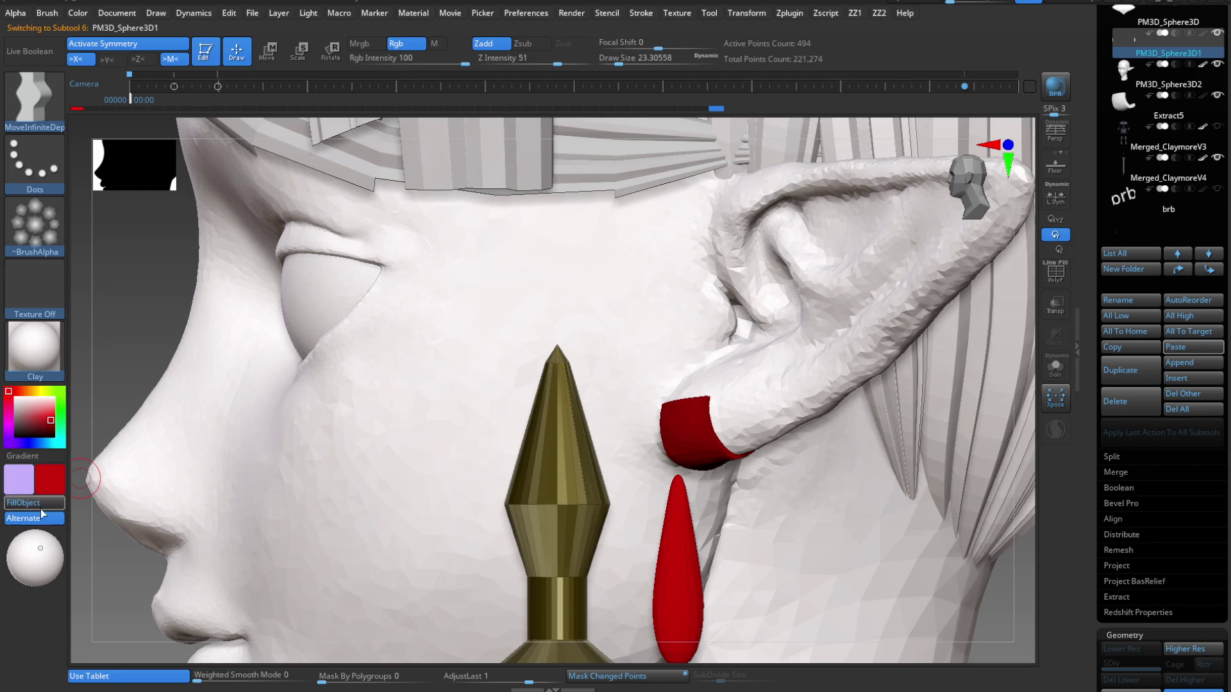
left_click(686, 448, "alt")
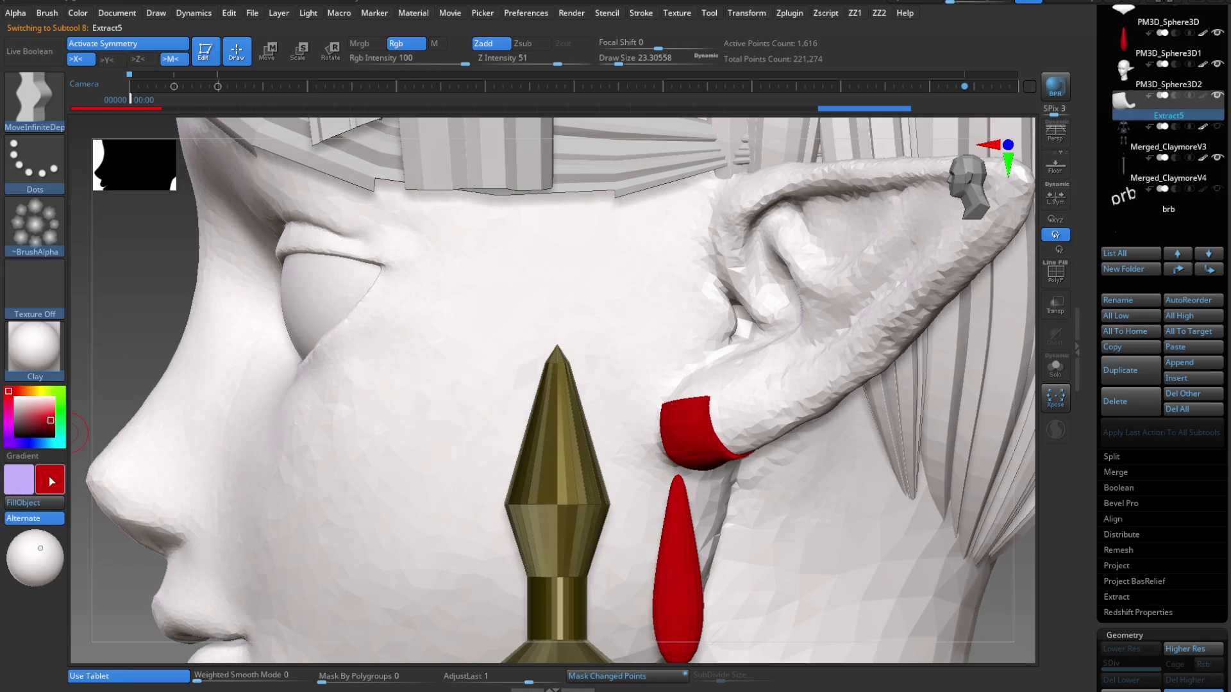
left_click(51, 503)
left_click(53, 482)
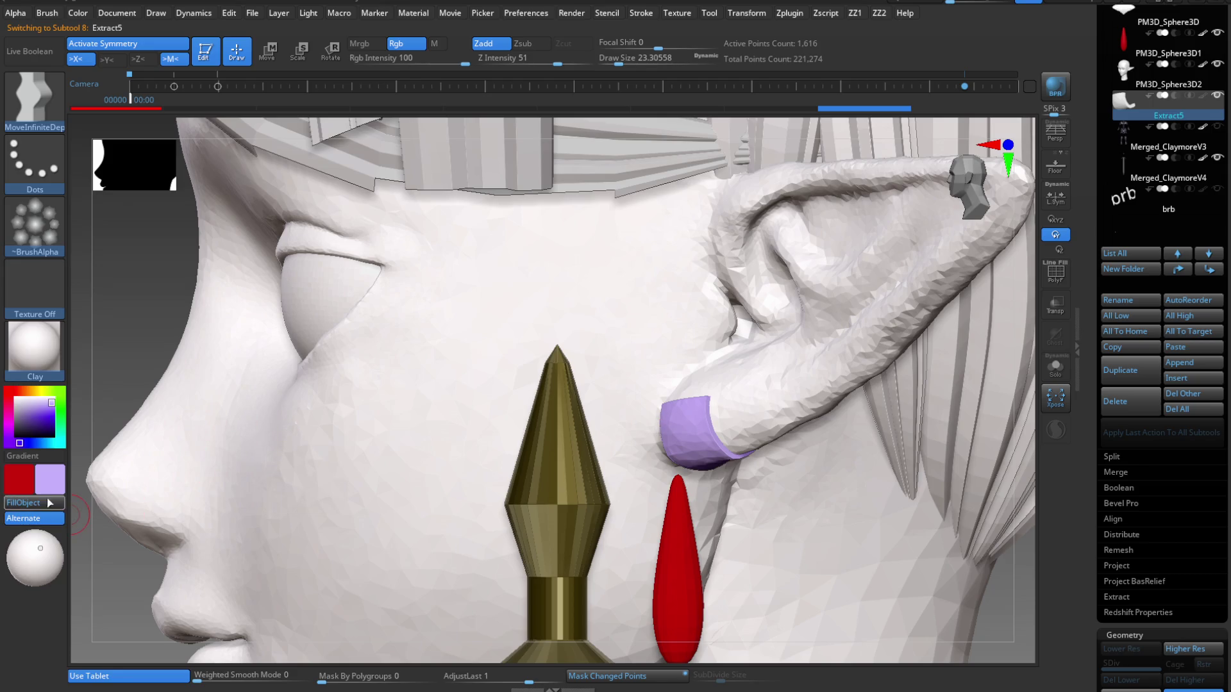
left_click(32, 413)
Pick orange RGB 217, 156, 37 and fill the ear cuff with it.
left_click(108, 367)
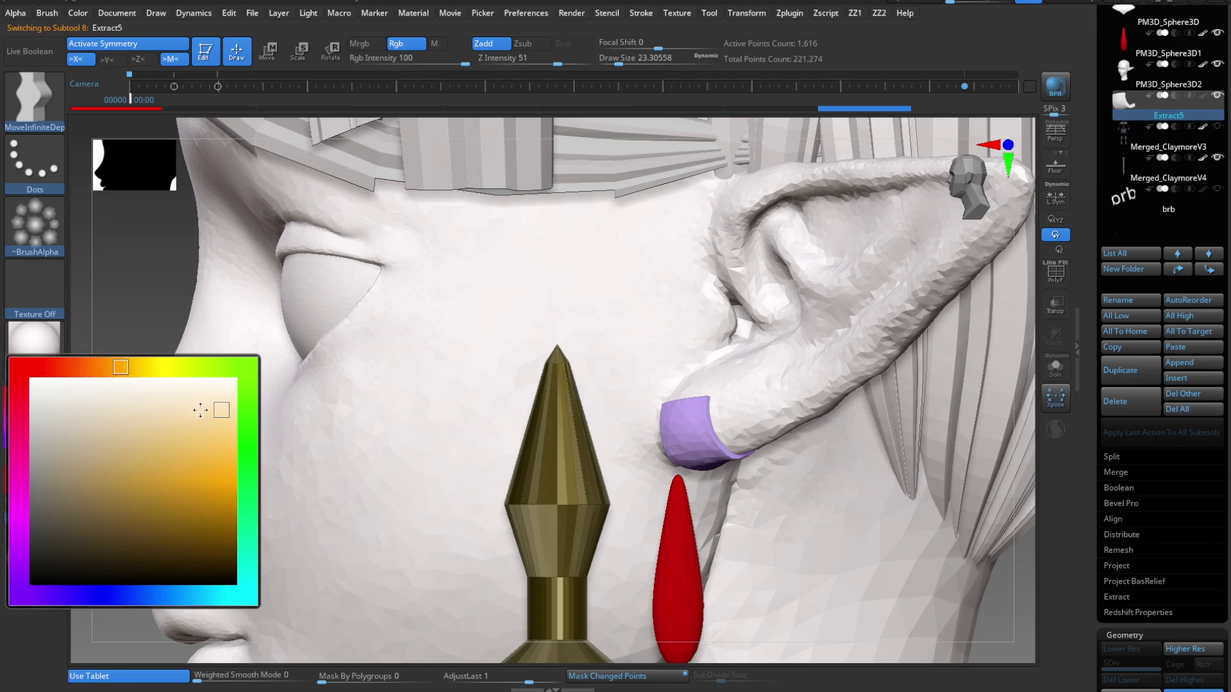
left_click(212, 437)
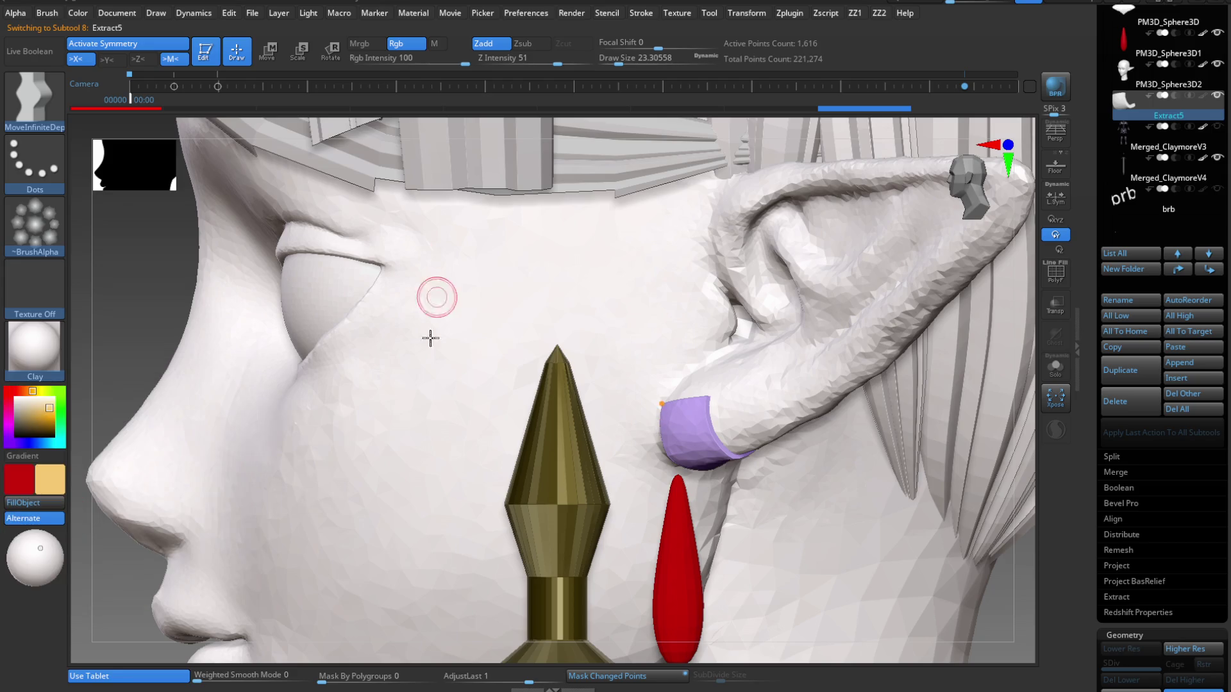
left_click(57, 494)
left_click(178, 486)
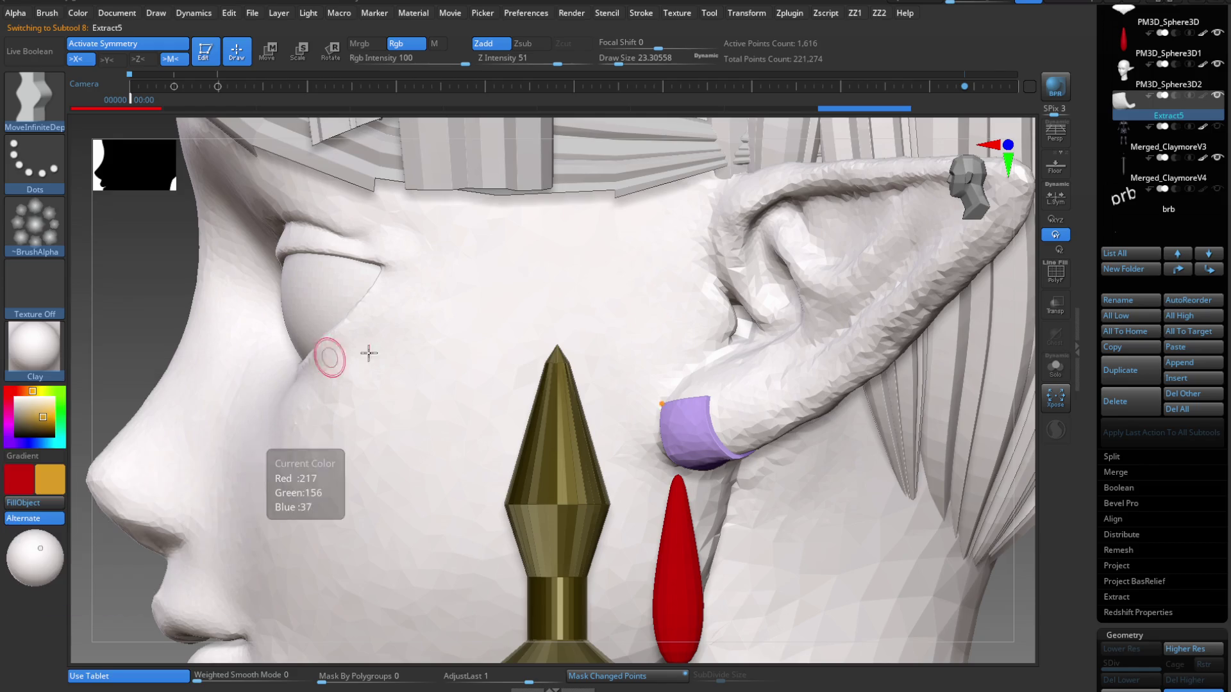
left_click(35, 503)
scroll(675, 425, "down", 3)
right_click_drag(676, 425, 811, 491, "shift")
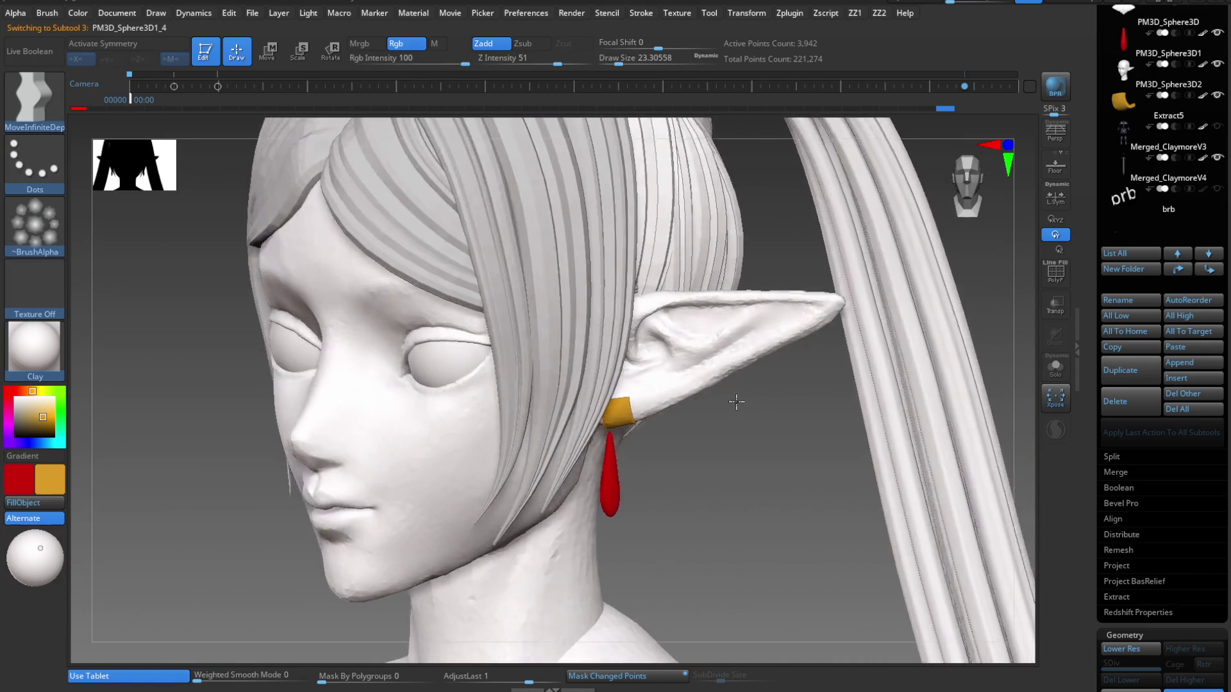
Solo the gold Extract5 cuff, slice its top off to 1,356 points, then unsolo.
left_click_drag(729, 393, 750, 399)
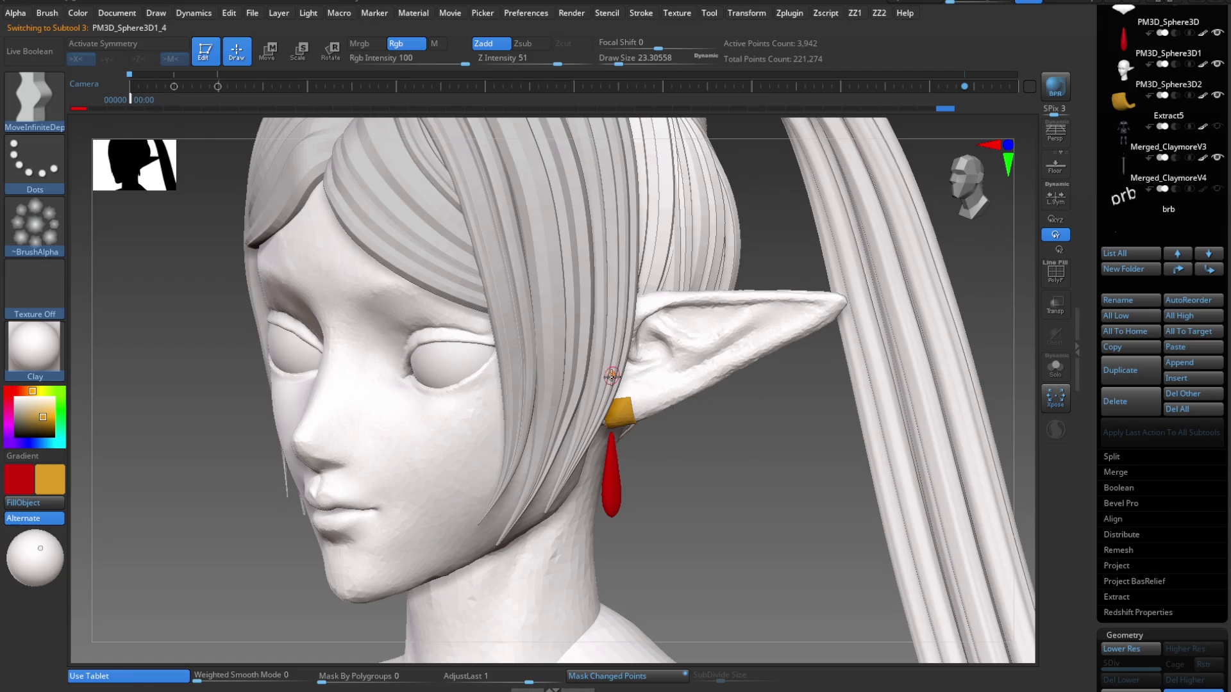
left_click(1059, 368)
left_click(1059, 368)
left_click(625, 409, "alt")
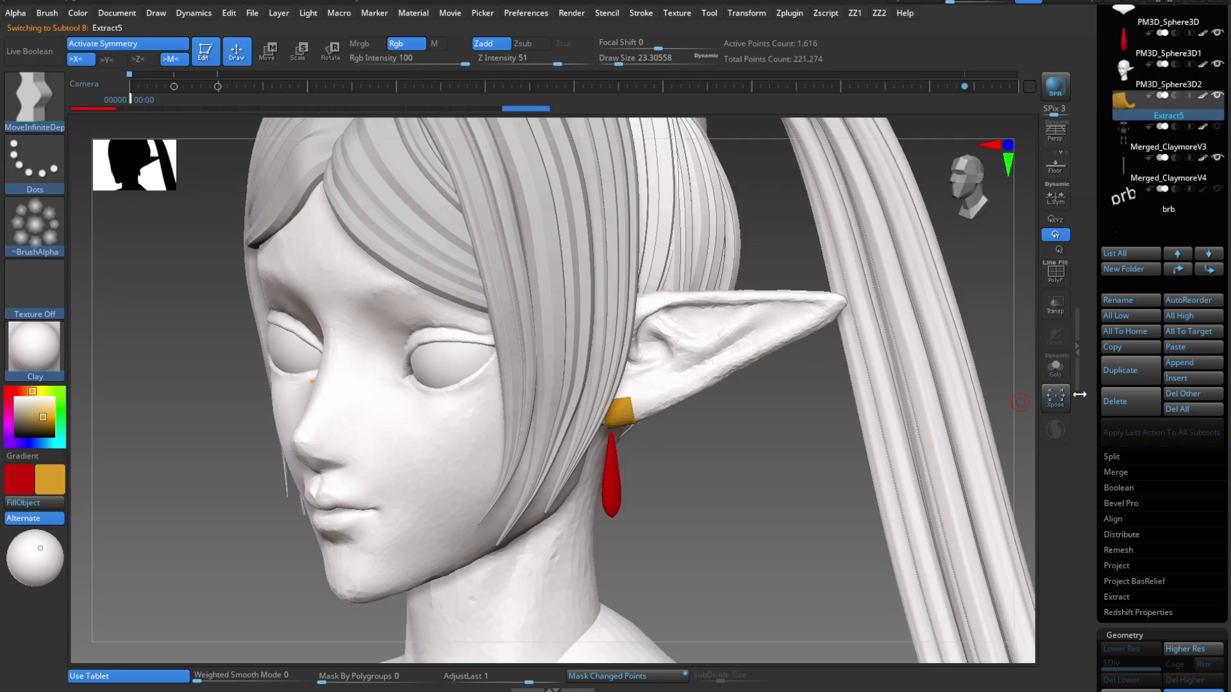
left_click(1061, 368)
mouse_move(733, 406)
left_mouse_down()
mouse_move(695, 497)
mouse_move(599, 418)
mouse_move(602, 447)
left_mouse_up()
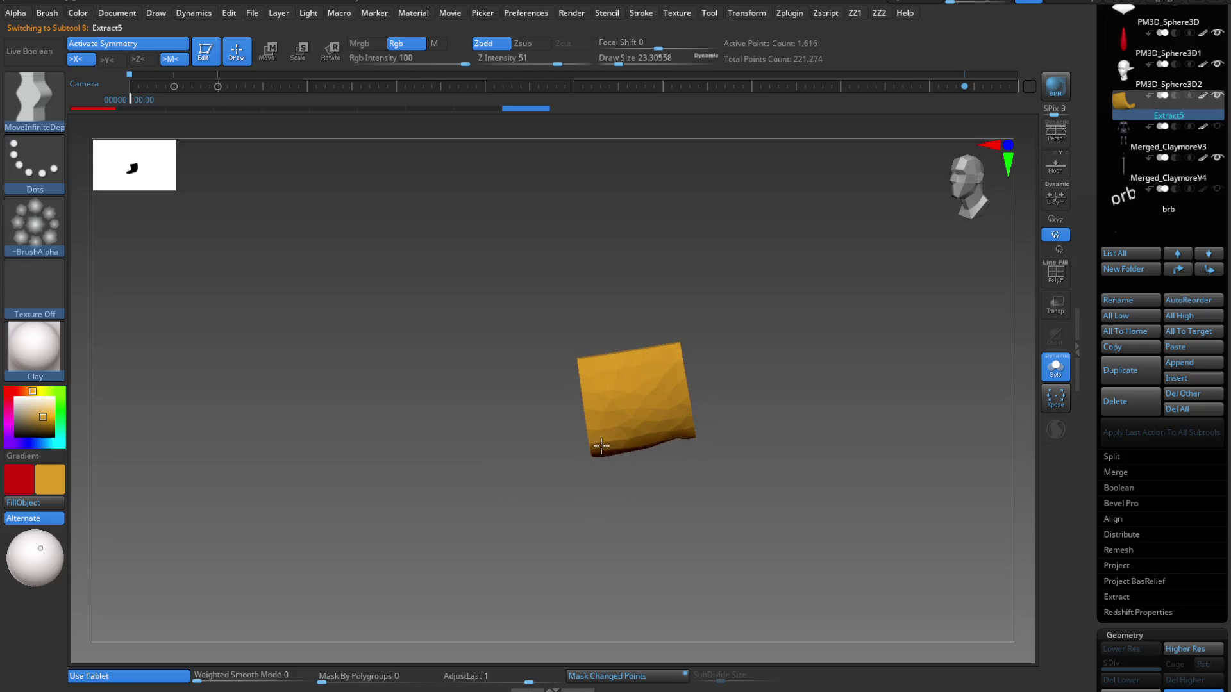
mouse_move(555, 410)
left_mouse_down("ctrl+shift")
mouse_move(741, 393)
mouse_move(735, 382)
left_mouse_up("ctrl+shift")
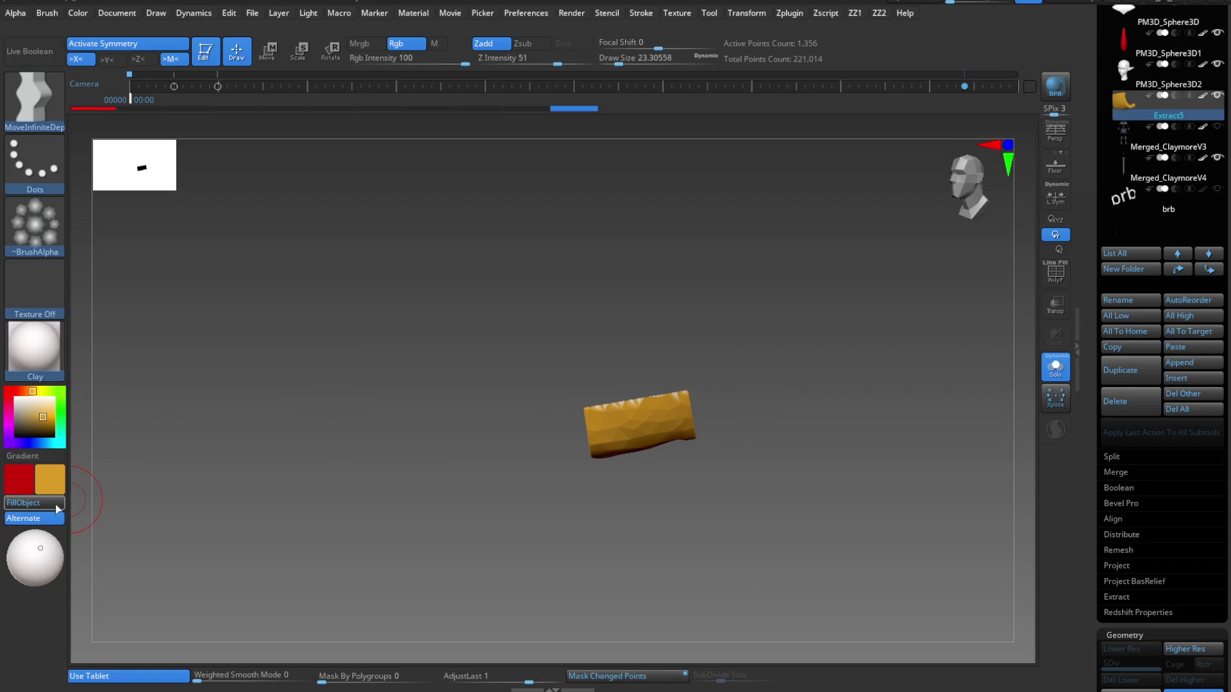
left_click(1051, 370)
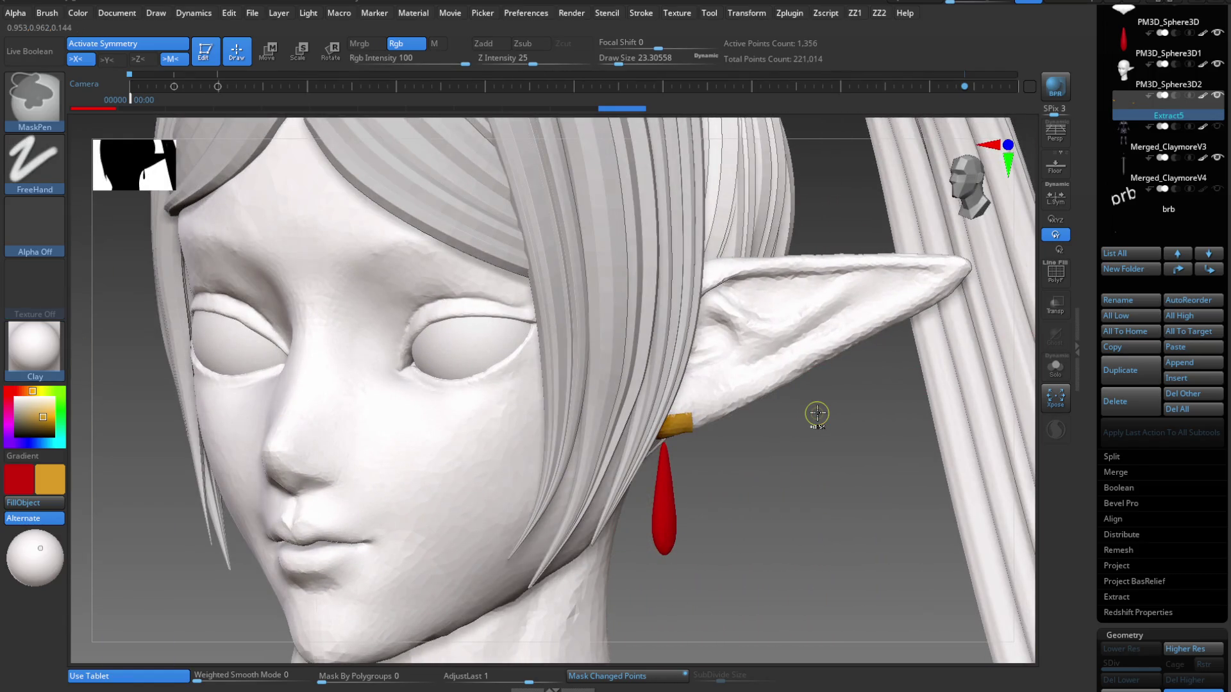
Solo the gold cuff and KnifeCurve-slice it down to 1,241 points, then unsolo.
left_click(1054, 370)
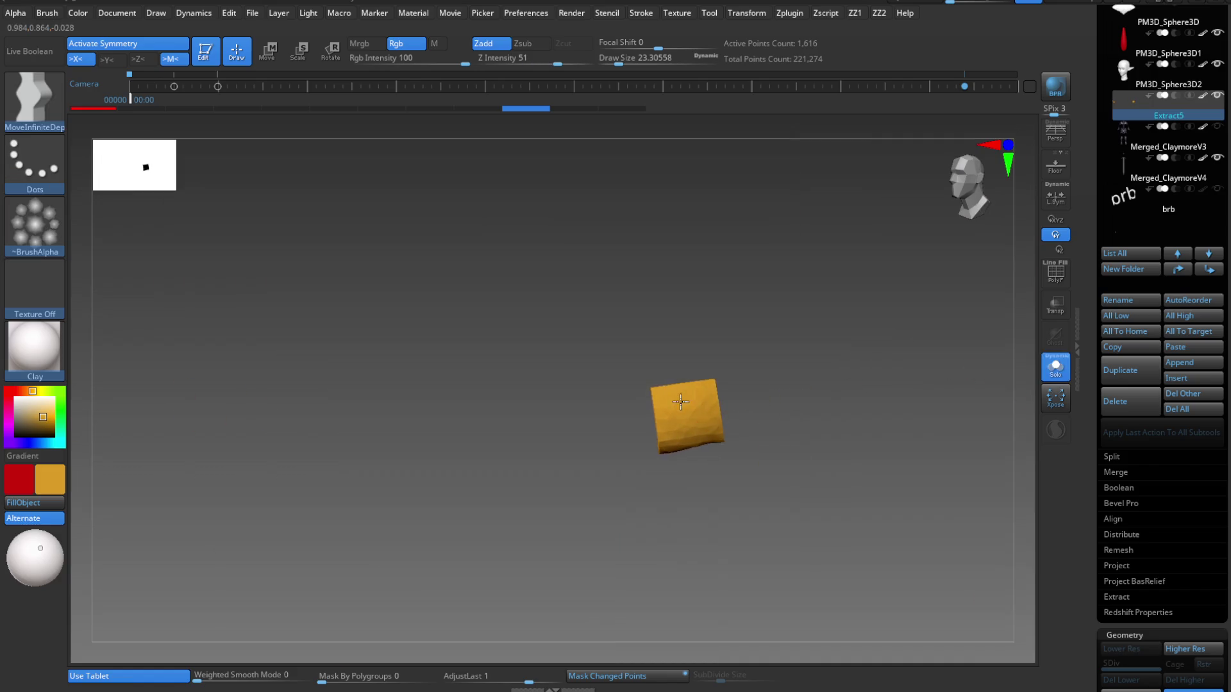
left_click_drag(626, 411, 744, 403, "ctrl+shift")
left_click_drag(626, 410, 758, 393, "ctrl+shift")
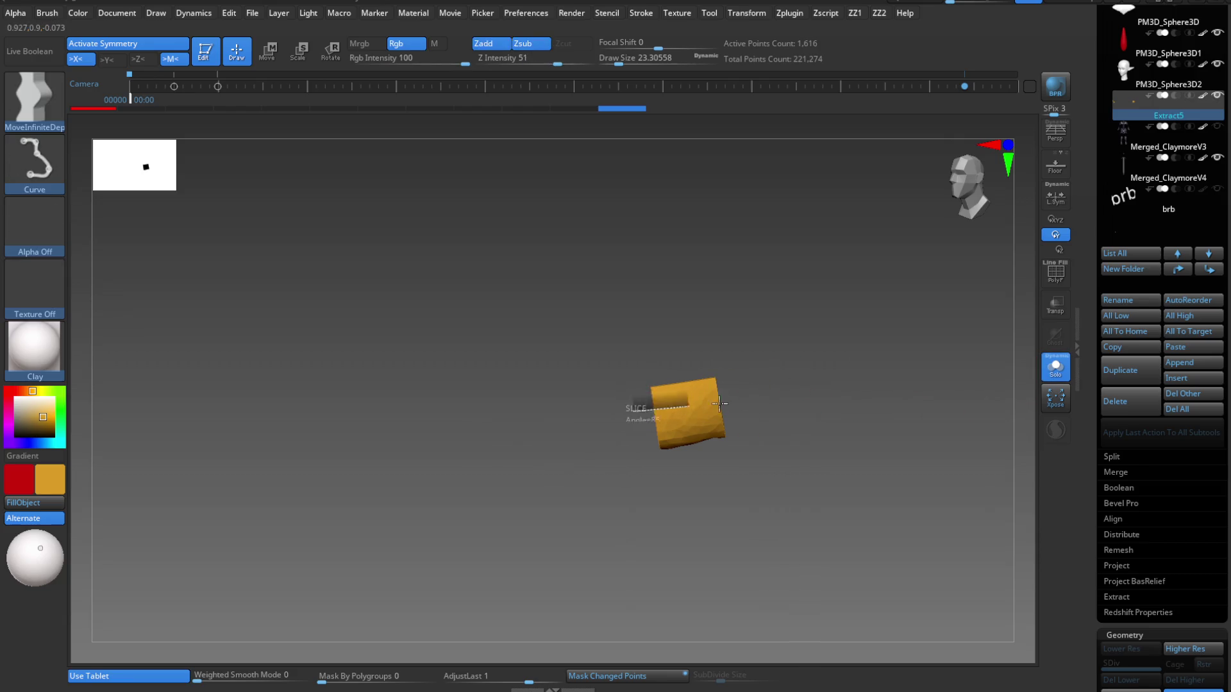
left_click_drag(634, 405, 743, 396, "ctrl+shift")
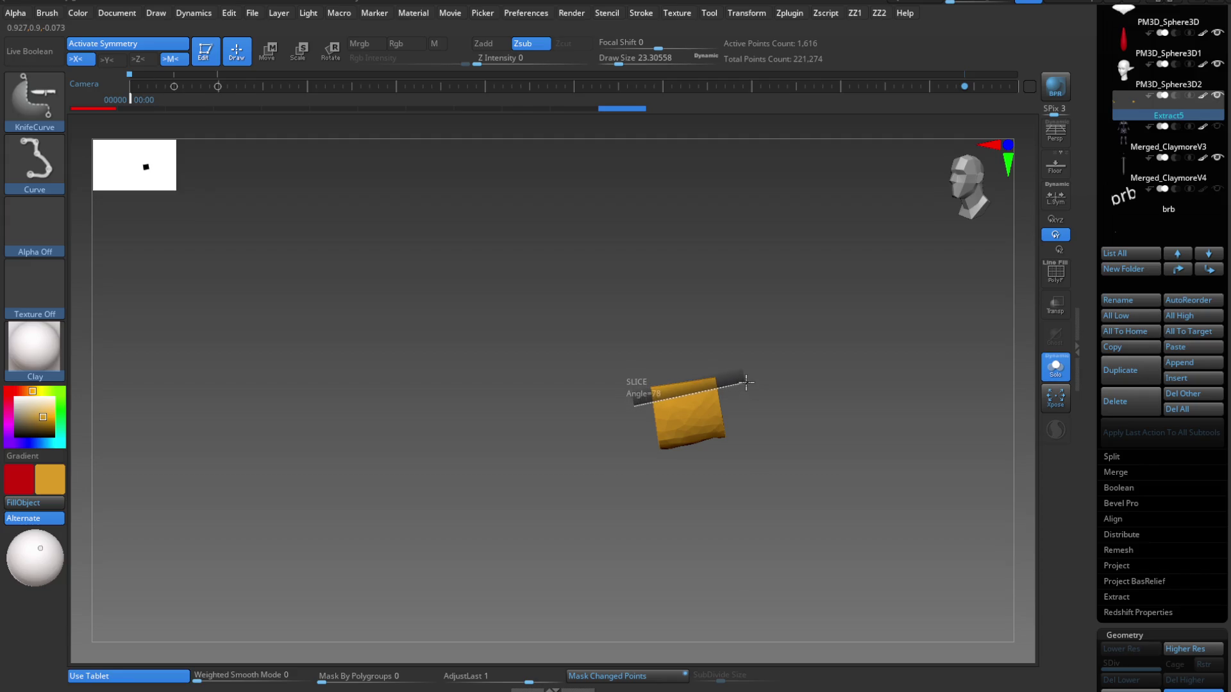
left_click_drag(747, 388, 717, 387, "ctrl+shift")
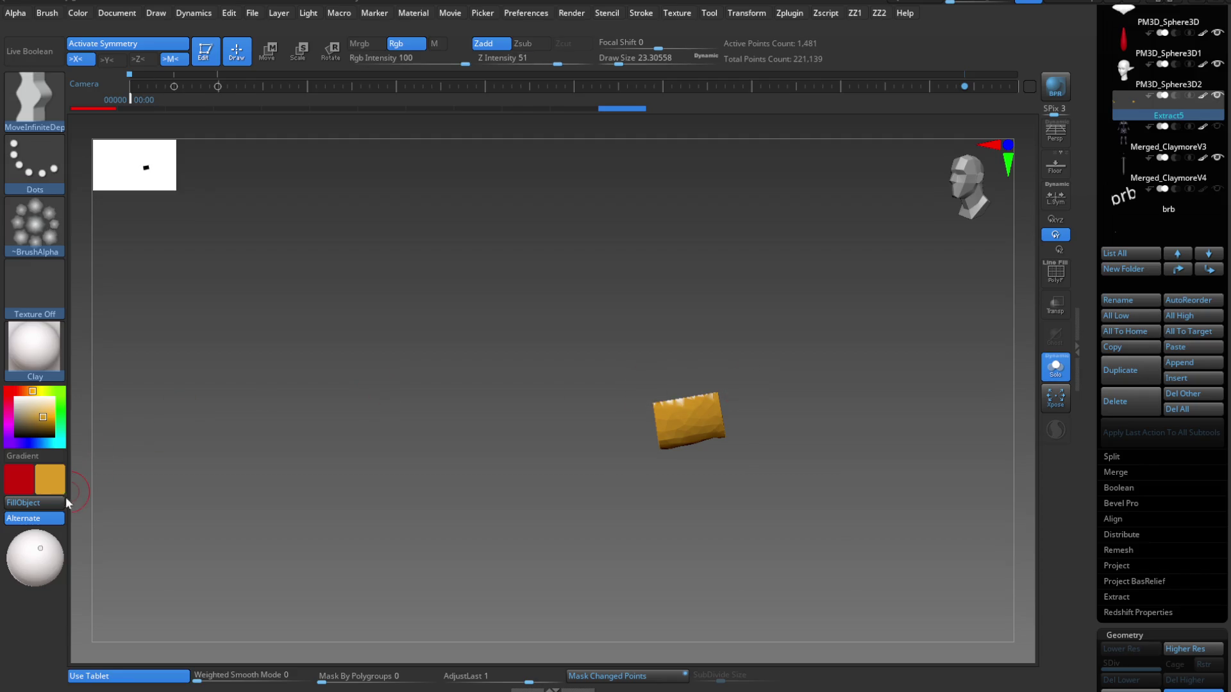
left_click(1055, 367)
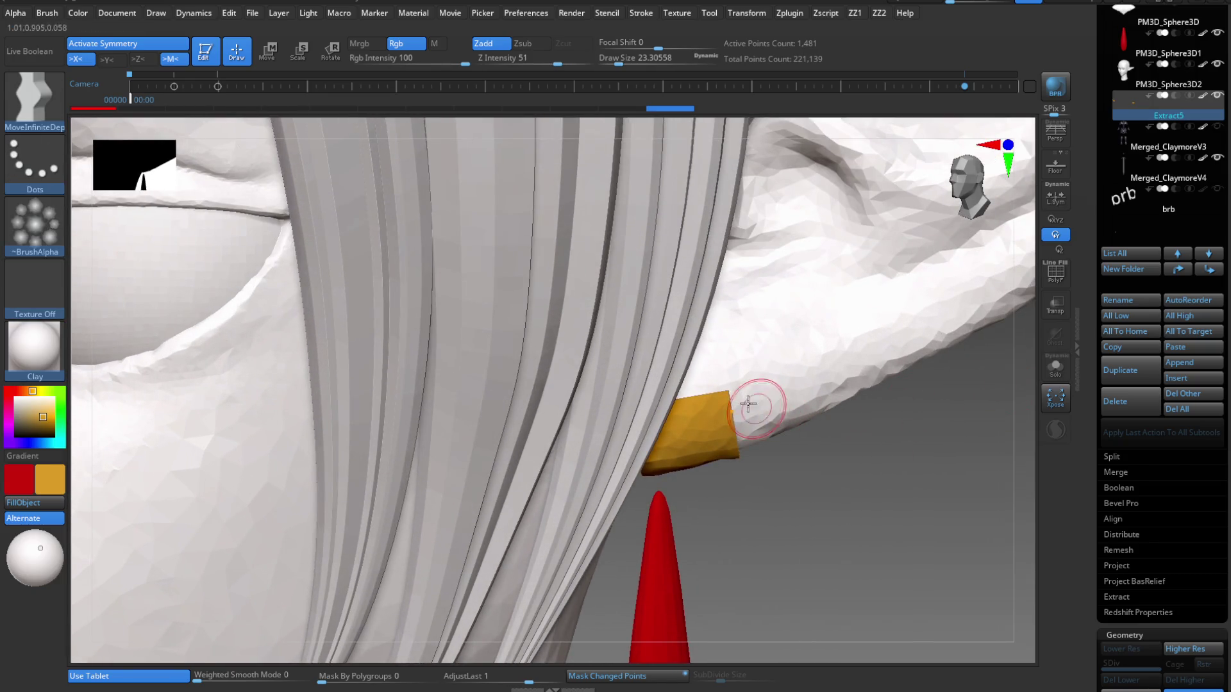
Reshape the cuff around the earlobe with a MoveInfiniteDepth stroke and frame the head.
left_click_drag(694, 363, 718, 543)
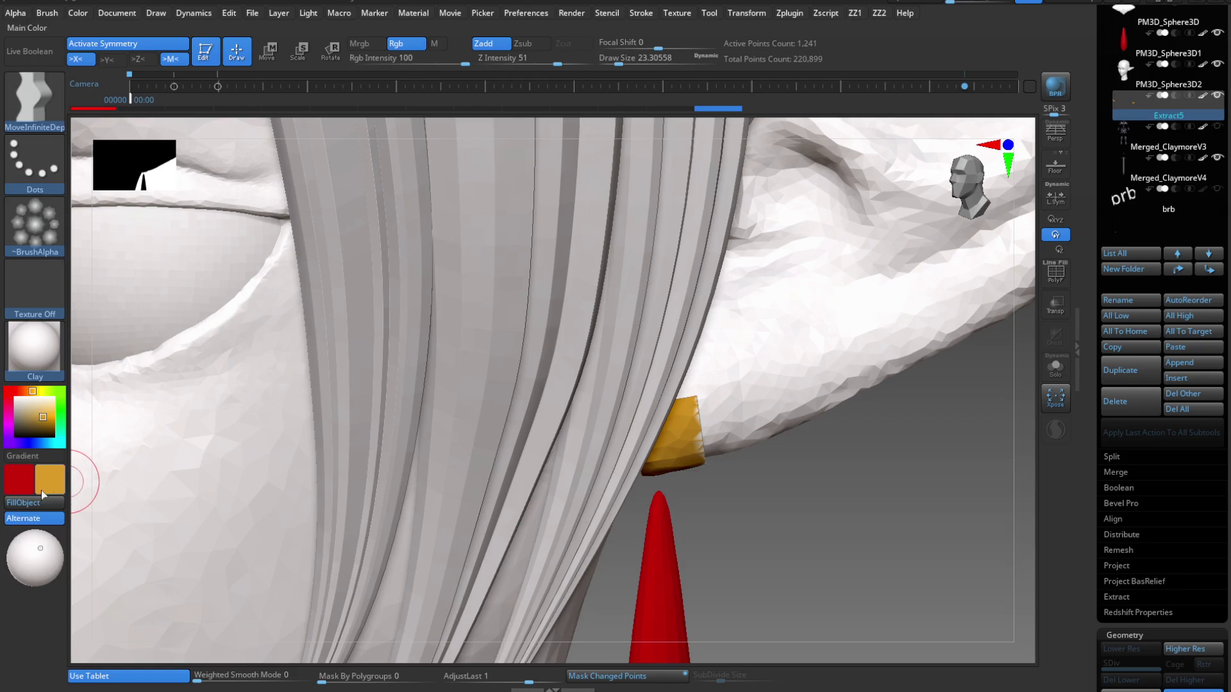
mouse_move(736, 494)
left_mouse_down()
mouse_move(725, 357)
mouse_move(612, 467)
mouse_move(641, 398)
mouse_move(734, 471)
left_mouse_up()
key("f")
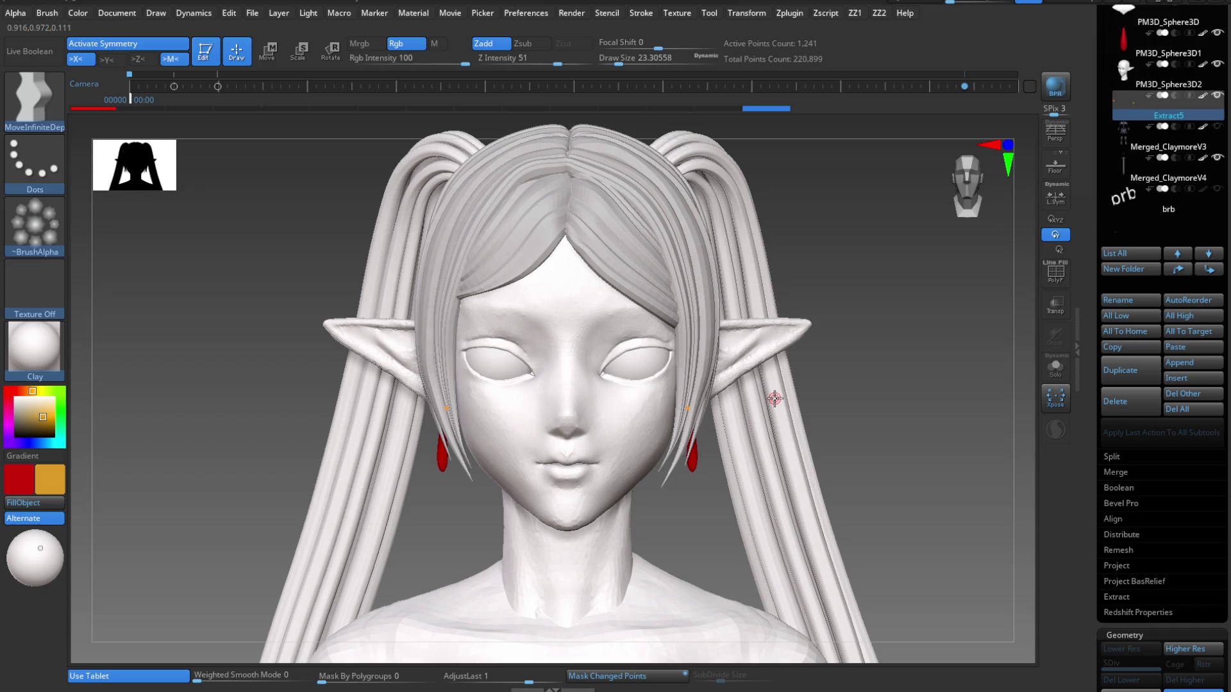
mouse_move(775, 399)
left_mouse_down()
mouse_move(816, 376)
mouse_move(816, 407)
mouse_move(789, 405)
mouse_move(808, 397)
left_mouse_up()
left_click(1055, 369)
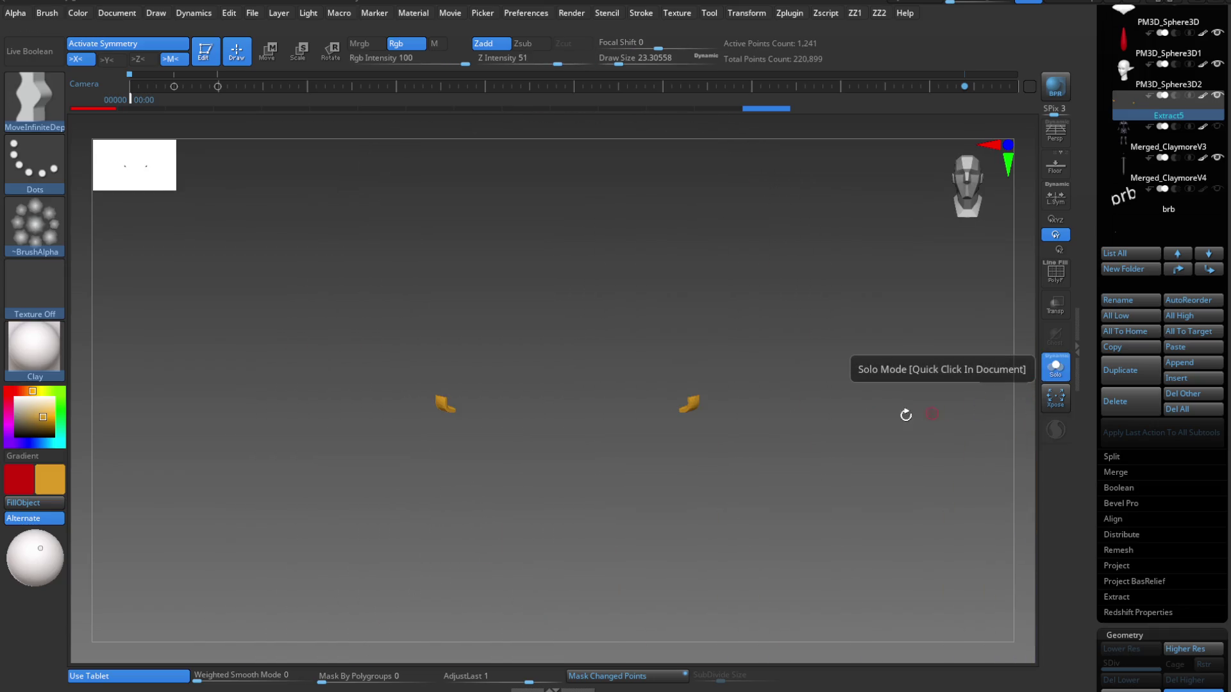
left_click(1056, 368)
mouse_move(934, 393)
left_mouse_down()
mouse_move(678, 465)
mouse_move(739, 453)
mouse_move(712, 480)
mouse_move(742, 425)
mouse_move(756, 501)
mouse_move(742, 503)
mouse_move(823, 484)
mouse_move(734, 407)
mouse_move(660, 415)
mouse_move(825, 391)
left_mouse_up()
left_click(712, 480, "alt")
key("w")
key("q")
left_click_drag(584, 437, 668, 427)
key("f")
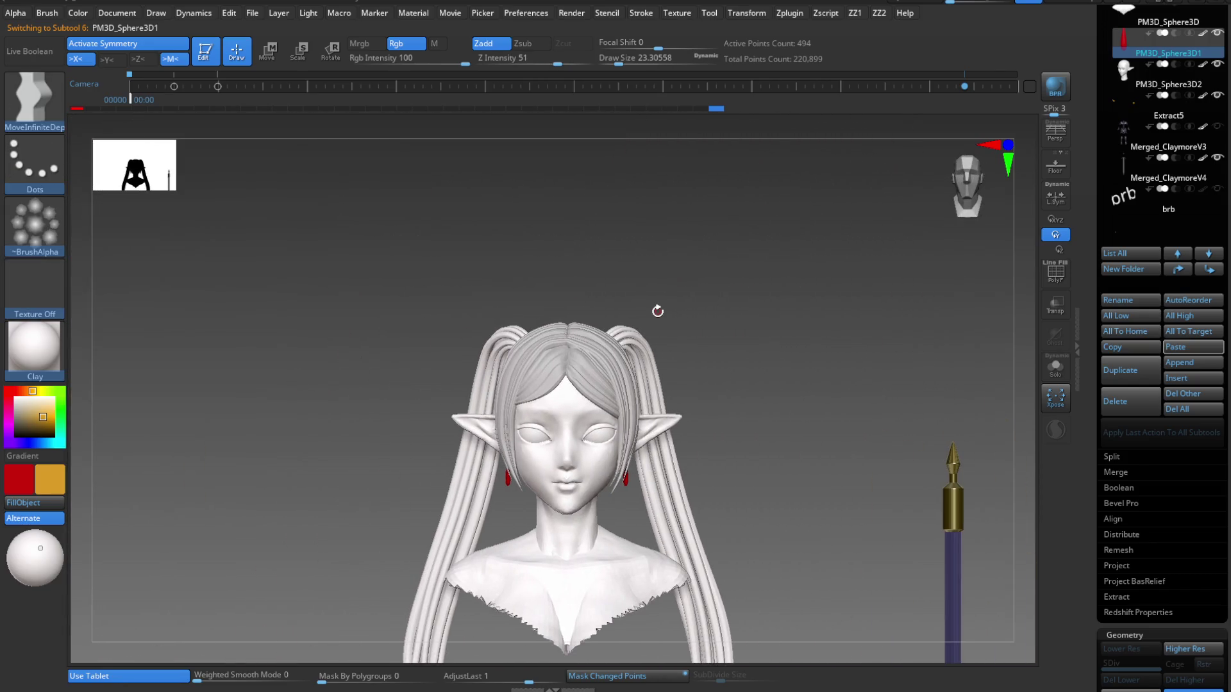
Switch to the MeshProject brush and lasso a mirrored plate shape on the forehead.
key("b")
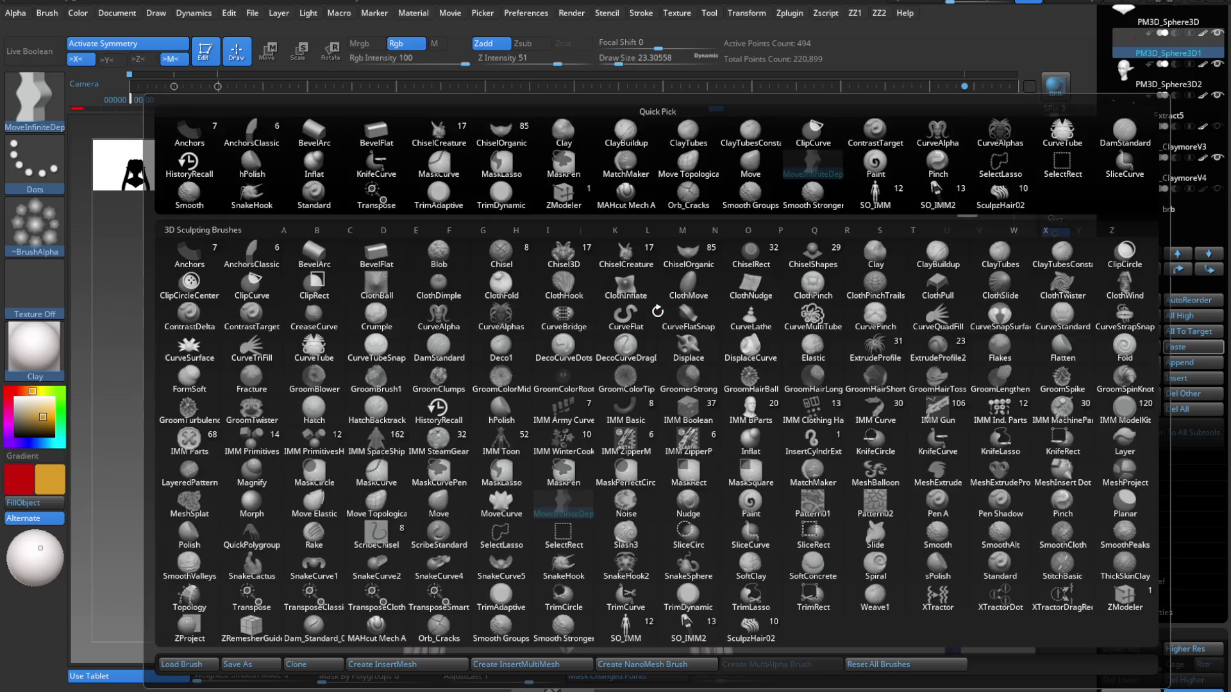
key("m")
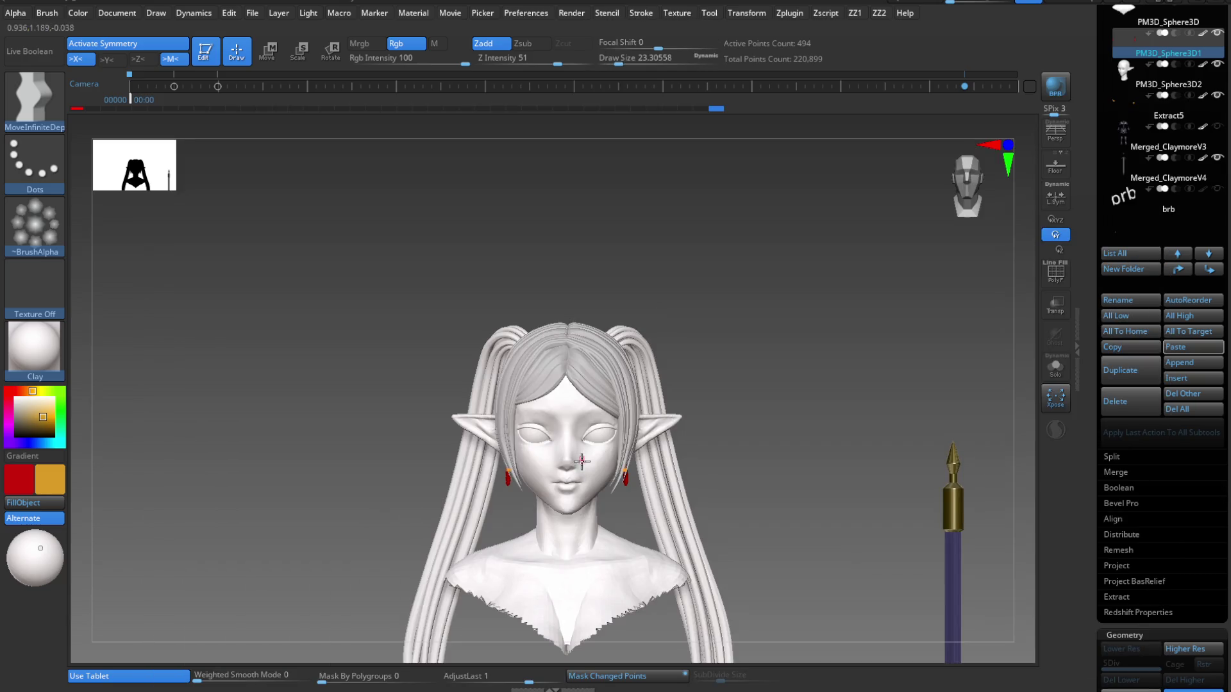
scroll(590, 417, "up", 10)
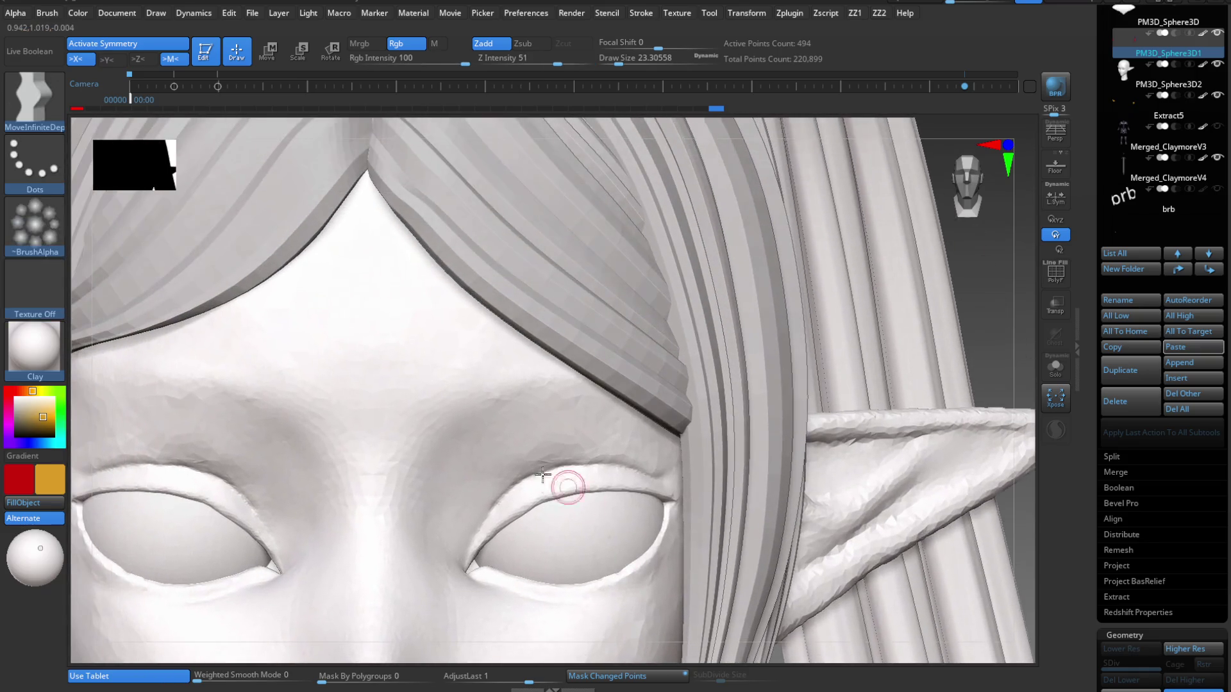
key("s")
key("m")
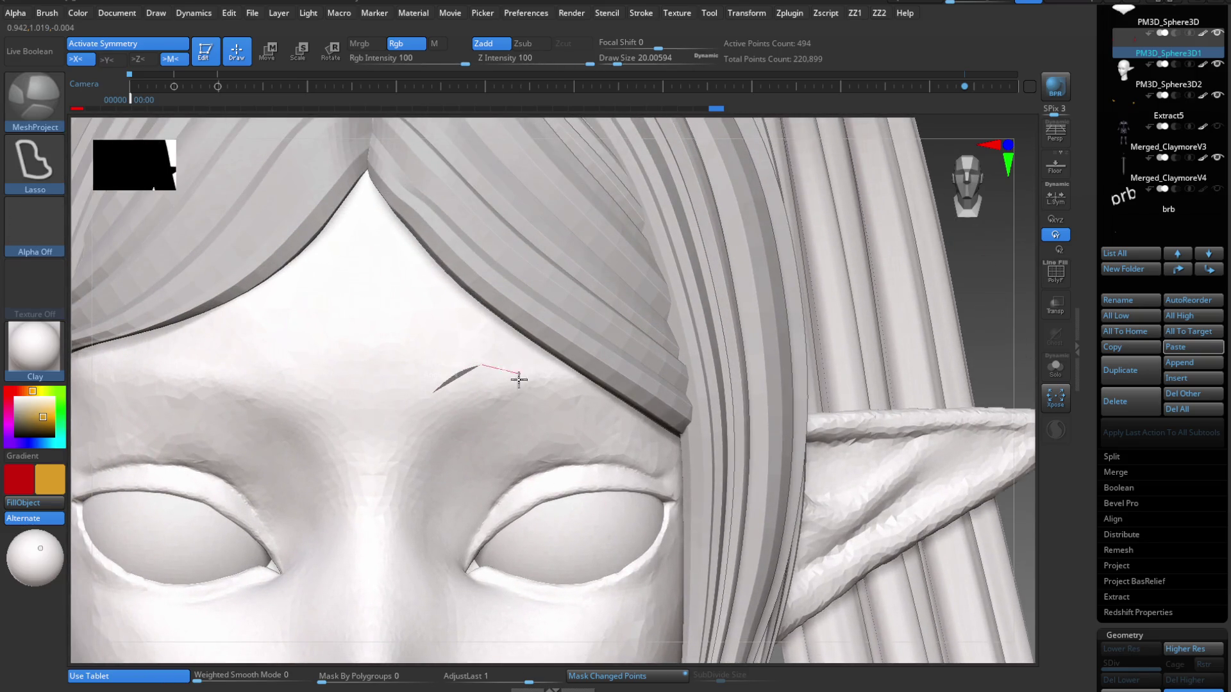
left_click_drag(519, 379, 415, 412)
scroll(511, 393, "down", 5)
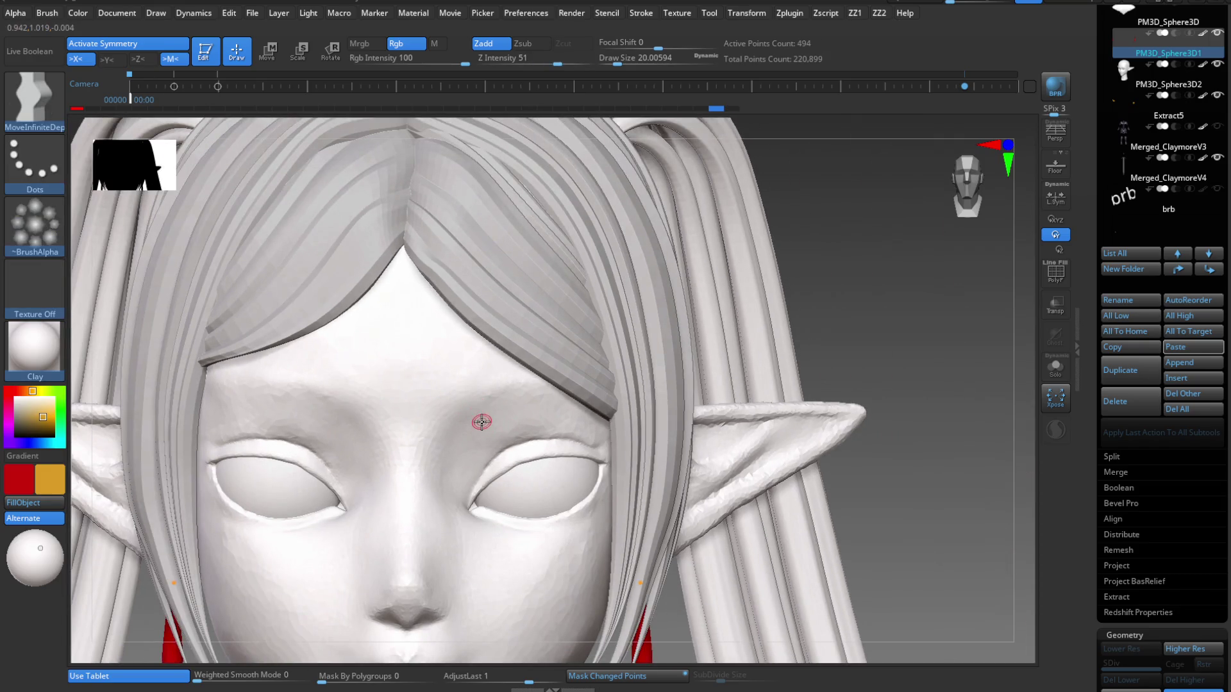
In the Brush palette's MaskMesh Modifiers, lower Bevel from 0.5 to 0.
key("b")
key("b")
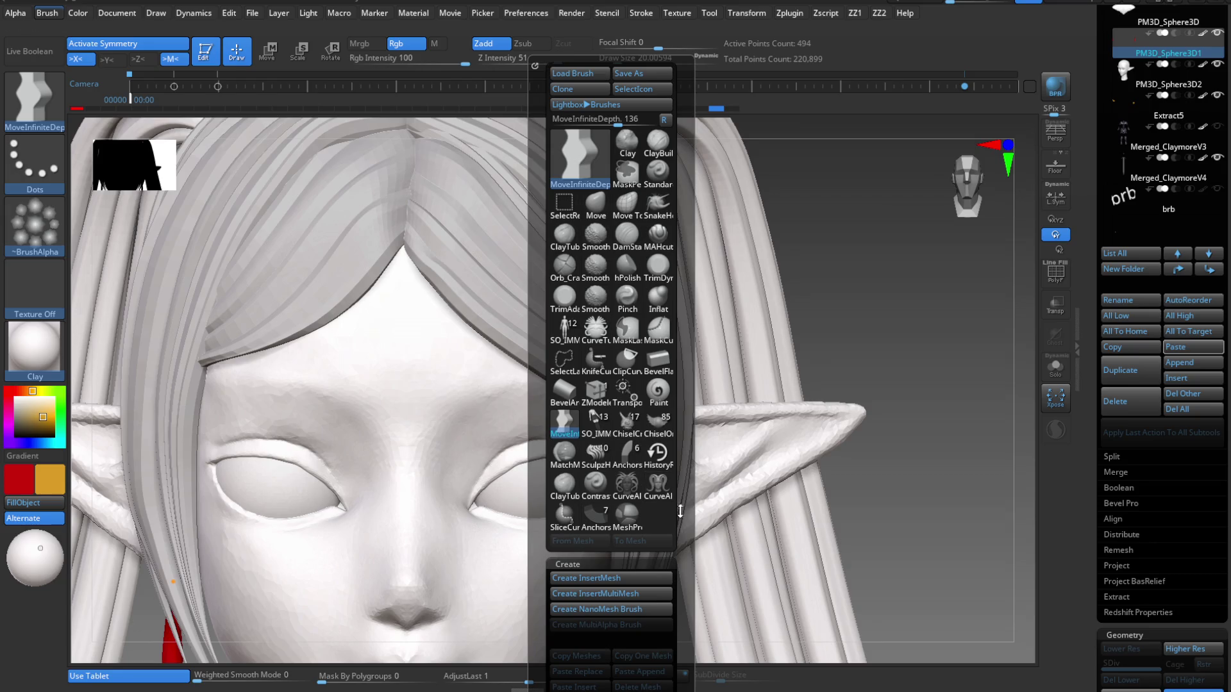
left_click_drag(681, 511, 685, 367)
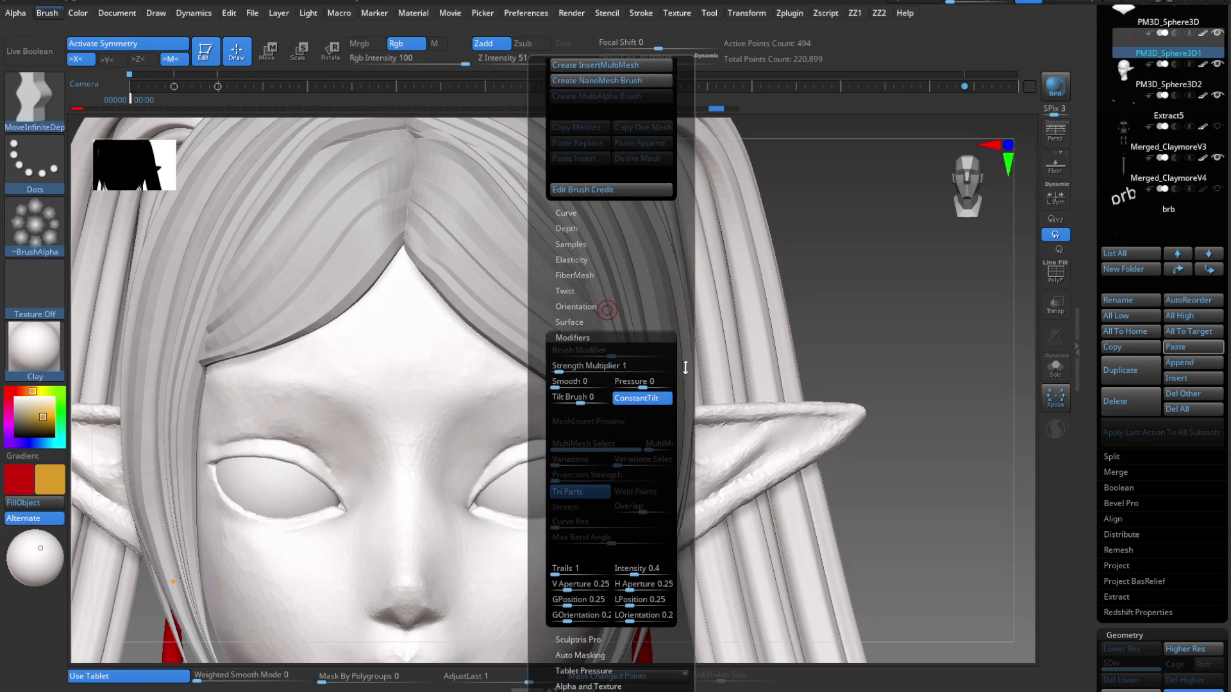
left_click(573, 339)
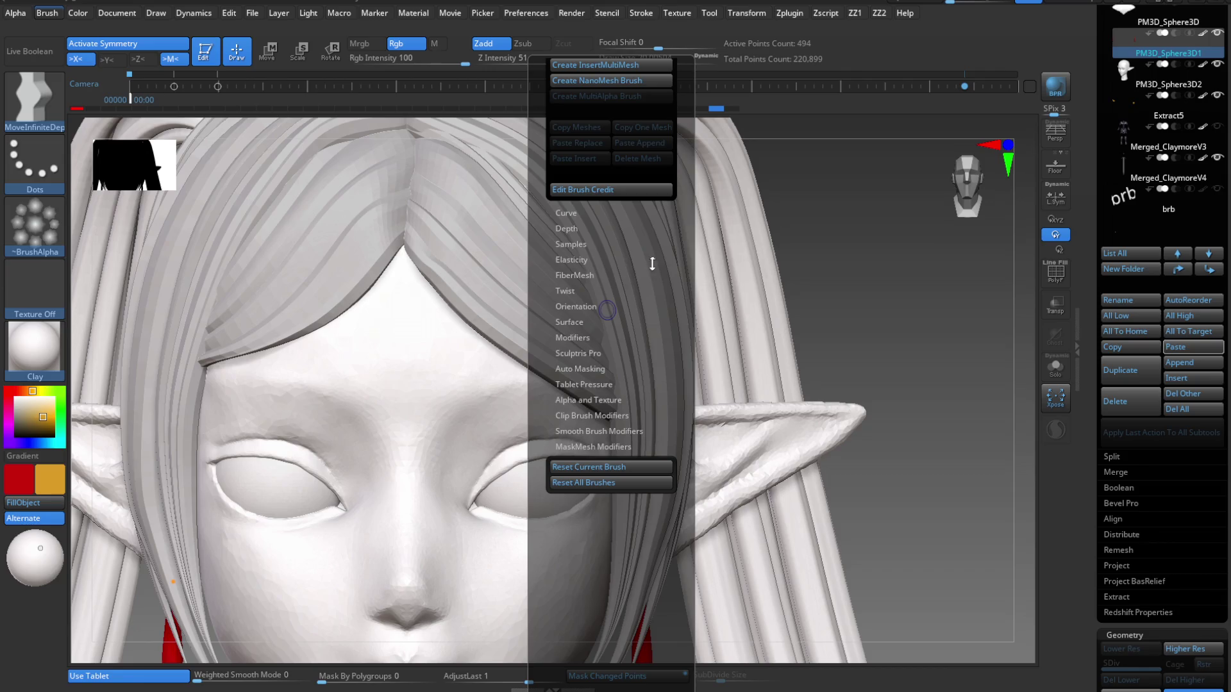
left_click_drag(652, 264, 653, 312)
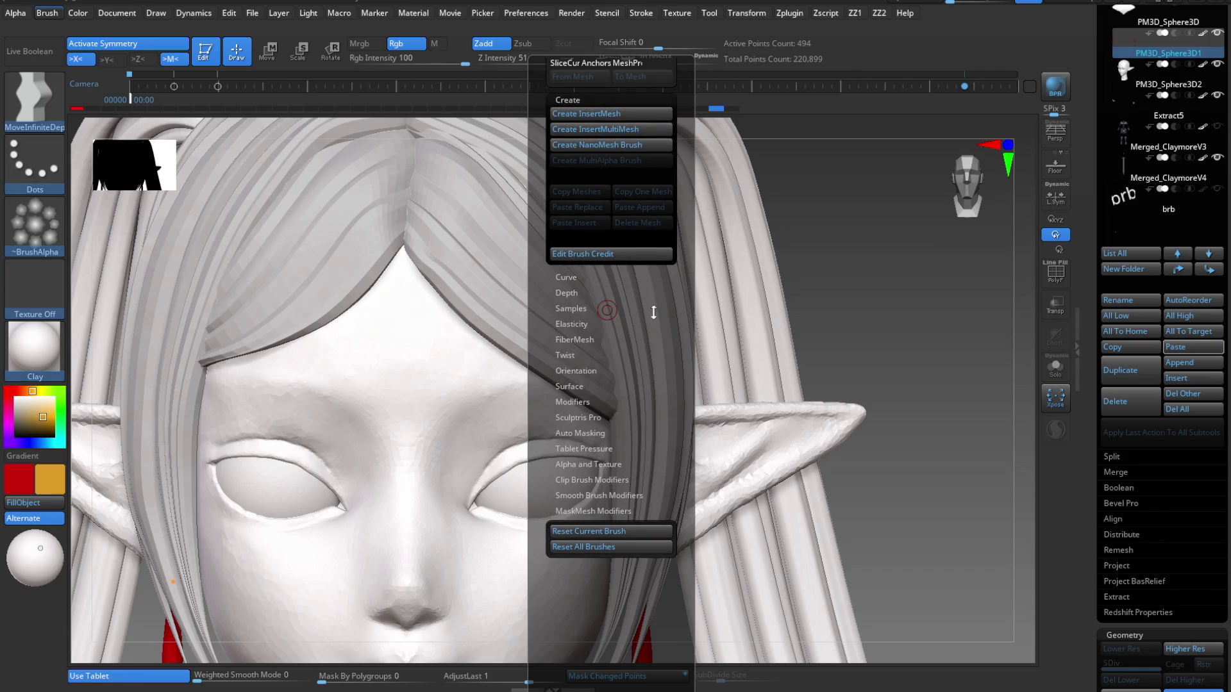
left_click(594, 511)
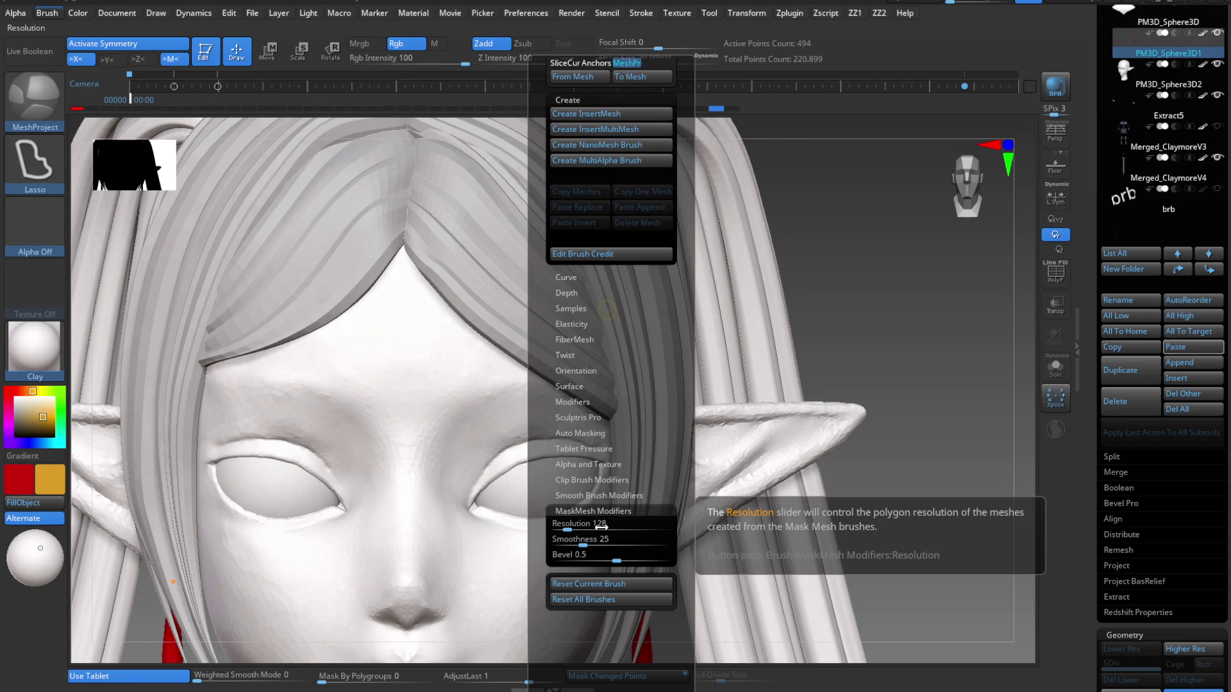
left_click(614, 553)
left_click_drag(617, 559, 555, 564)
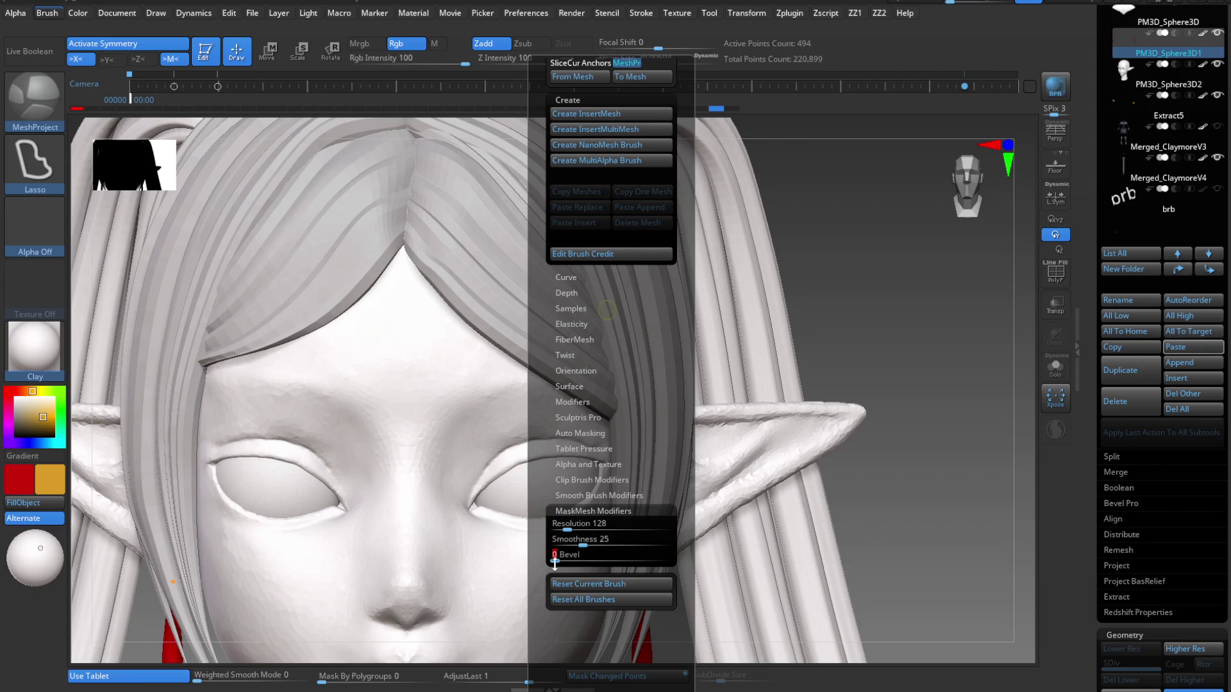
key("b")
Reselect the MeshProject brush and lasso mirrored plates on the forehead.
key("m")
key("i")
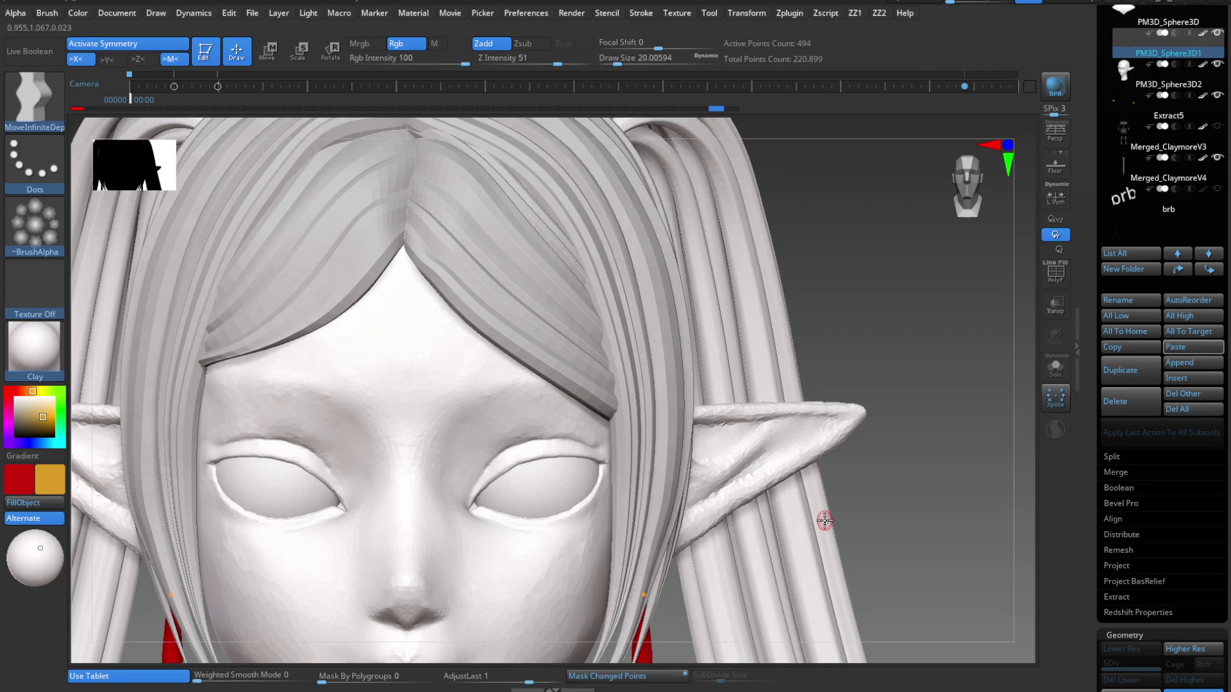
key("b")
key("m")
key("p")
mouse_move(526, 345)
left_mouse_down()
mouse_move(517, 426)
mouse_move(417, 413)
left_mouse_up()
Undo the test forehead plates and make PM3D_Sphere3D2 the active subtool.
scroll(499, 398, "up", 2)
key("ctrl+z")
key("b")
key("m")
key("i")
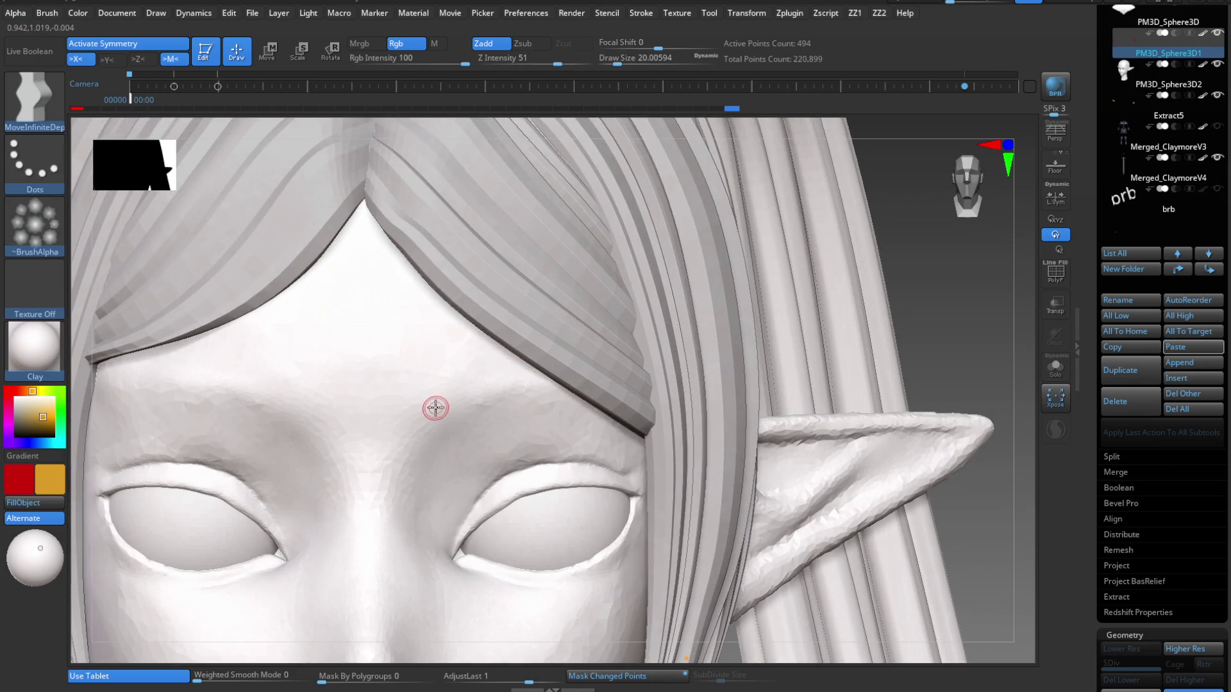
left_click(470, 418, "alt")
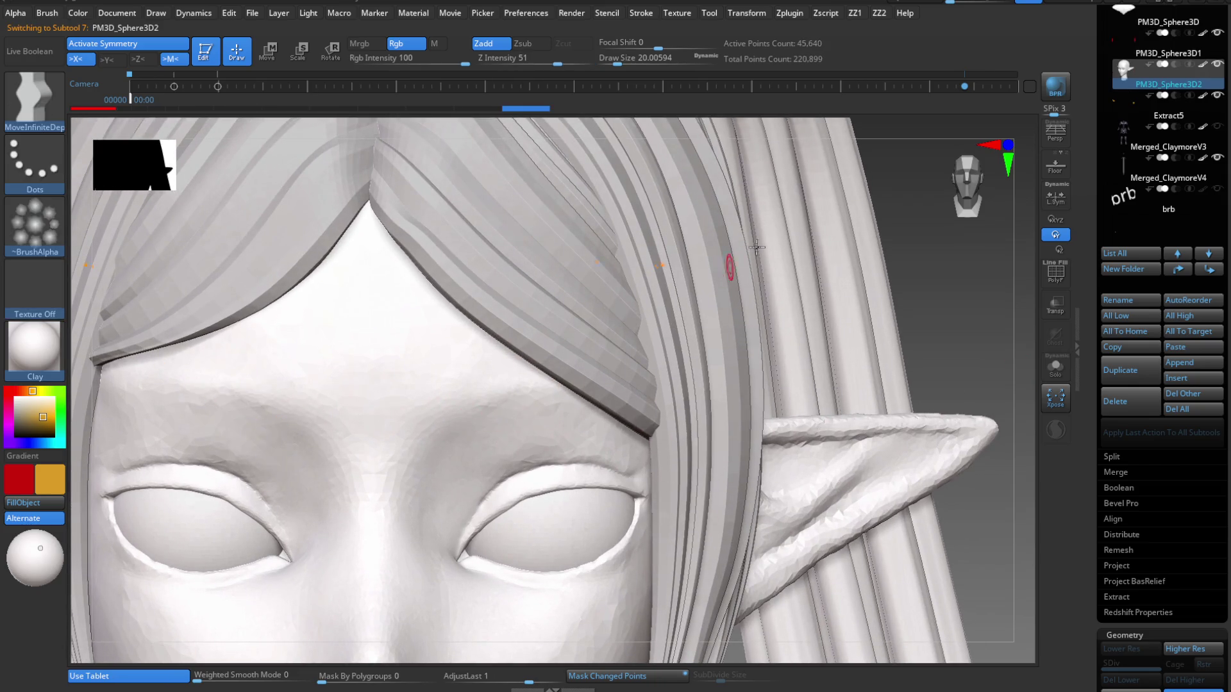
left_click(542, 104)
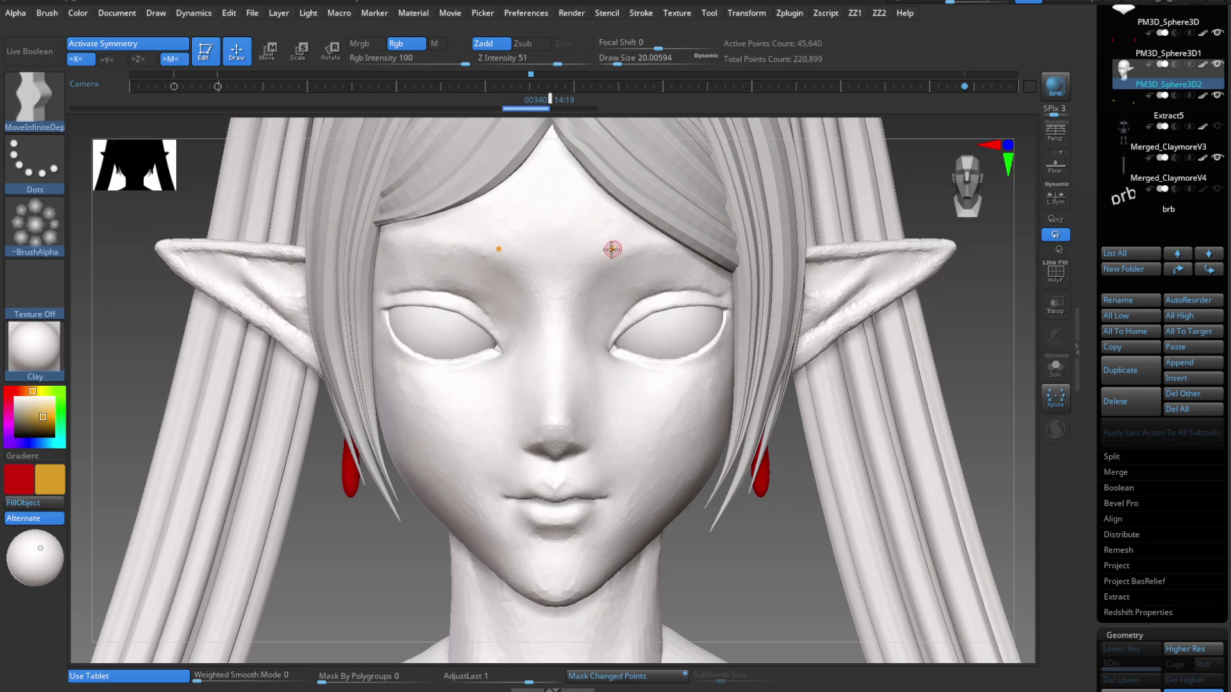
Solo the face subtool, hiding hair and earrings, and zoom onto the forehead.
left_click(1055, 368)
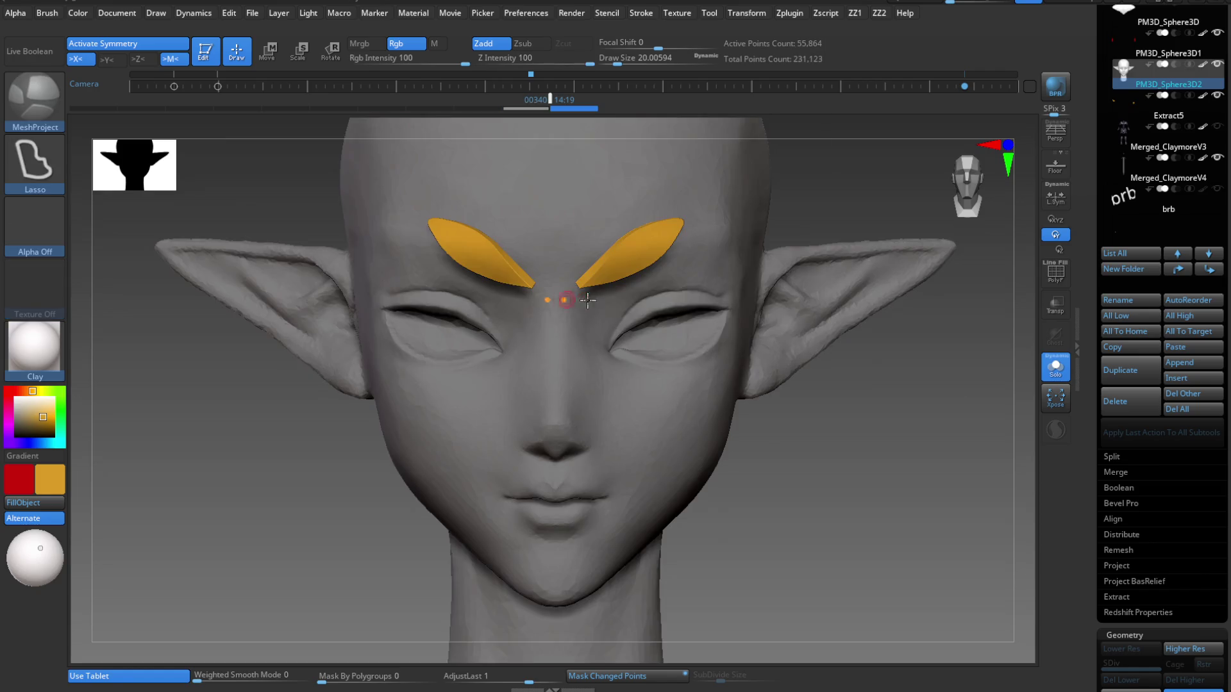
left_click(1056, 370)
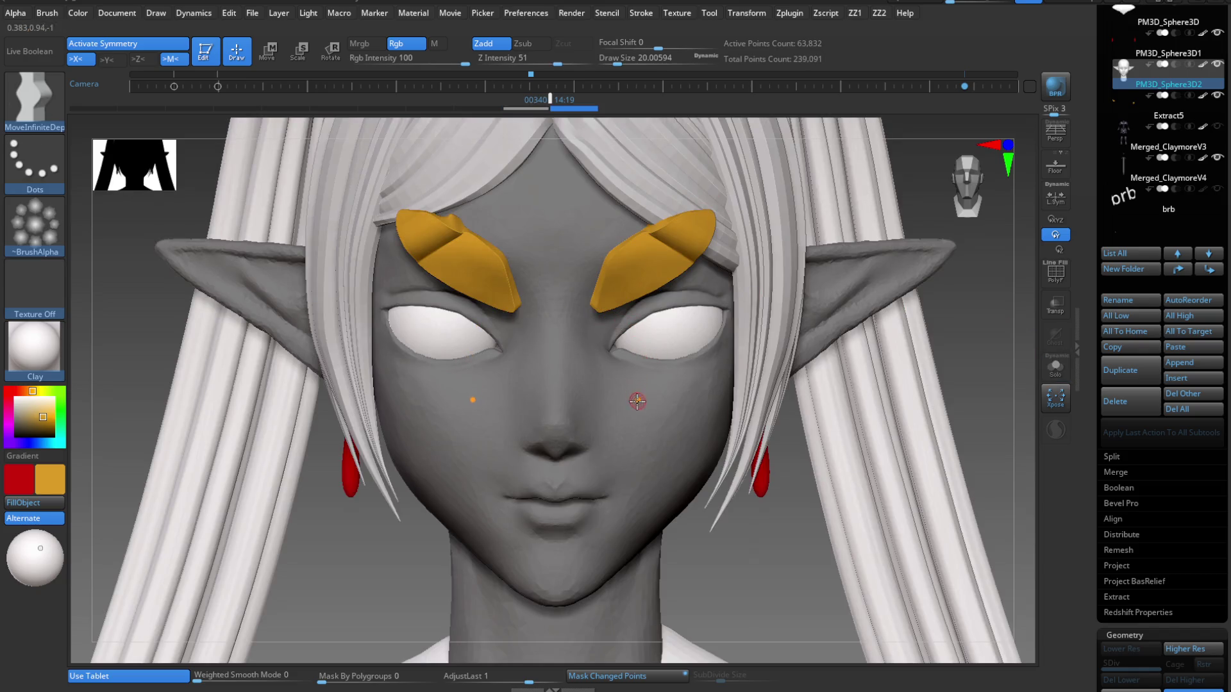
left_click(1056, 368)
left_click_drag(1001, 354, 667, 390, "alt")
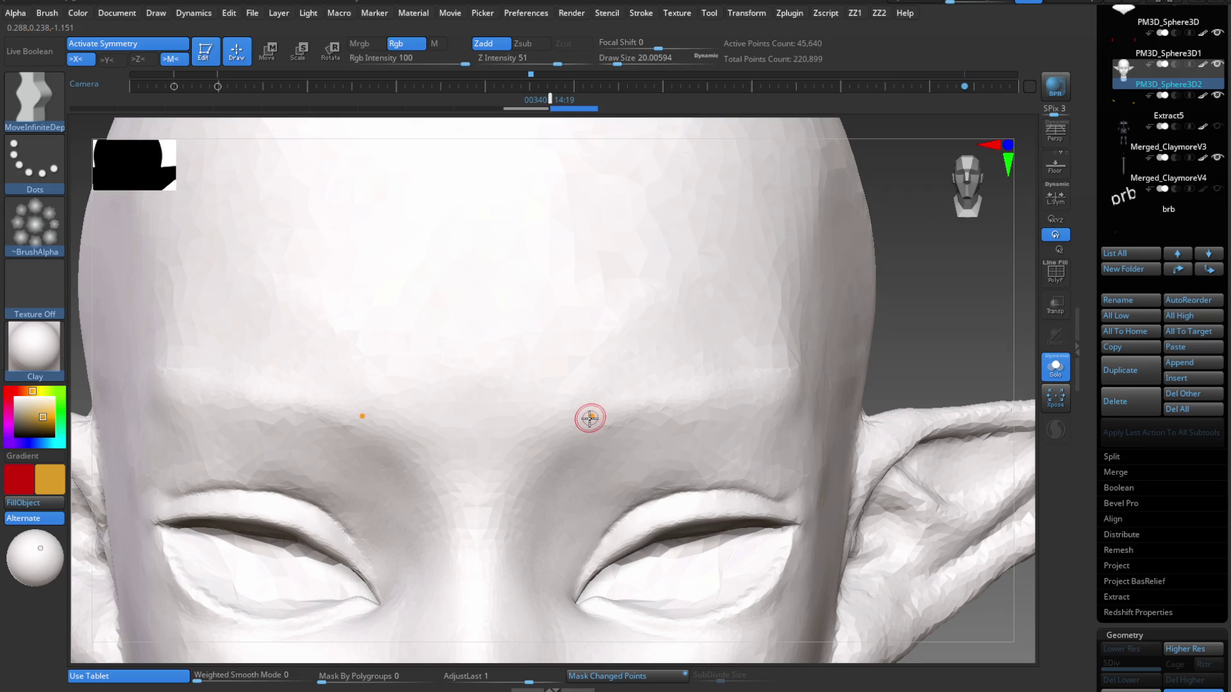
Frame the head and isolate the face subtool, zoomed onto the forehead.
key("f")
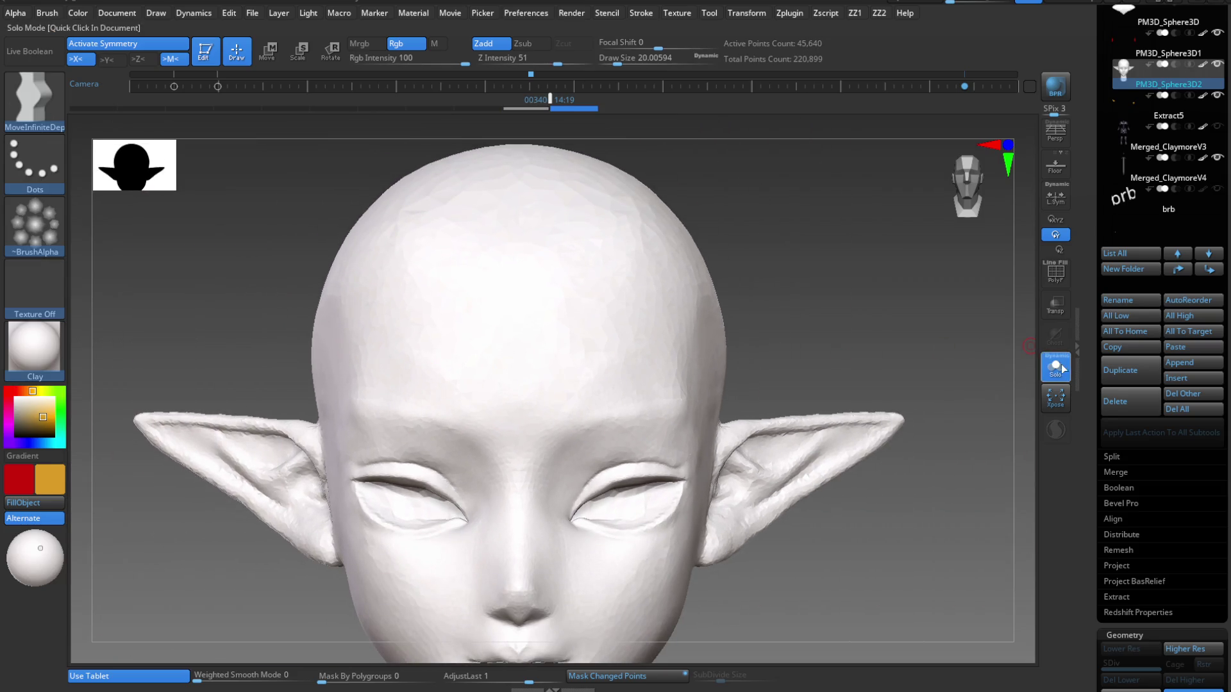
left_click(1063, 368)
key("c")
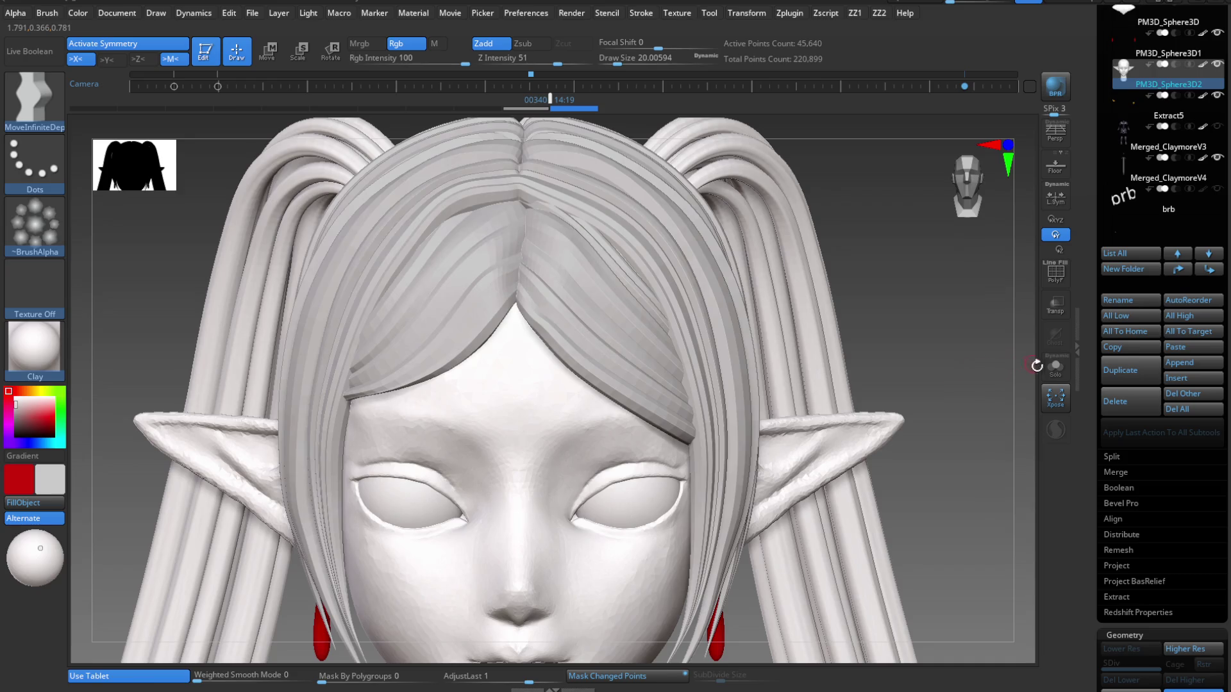
left_click(1056, 369)
scroll(577, 401, "up", 5)
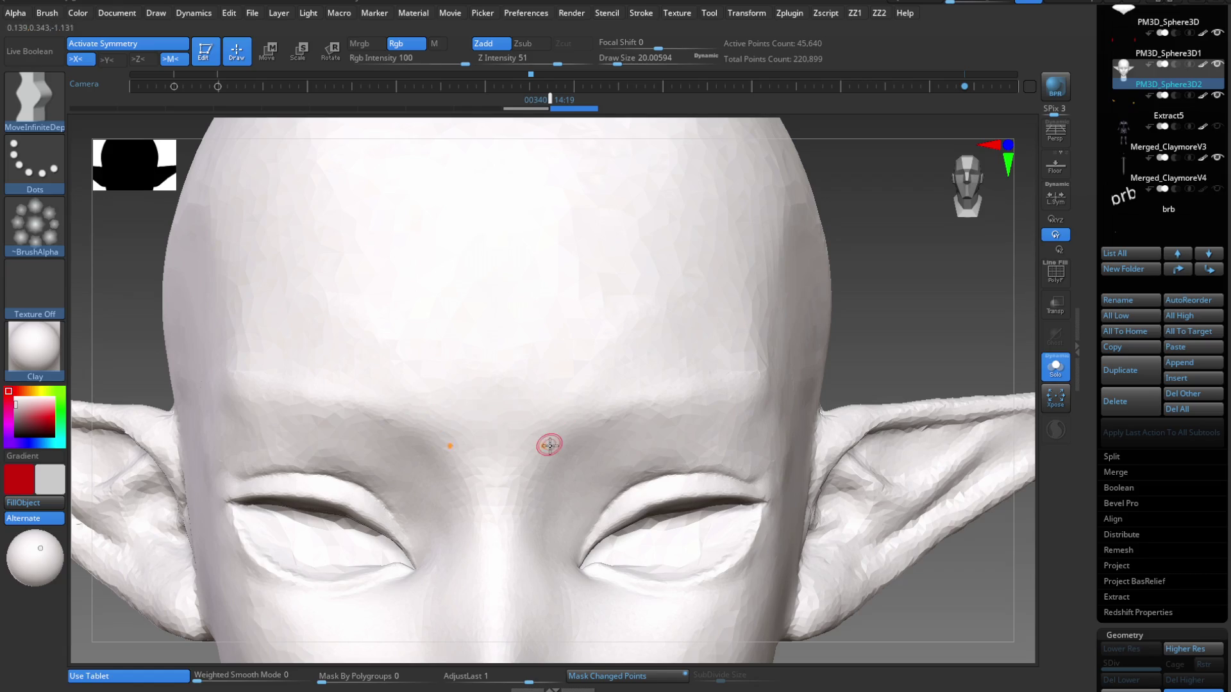
Set the stroke to Lasso with LazyMouse on and project mirrored plates over the brows.
key("s")
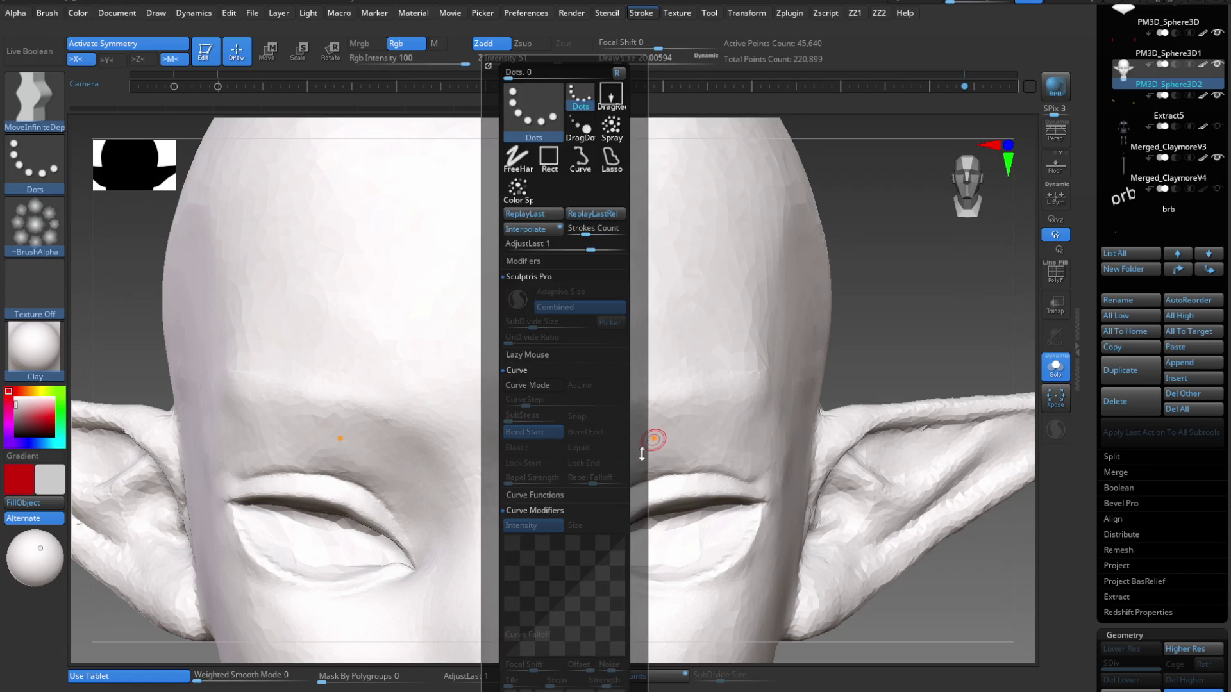
left_click(536, 349)
left_click(611, 152)
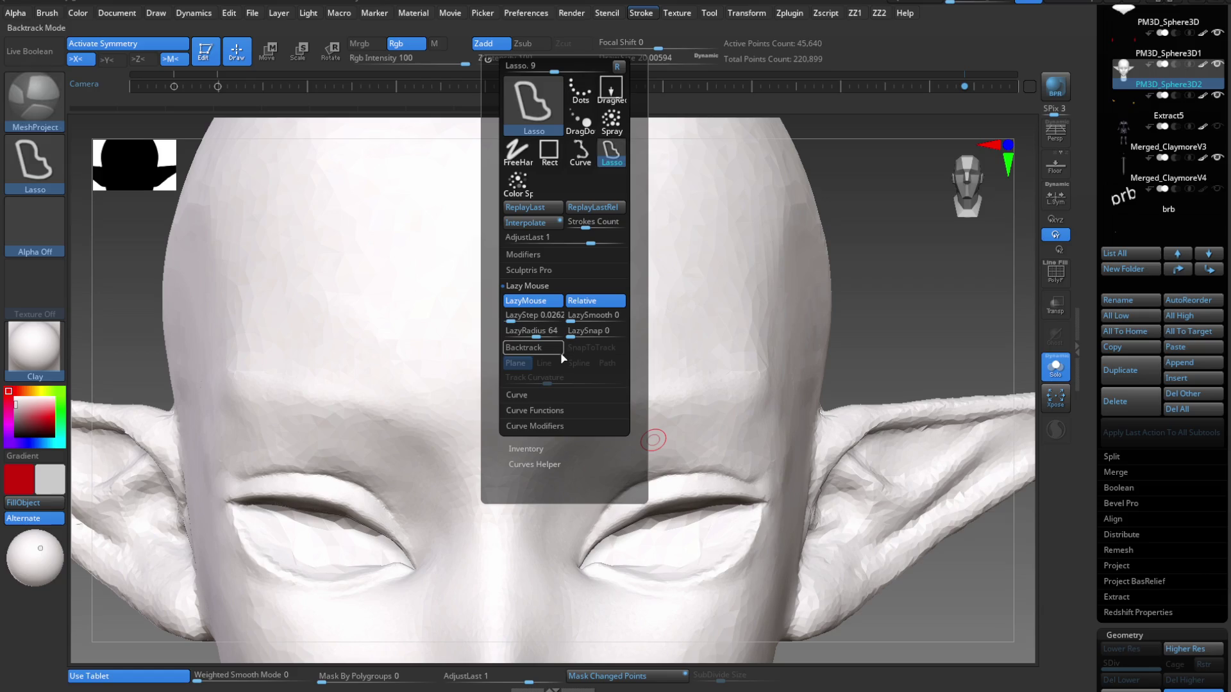
left_click(533, 301)
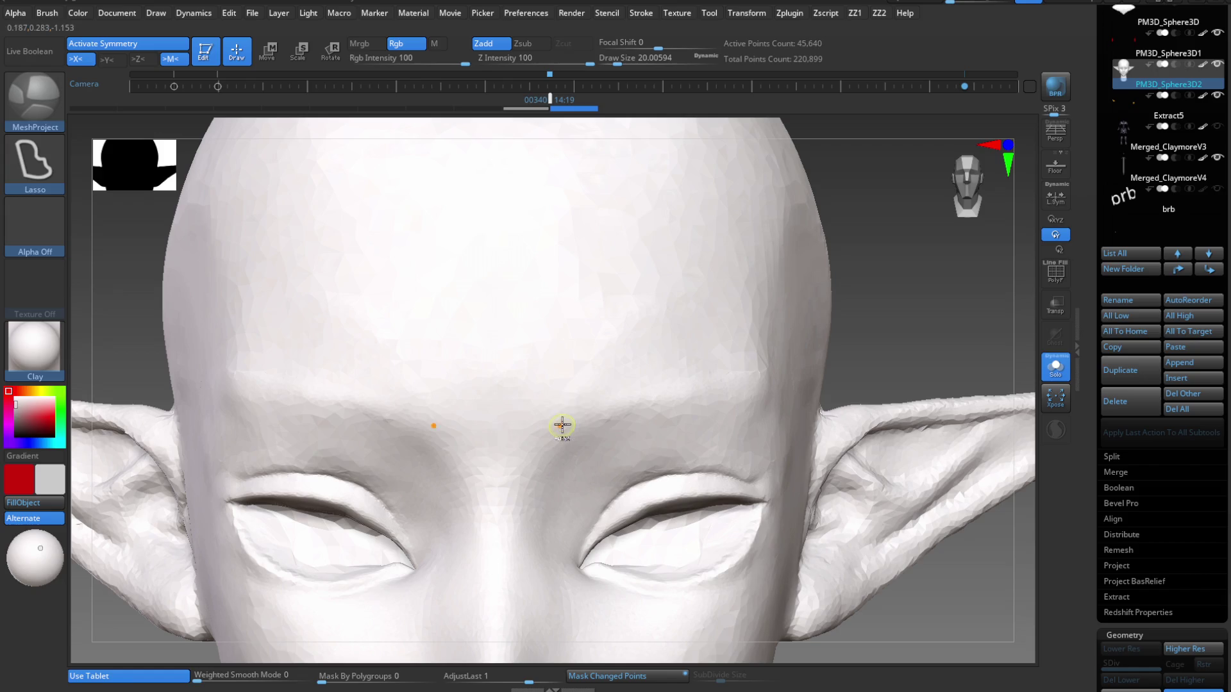
mouse_move(566, 425)
left_mouse_down()
mouse_move(692, 379)
mouse_move(575, 426)
left_mouse_up()
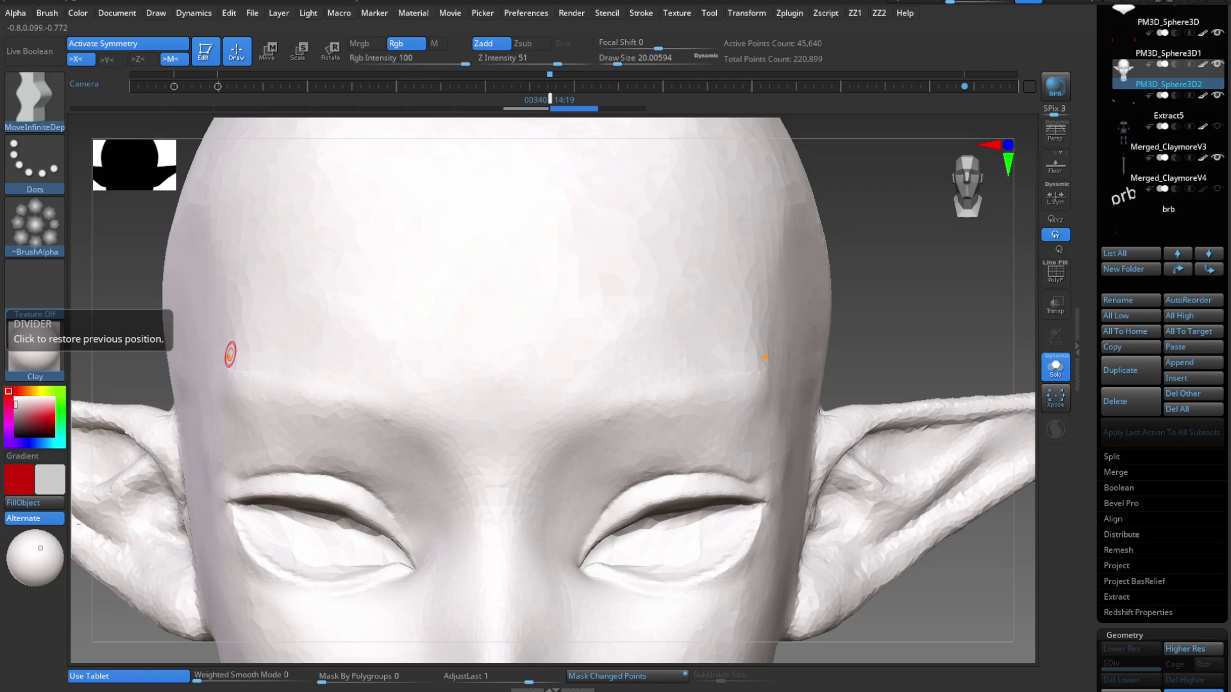
mouse_move(594, 381)
left_mouse_down("ctrl+shift")
mouse_move(567, 399)
mouse_move(648, 403)
mouse_move(637, 371)
mouse_move(599, 379)
left_mouse_up("ctrl+shift")
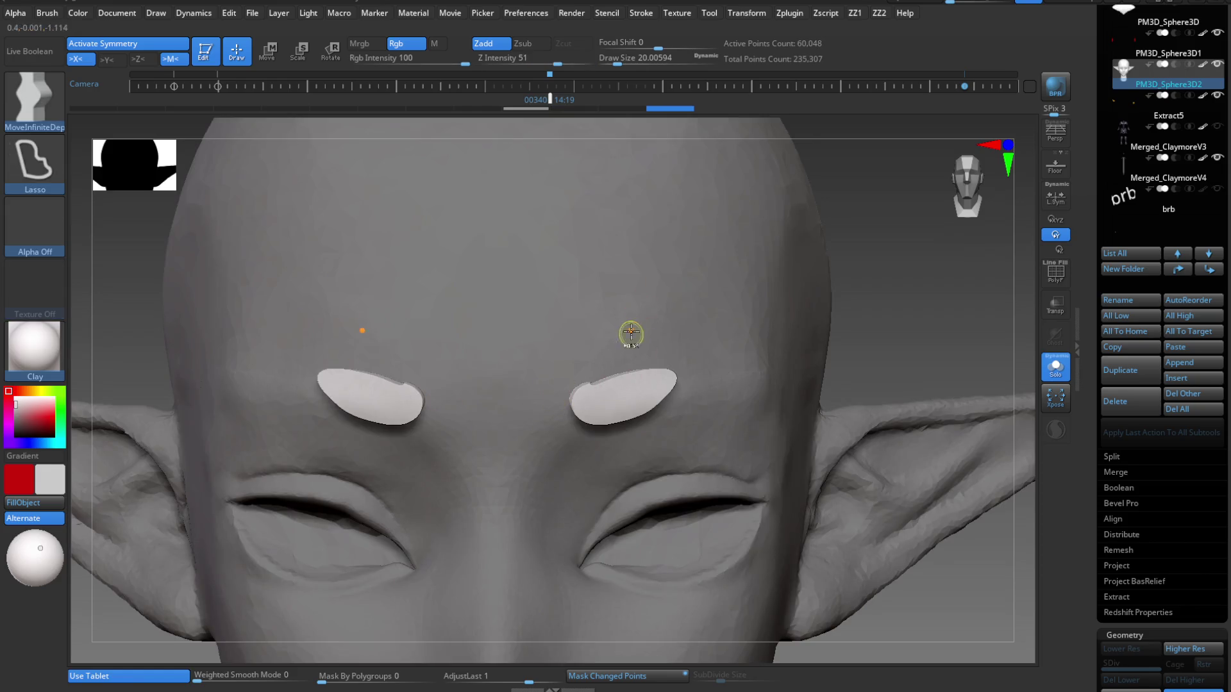
Undo the first plates and redraw them over the brows with a smaller draw size.
right_click_drag(631, 333, 607, 443)
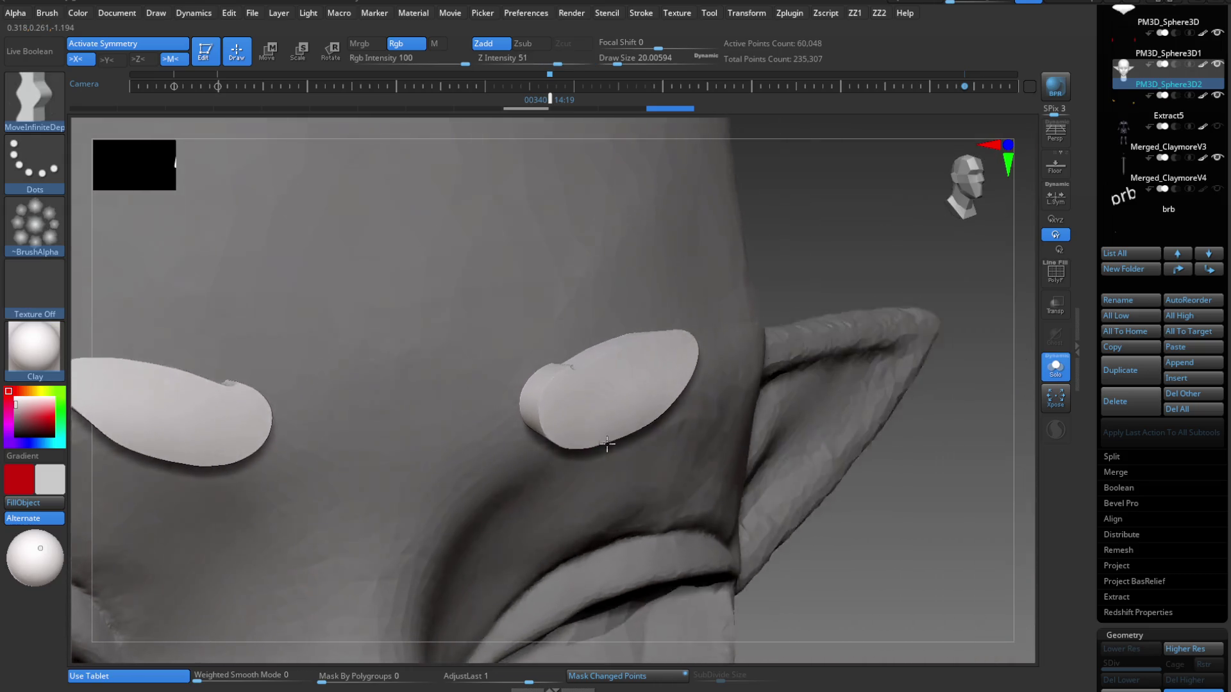
key("ctrl+z")
key("ctrl+z")
key("s")
left_click(602, 431)
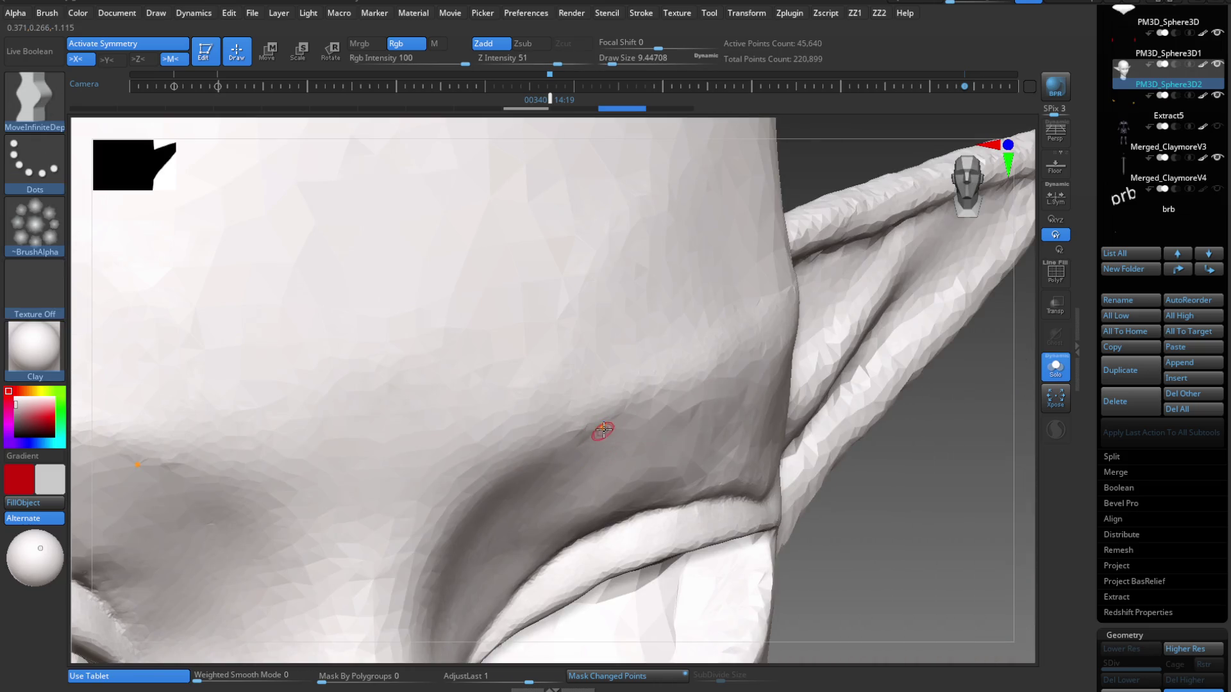
key("ctrl+shift")
mouse_move(542, 378)
left_mouse_down()
mouse_move(659, 404)
mouse_move(597, 359)
mouse_move(542, 381)
left_mouse_up()
right_click_drag(586, 432, 596, 514)
Undo the thick plates and set draw size to about 14 and depth to about 39.
key("ctrl+z")
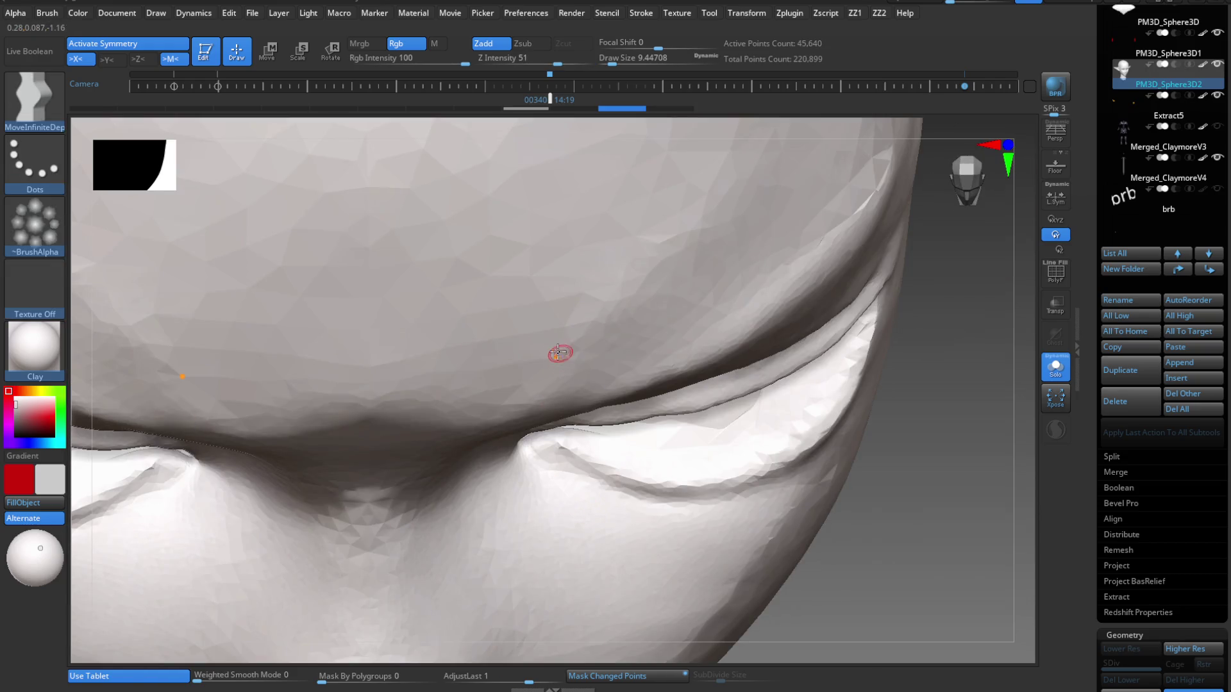
key("ctrl+shift")
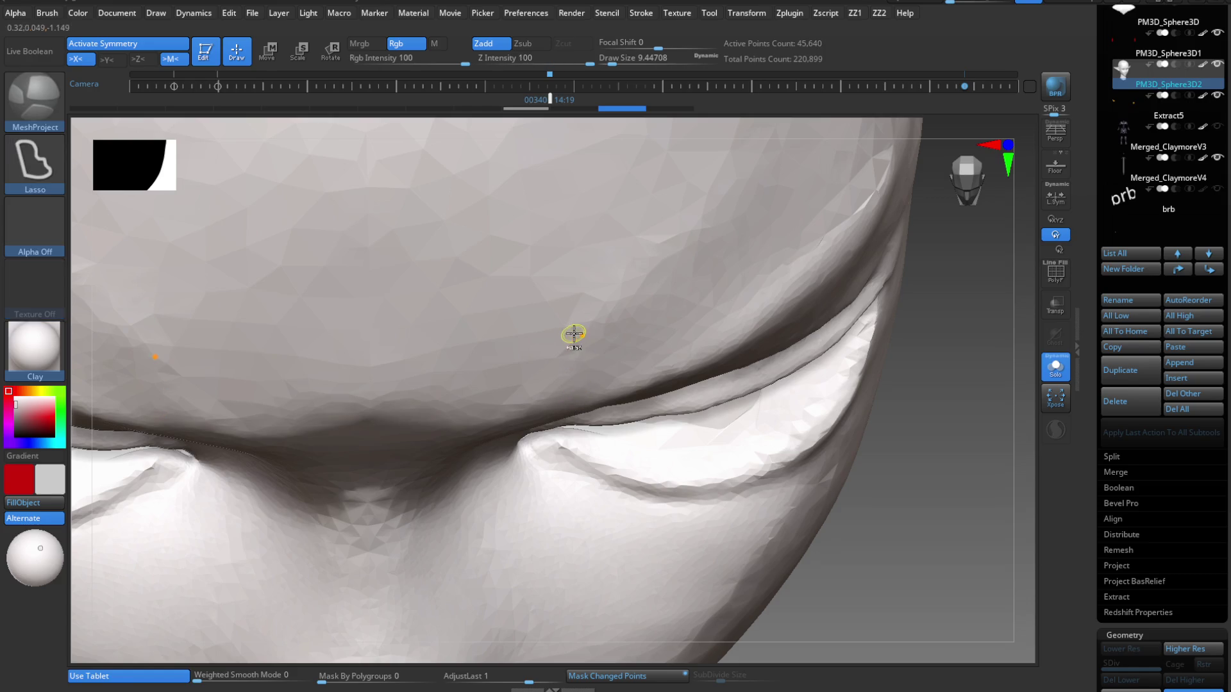
key("s")
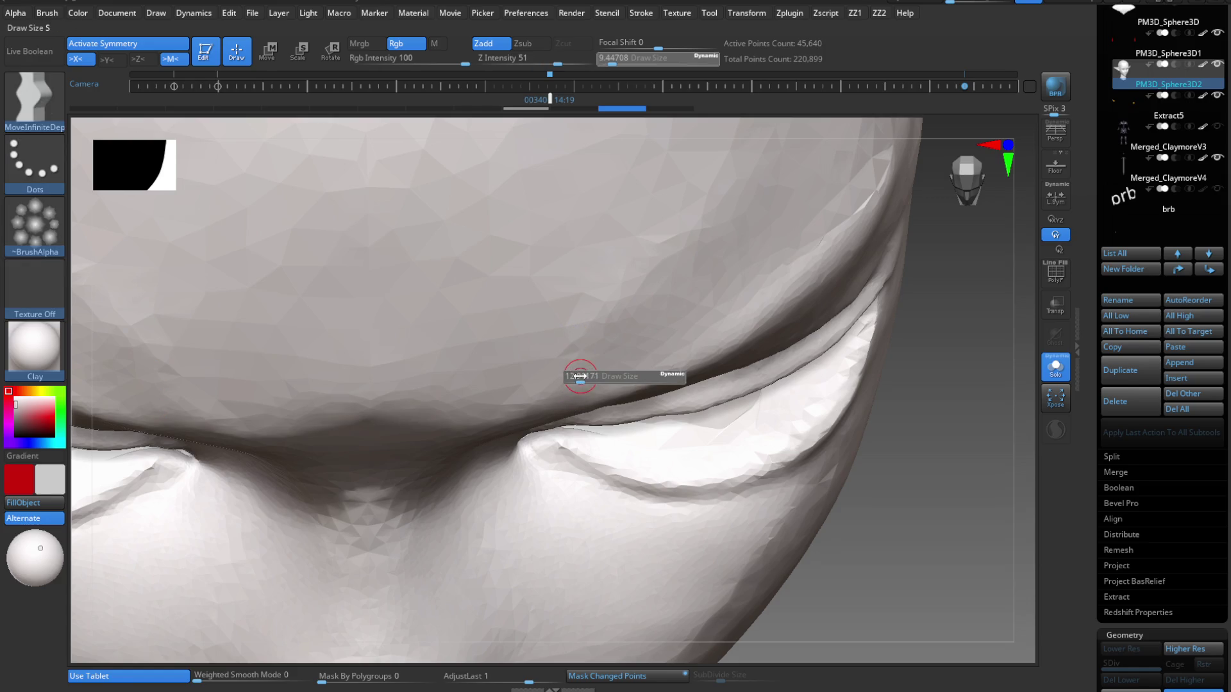
left_click_drag(577, 379, 619, 379)
key("ctrl+shift")
left_click_drag(587, 64, 549, 76)
Redraw the mirrored brow plates repeatedly, undoing each attempt until the ovals look right.
mouse_move(585, 346)
left_mouse_down()
mouse_move(650, 321)
mouse_move(705, 326)
left_mouse_up()
mouse_move(695, 353)
right_mouse_down()
mouse_move(654, 289)
mouse_move(654, 362)
mouse_move(680, 305)
right_mouse_up()
key("ctrl+z")
key("ctrl+z")
key("ctrl+z")
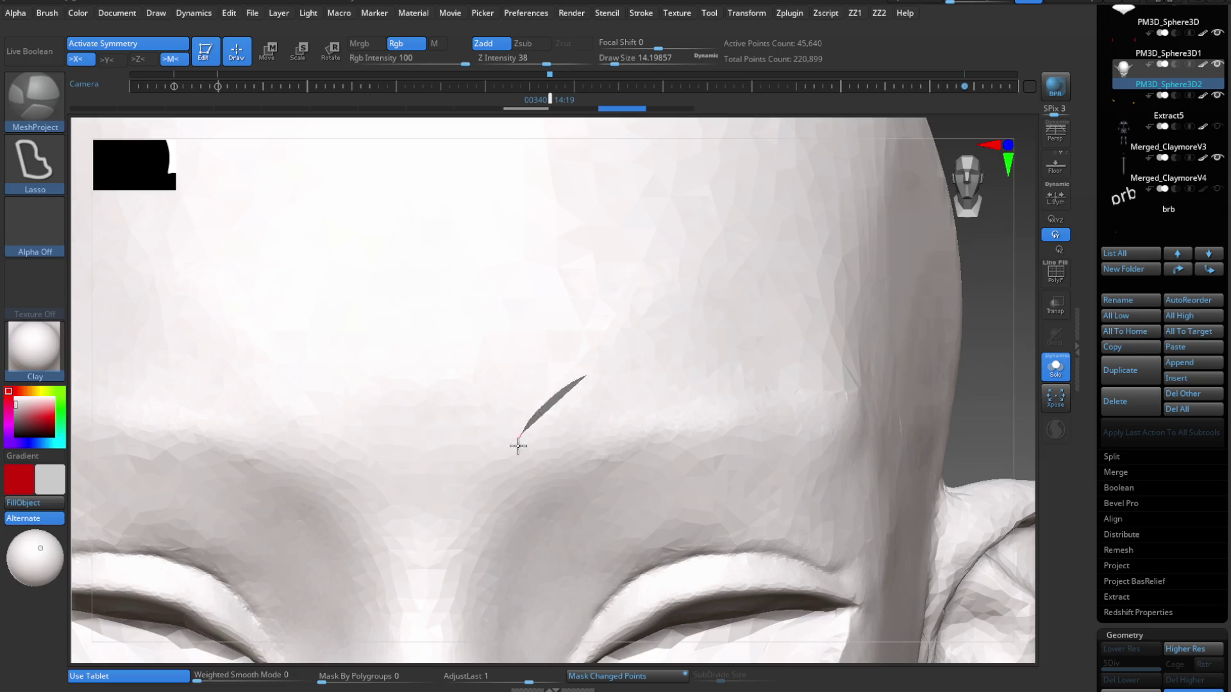
mouse_move(518, 445)
left_mouse_down()
mouse_move(615, 459)
mouse_move(737, 398)
mouse_move(667, 357)
mouse_move(589, 375)
mouse_move(514, 434)
mouse_move(629, 452)
mouse_move(720, 357)
mouse_move(616, 375)
left_mouse_up()
key("ctrl+z")
right_click_drag(660, 426, 627, 408, "ctrl")
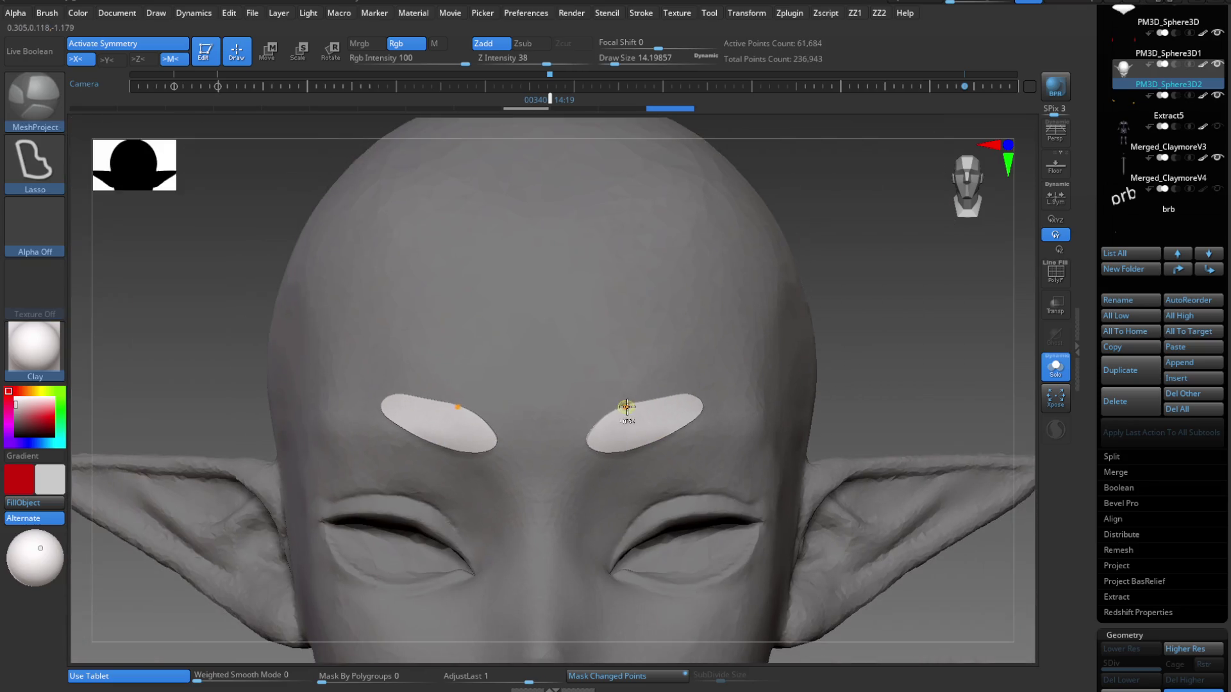
key("ctrl+z")
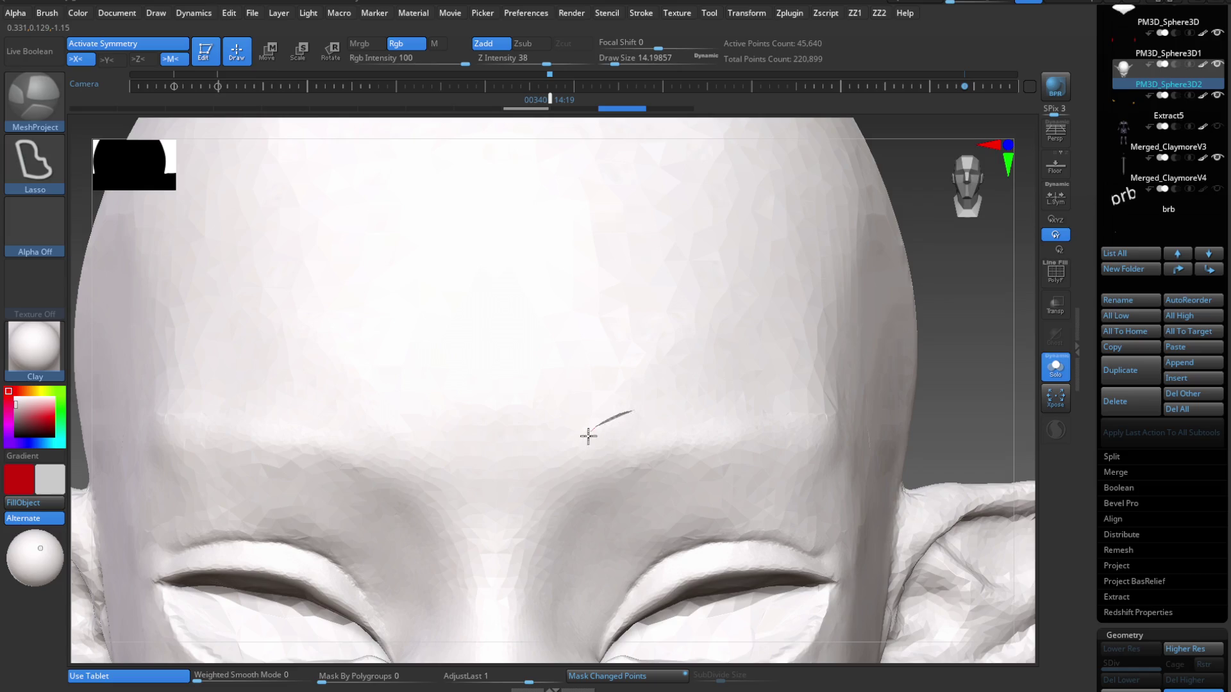
mouse_move(588, 436)
left_mouse_down()
mouse_move(660, 461)
mouse_move(727, 403)
mouse_move(634, 454)
left_mouse_up()
key("ctrl+z")
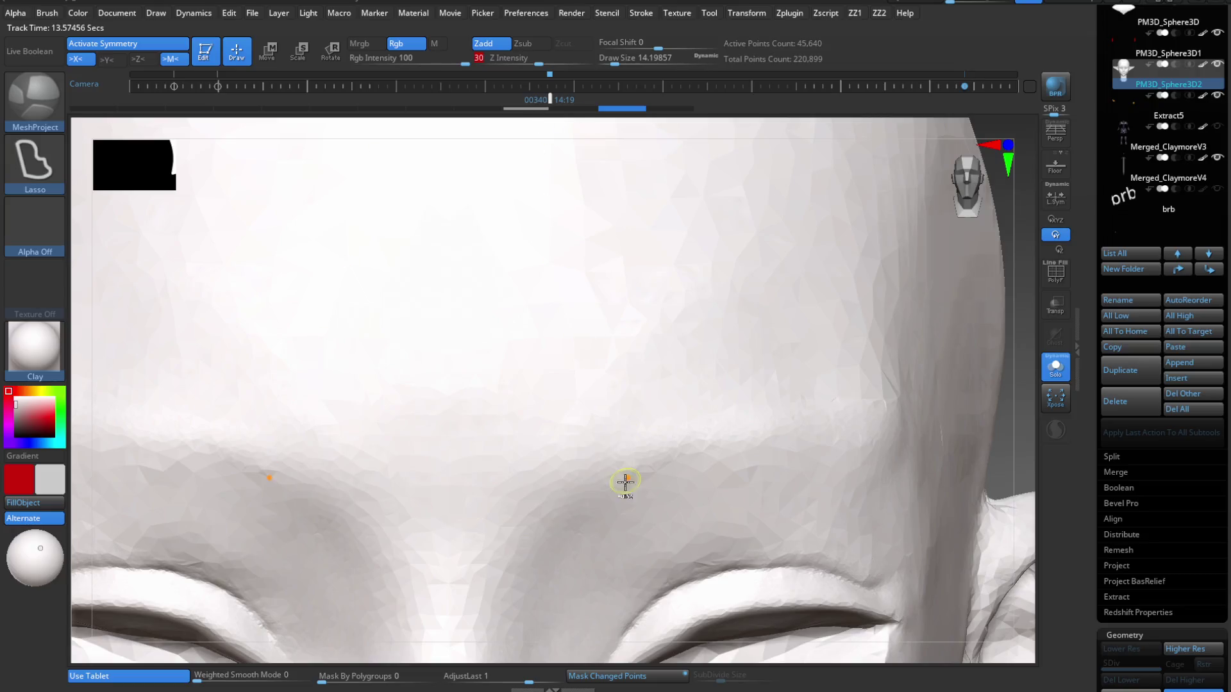
mouse_move(559, 469)
left_mouse_down()
mouse_move(647, 456)
mouse_move(718, 404)
mouse_move(721, 385)
left_mouse_up()
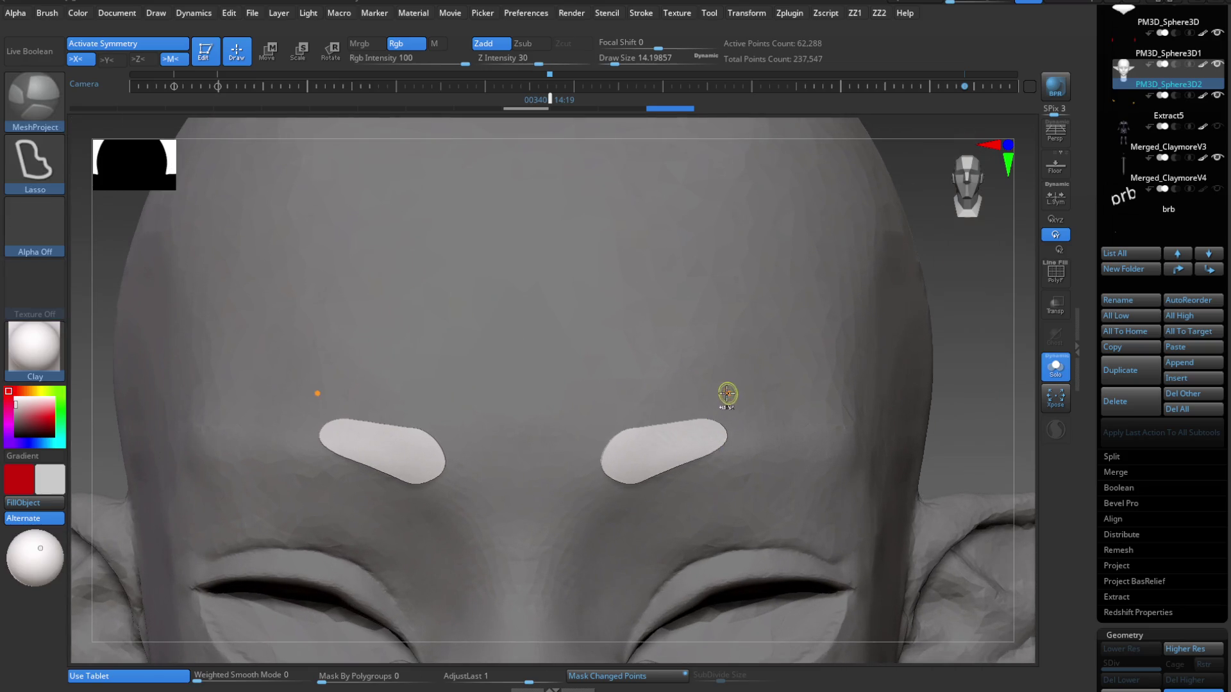
key("ctrl+z")
mouse_move(632, 424)
left_mouse_down()
mouse_move(645, 470)
mouse_move(743, 411)
mouse_move(635, 468)
mouse_move(744, 409)
mouse_move(651, 453)
mouse_move(747, 412)
left_mouse_up()
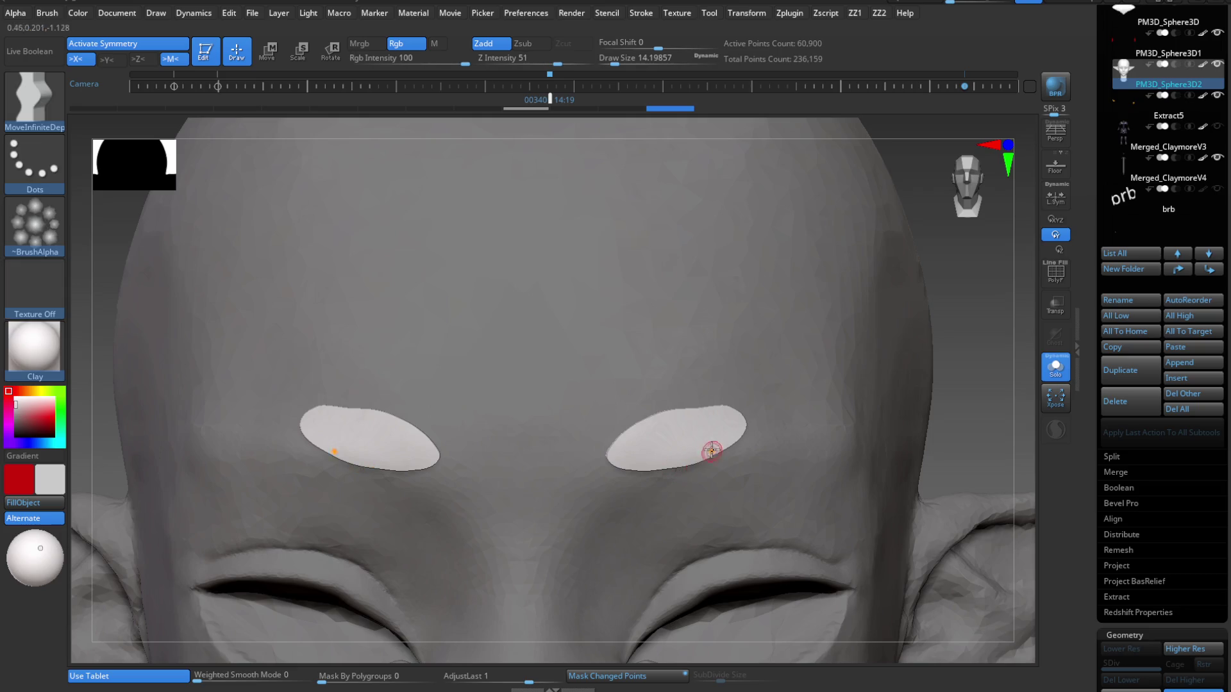
key("ctrl+z")
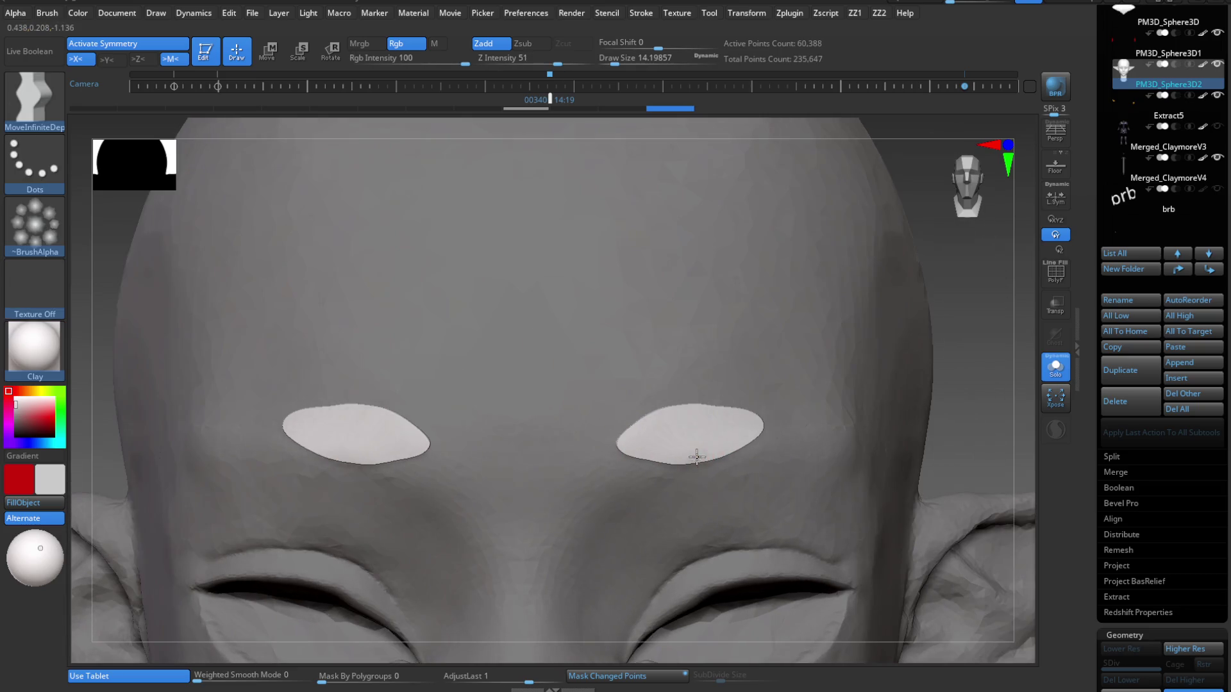
Widen both forehead ovals into almond shapes with MoveInfiniteDepth at draw size 46–54, then turn Solo off.
key("f")
mouse_move(673, 376)
right_mouse_down("ctrl")
mouse_move(670, 495)
mouse_move(653, 504)
right_mouse_up("ctrl")
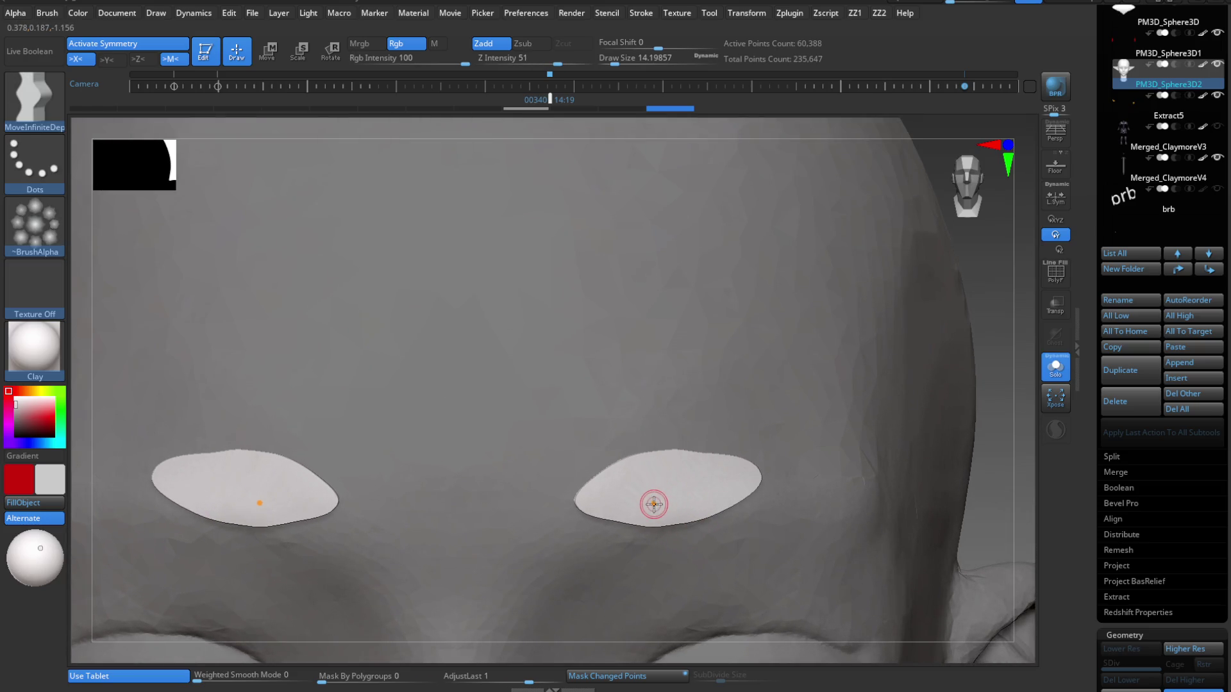
key("b")
key("Escape")
key("s")
left_click_drag(647, 513, 667, 513)
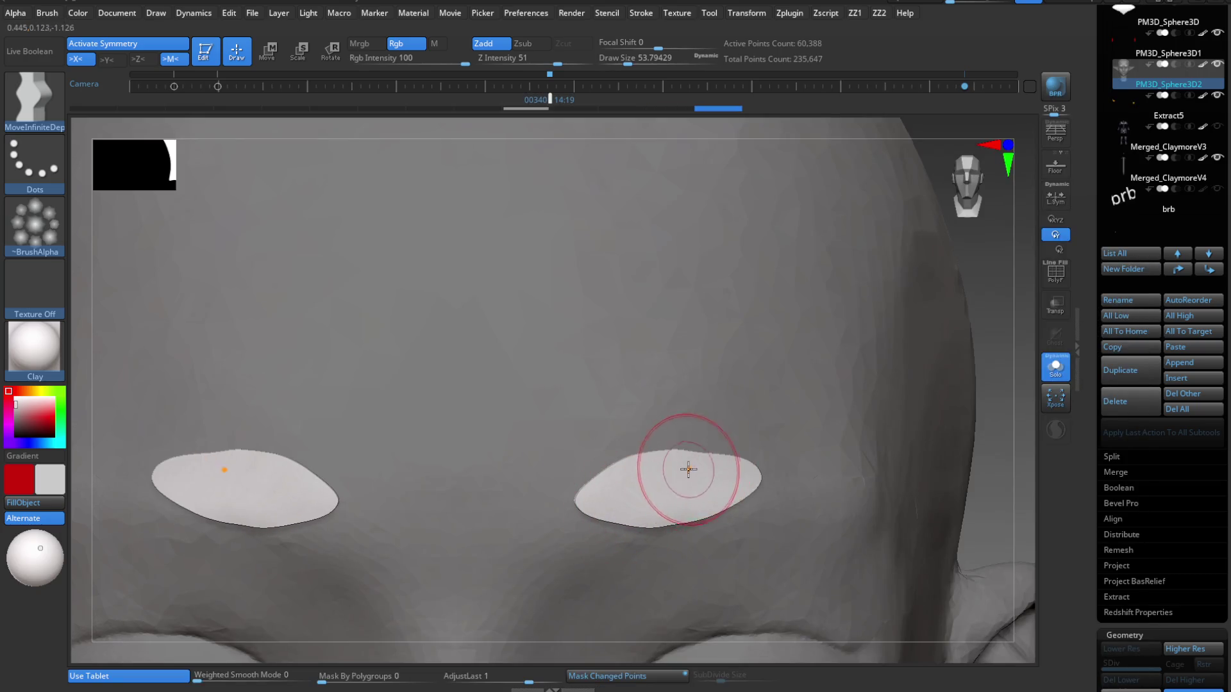
right_click_drag(687, 509, 651, 495)
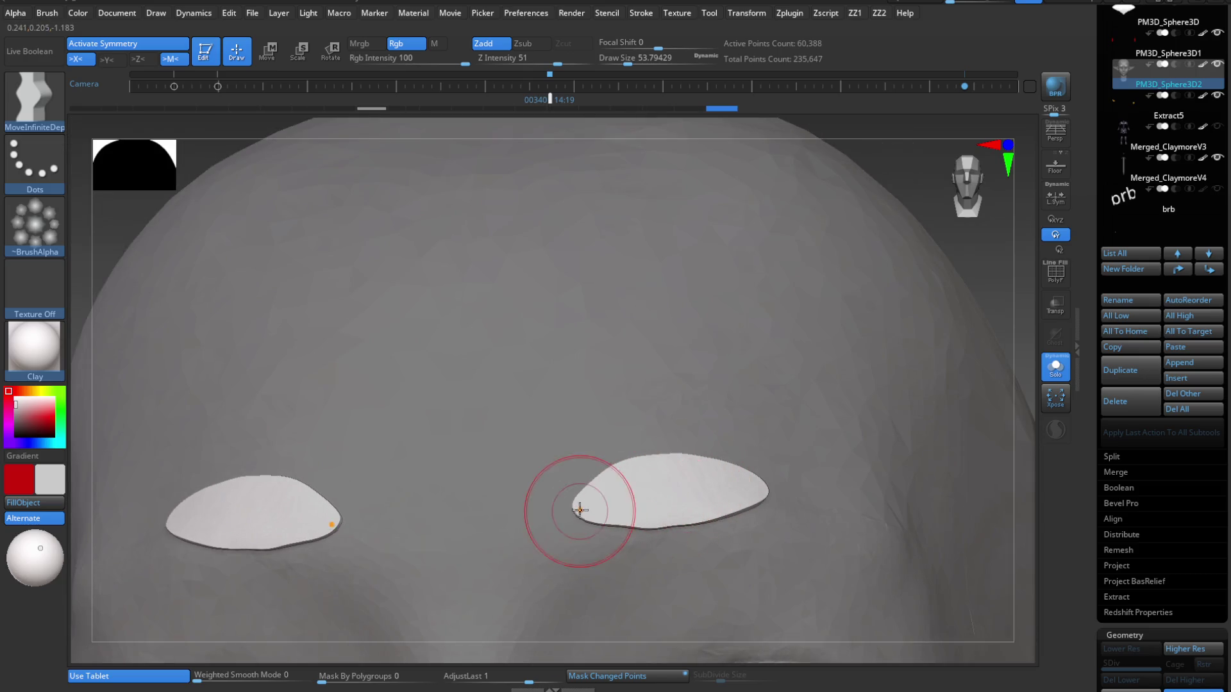
right_click_drag(582, 511, 590, 522)
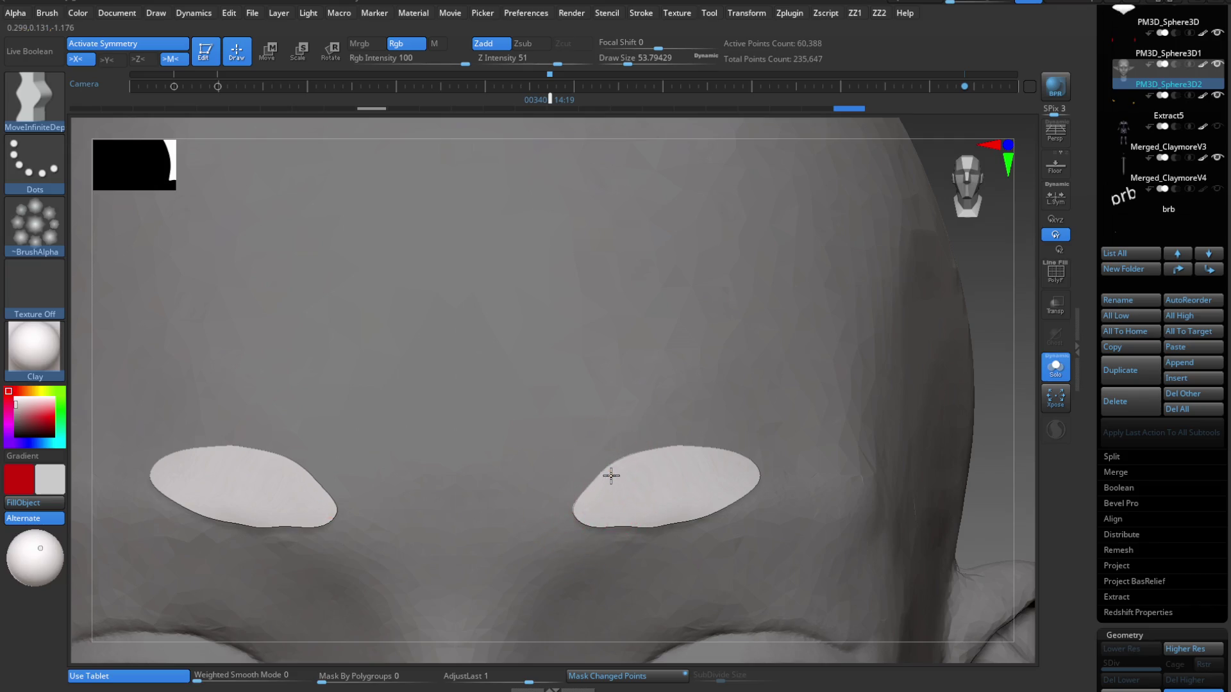
key("bracketleft")
key("bracketleft")
key("bracketleft")
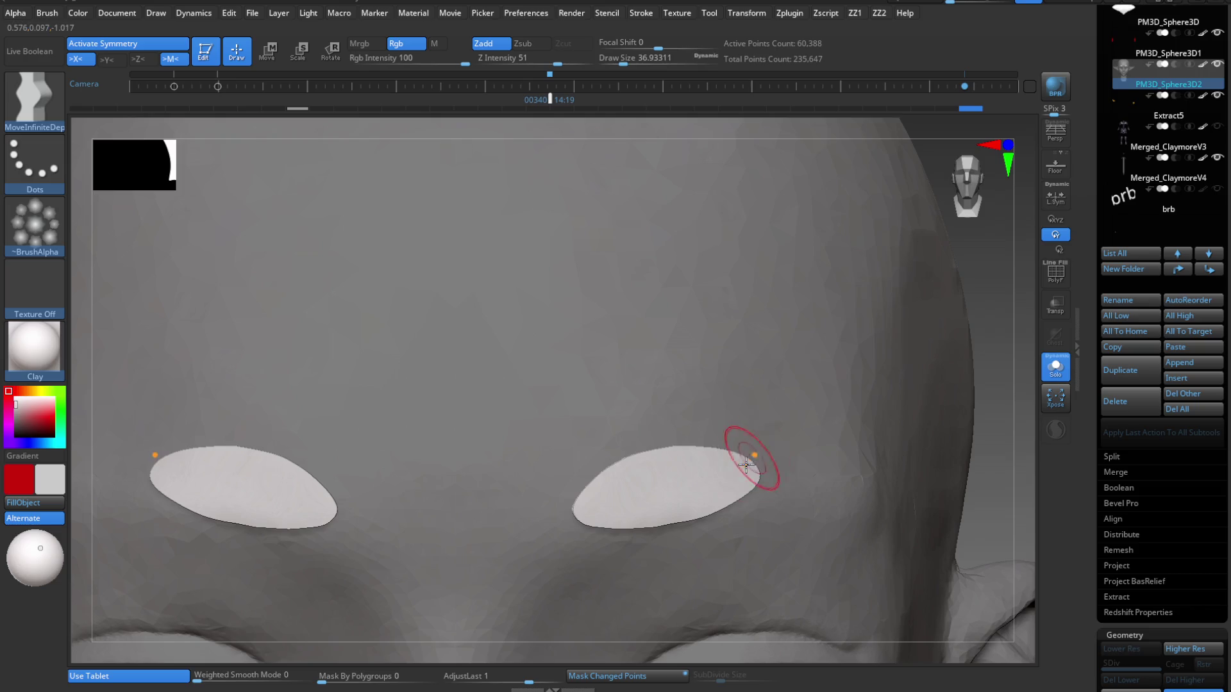
mouse_move(712, 497)
right_mouse_down()
mouse_move(698, 591)
mouse_move(769, 377)
mouse_move(734, 478)
right_mouse_up()
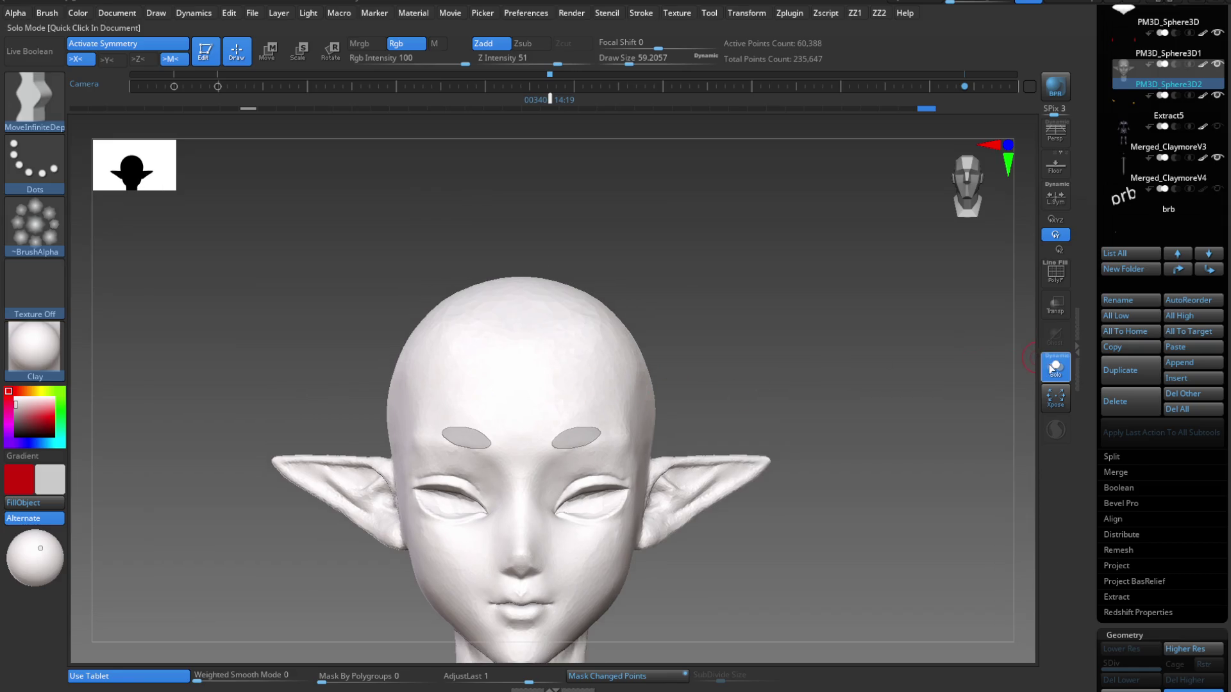
left_click(1049, 364)
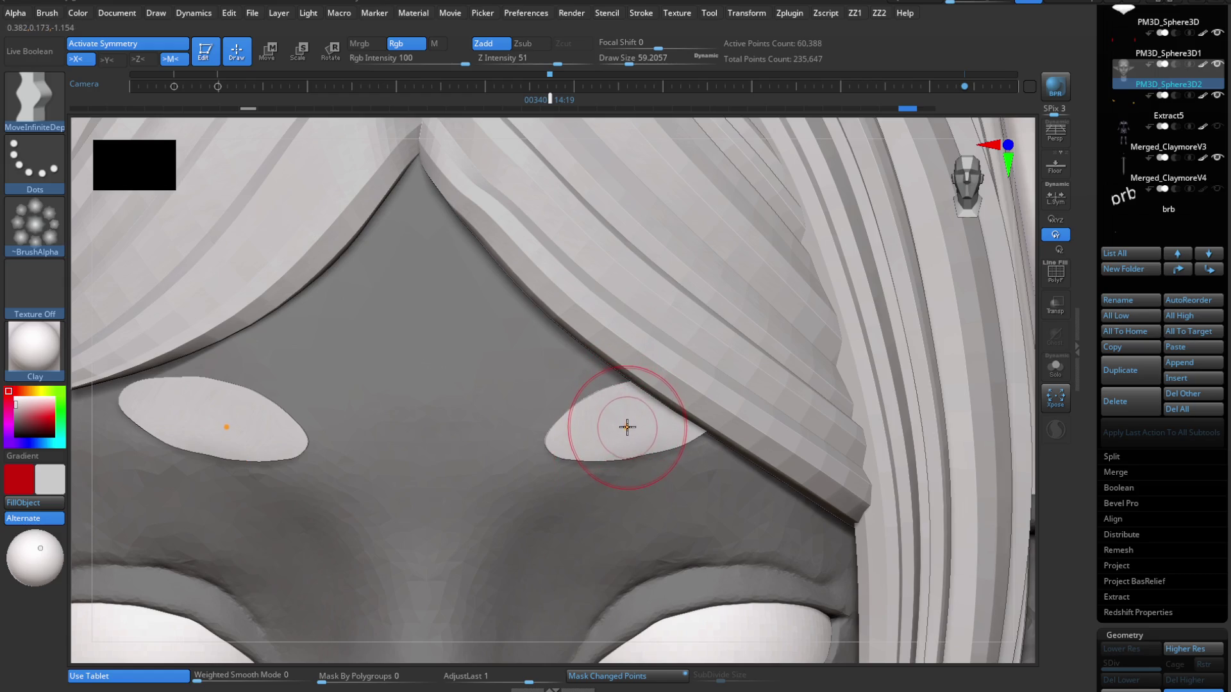
Hide the bangs subtool and rotate the forehead plate slightly with the Transpose gizmo.
right_click_drag(627, 428, 557, 437, "alt")
key("w")
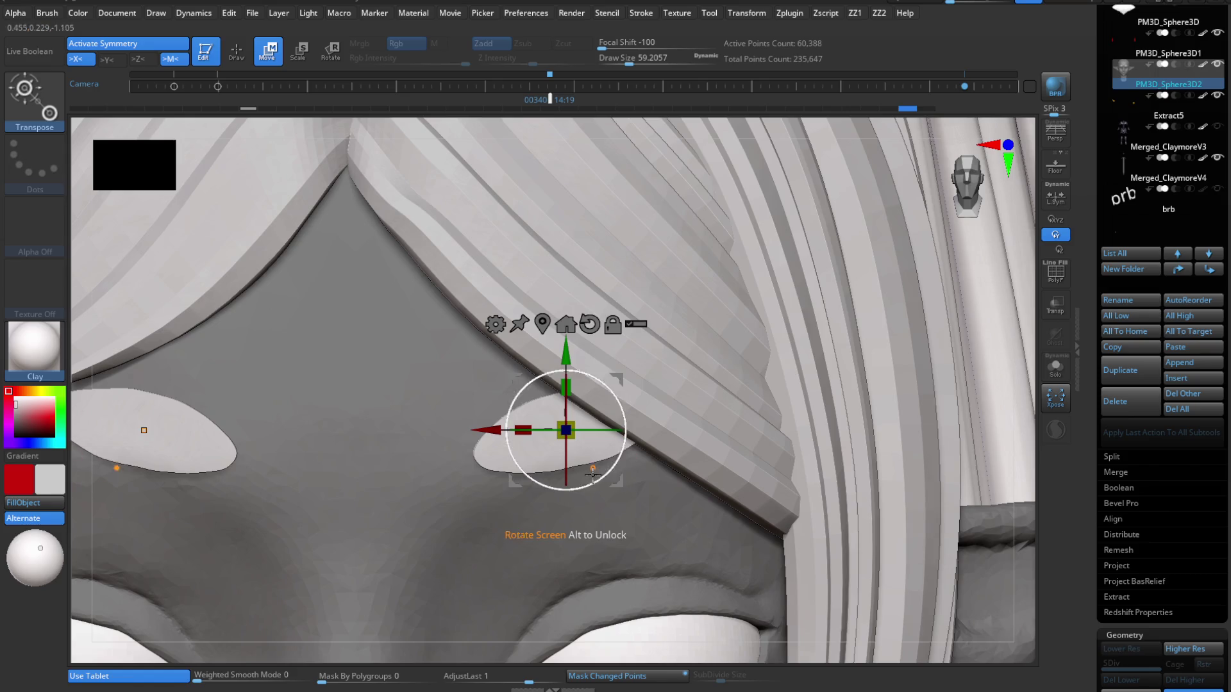
mouse_move(598, 473)
left_mouse_down("alt")
mouse_move(601, 429)
mouse_move(556, 433)
left_mouse_up("alt")
mouse_move(557, 433)
right_mouse_down()
mouse_move(559, 328)
mouse_move(576, 391)
right_mouse_up()
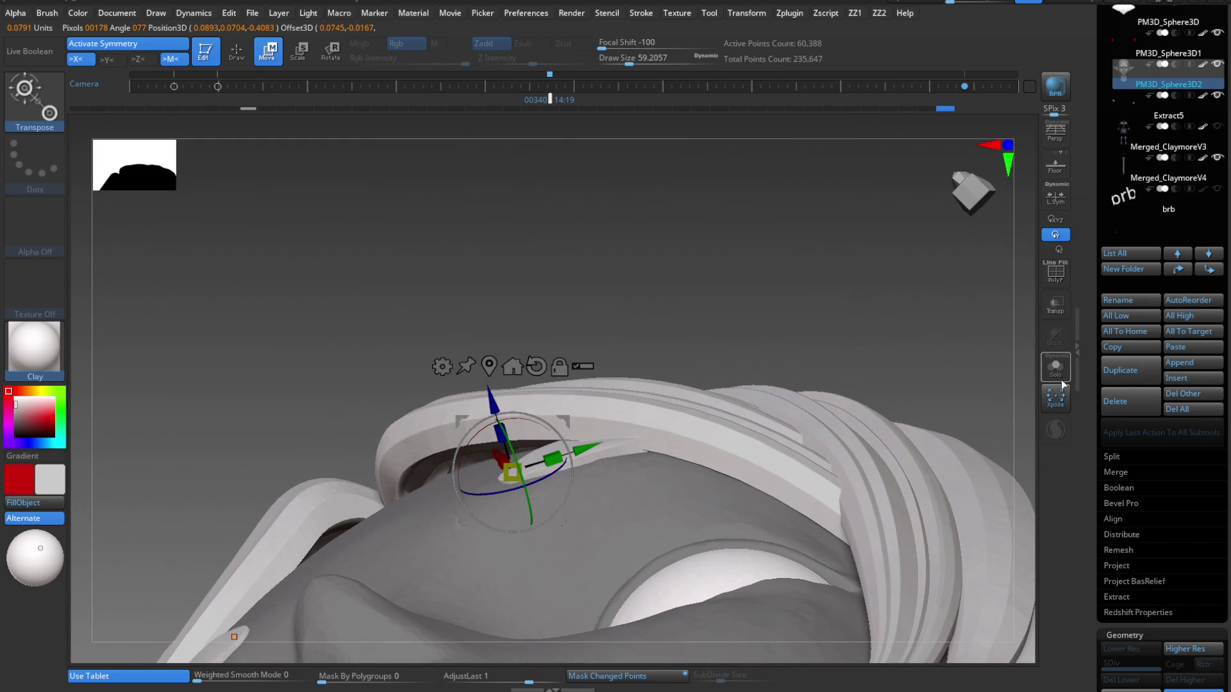
scroll(1162, 346, "up", 5)
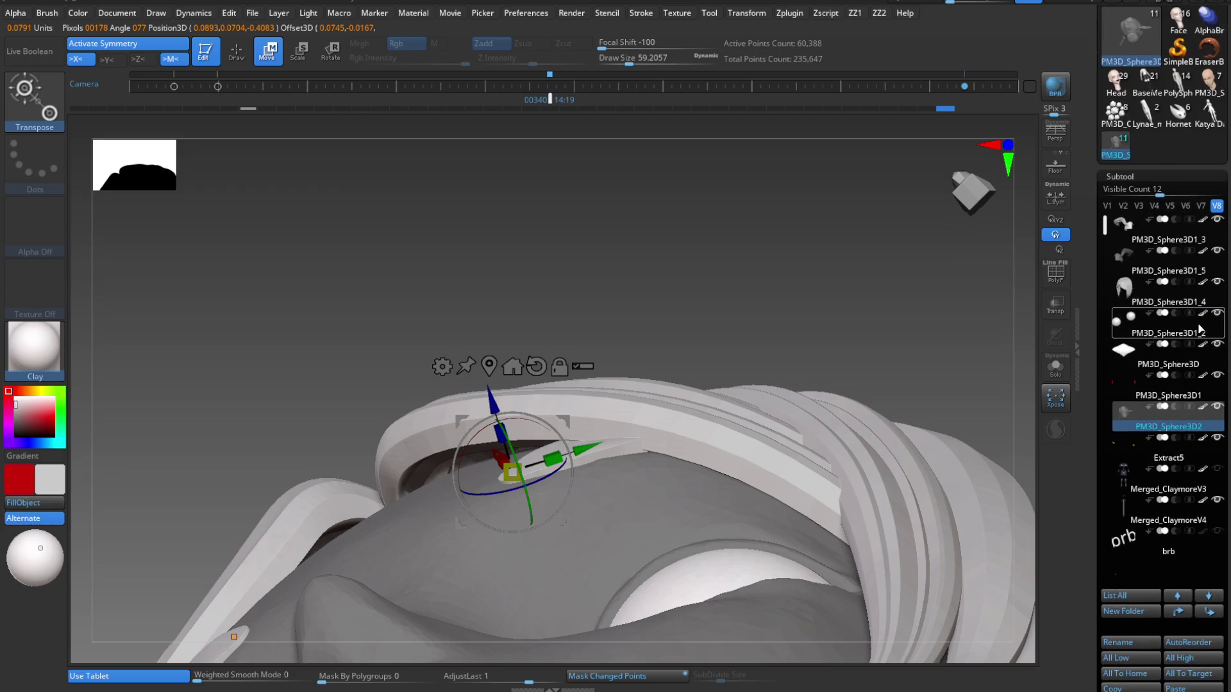
left_click(1218, 282)
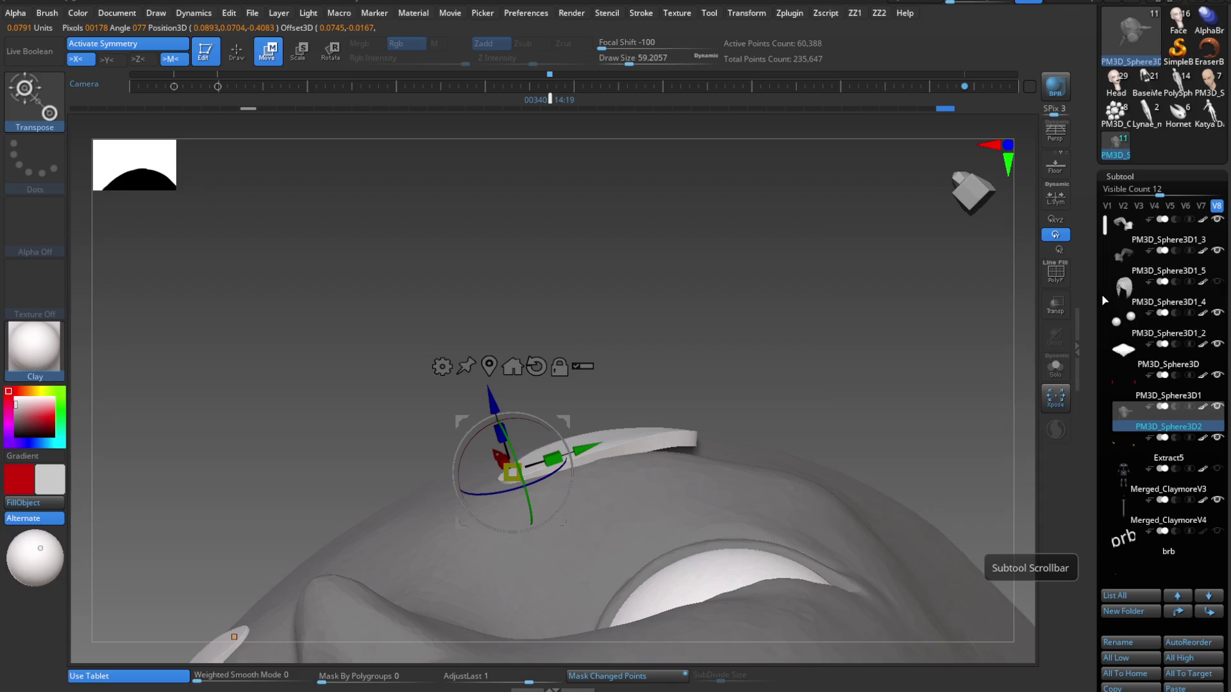
mouse_move(567, 428)
left_mouse_down()
mouse_move(629, 413)
mouse_move(637, 502)
mouse_move(611, 345)
left_mouse_up()
Nudge the plate along one axis with the gizmo from a close front view.
key("q")
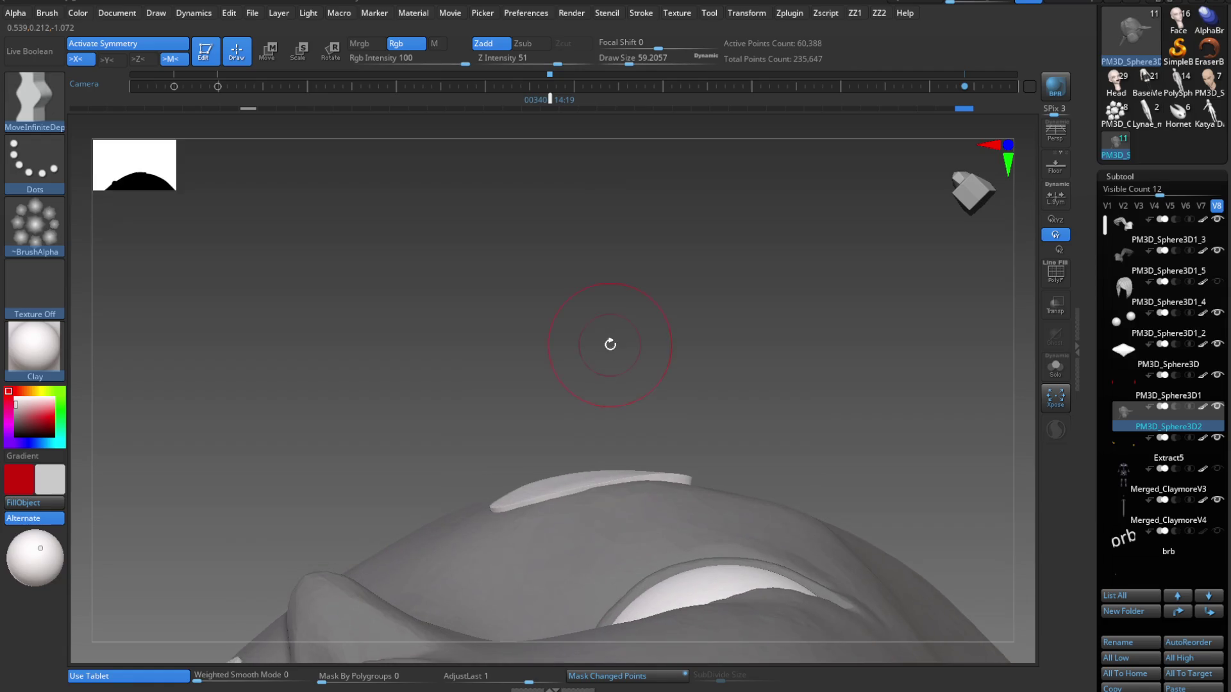
key("w")
key("q")
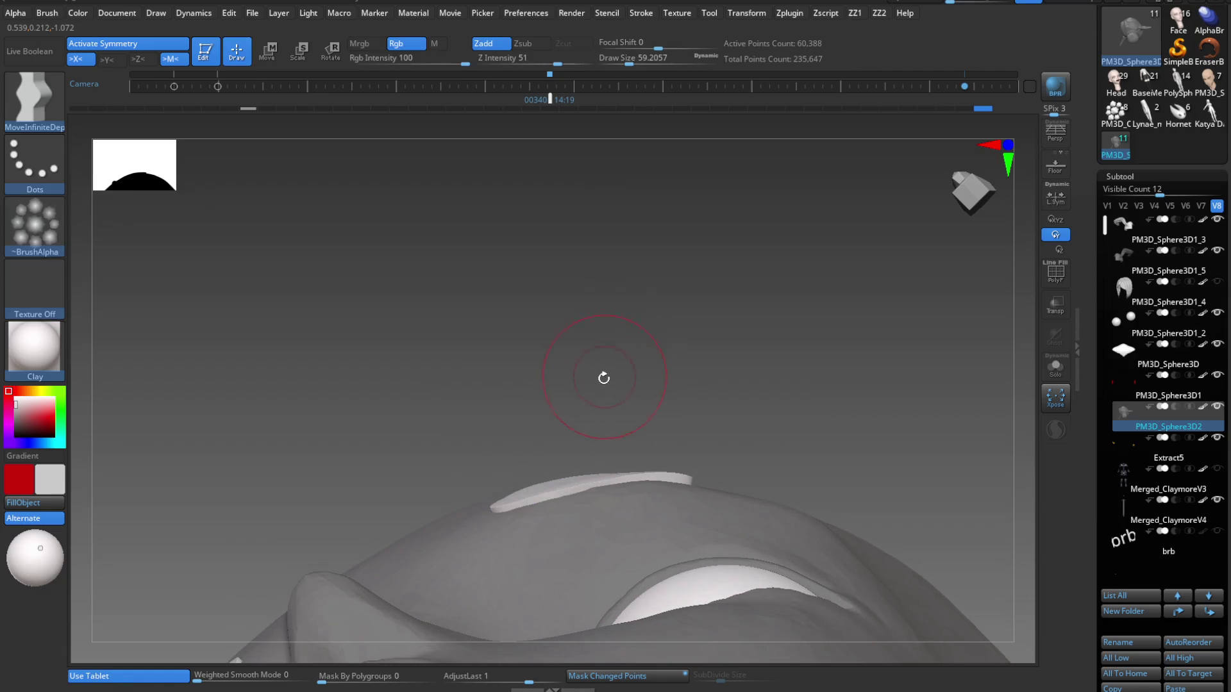
mouse_move(613, 404)
left_mouse_down()
mouse_move(632, 470)
mouse_move(627, 502)
mouse_move(608, 516)
left_mouse_up()
key("w")
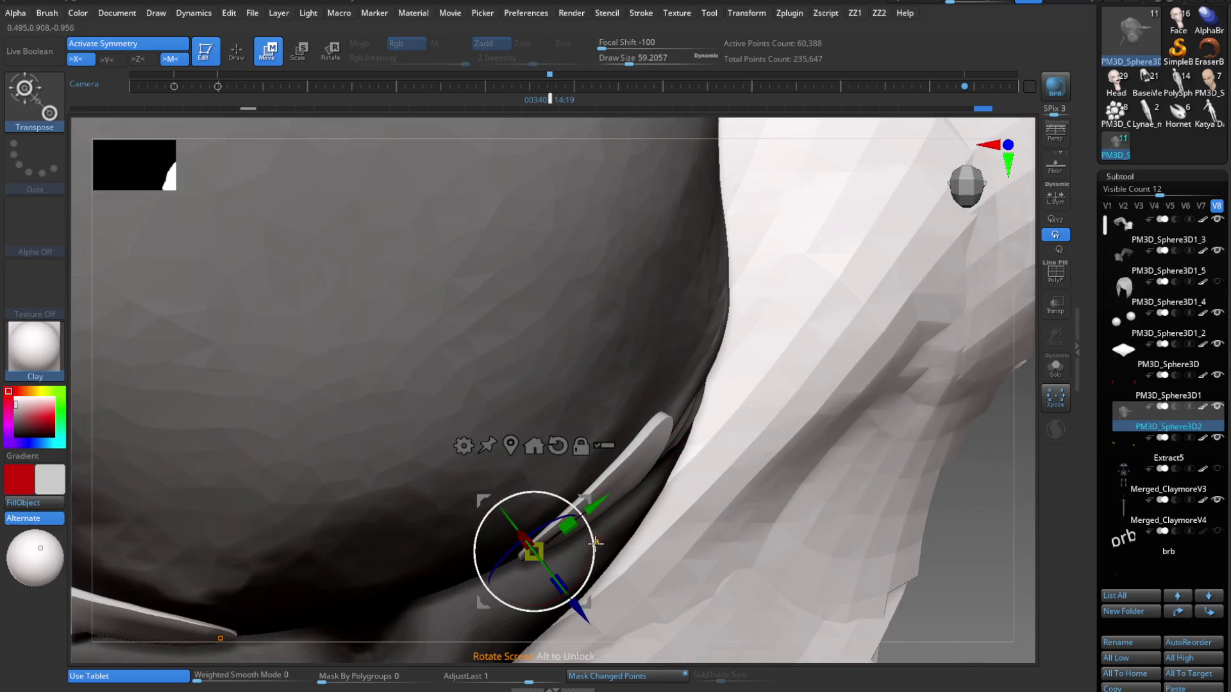
left_click_drag(590, 604, 598, 550)
key("q")
key("w")
key("q")
mouse_move(606, 547)
left_mouse_down()
mouse_move(586, 357)
mouse_move(627, 571)
mouse_move(593, 382)
mouse_move(594, 602)
mouse_move(546, 376)
mouse_move(685, 346)
left_mouse_up()
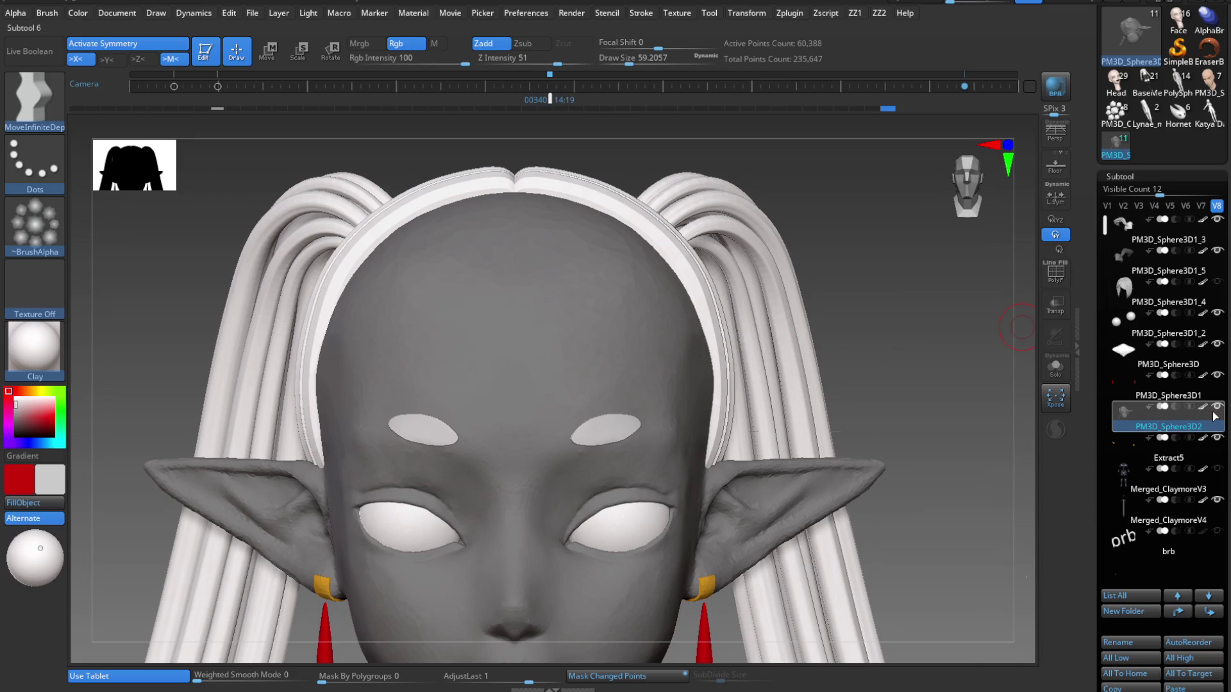
Unhide the bangs and zoom to check them over the forehead plates.
left_click(1217, 283)
right_click_drag(616, 426, 822, 332, "ctrl")
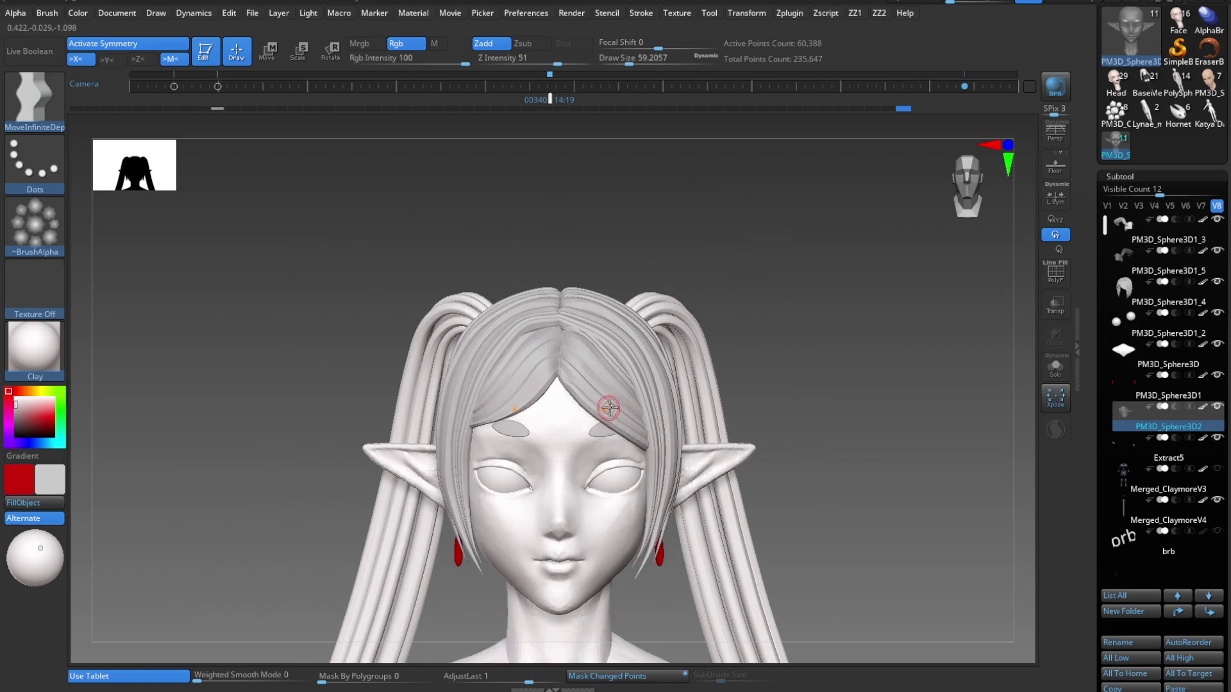
right_click_drag(564, 403, 648, 481, "ctrl")
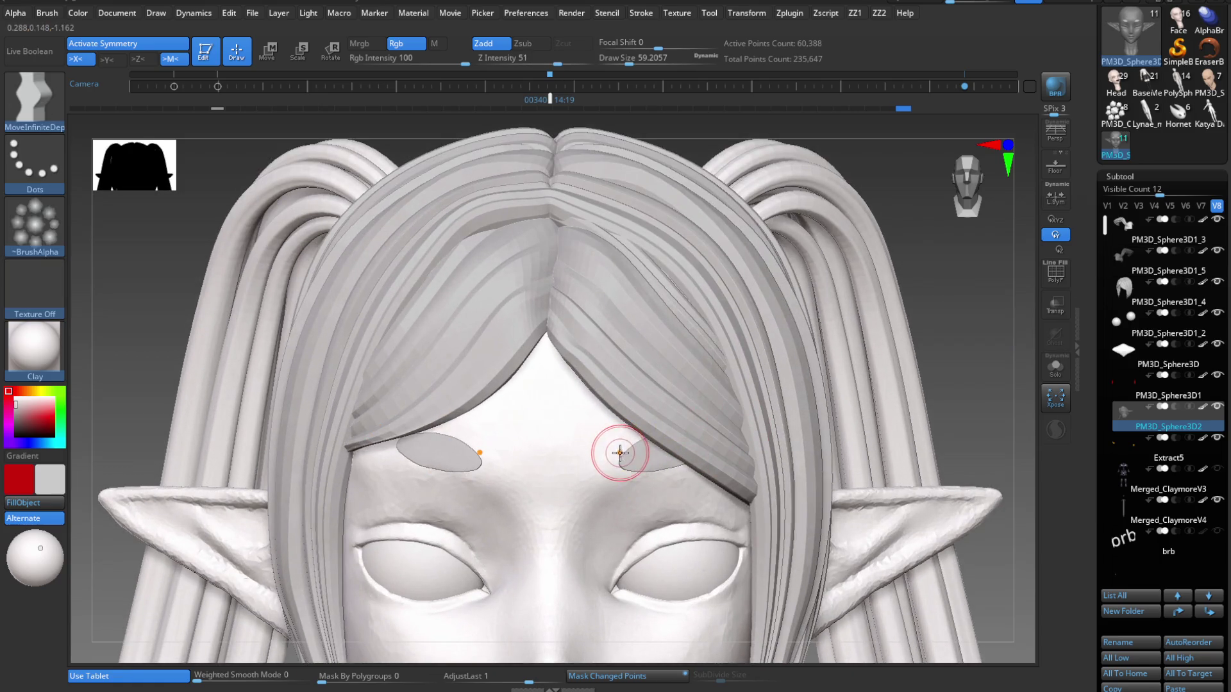
Switch to the standard Move brush (BMV) after checking the bangs' edge.
mouse_move(552, 478)
right_mouse_down()
mouse_move(610, 448)
mouse_move(637, 493)
right_mouse_up()
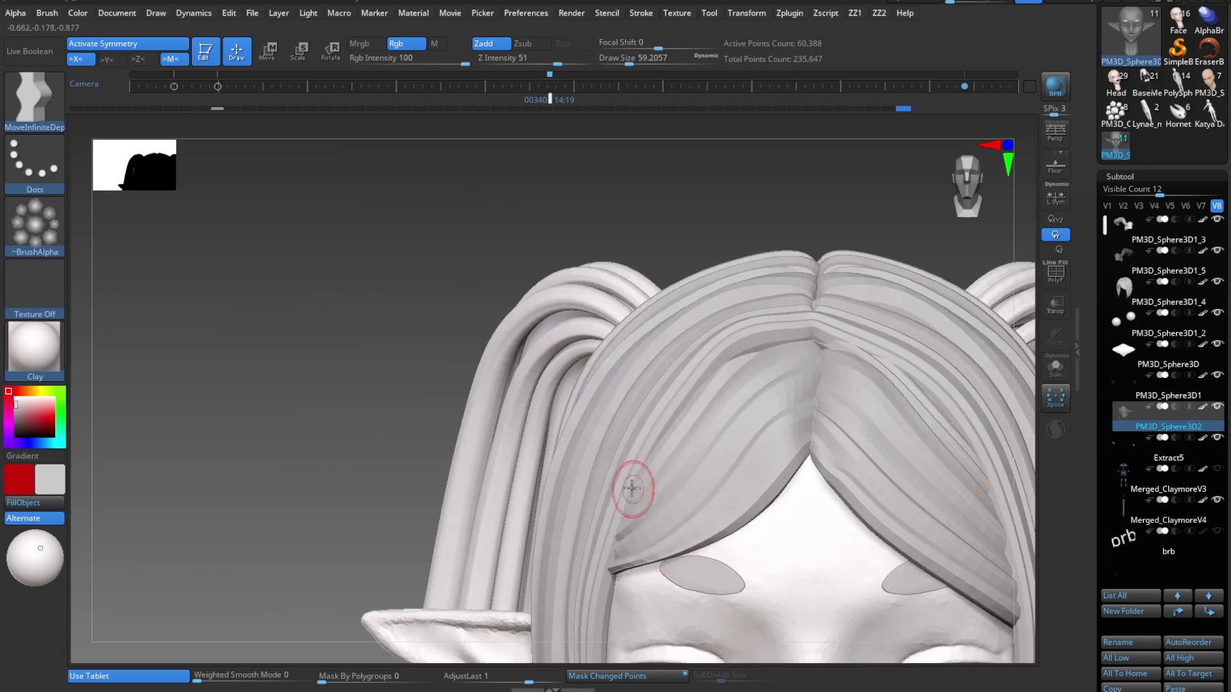
mouse_move(687, 523)
right_mouse_down()
mouse_move(664, 483)
mouse_move(667, 511)
right_mouse_up()
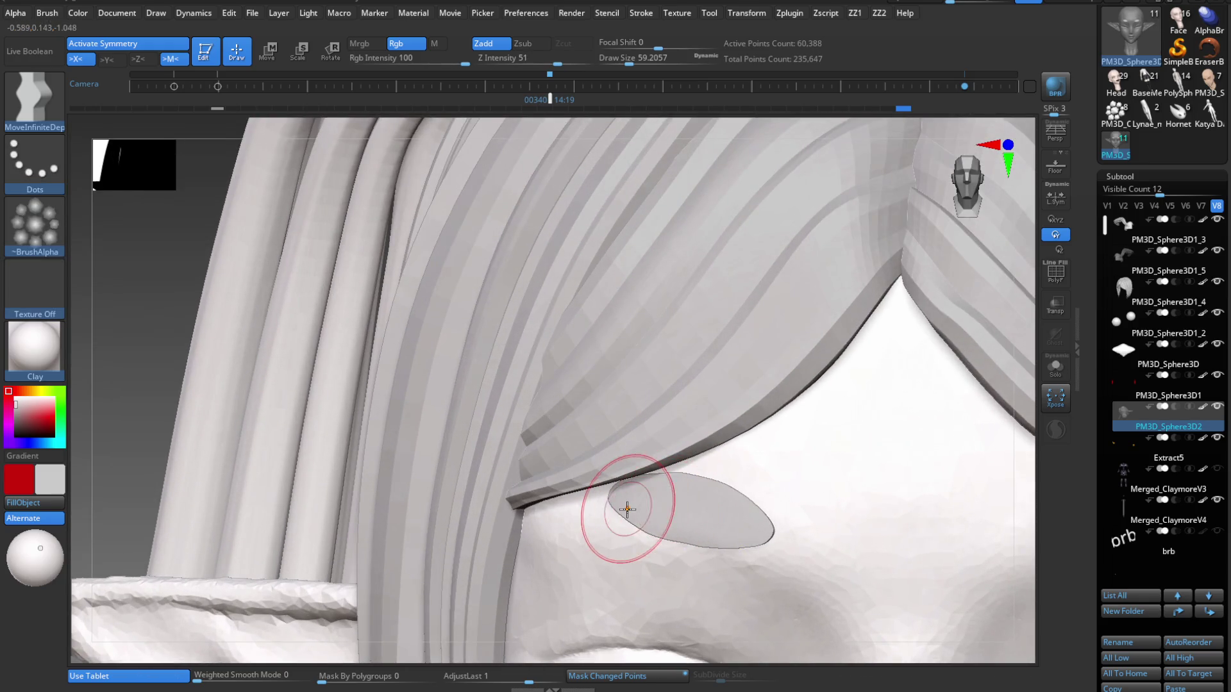
key("b")
key("m")
key("v")
Turn Solo on, reduce Draw Size to about 39, and enable PolyFrame on the plates.
mouse_move(678, 280)
right_mouse_down()
mouse_move(715, 452)
mouse_move(948, 344)
right_mouse_up()
left_click(1056, 367)
mouse_move(853, 436)
right_mouse_down("ctrl")
mouse_move(692, 379)
mouse_move(853, 418)
right_mouse_up("ctrl")
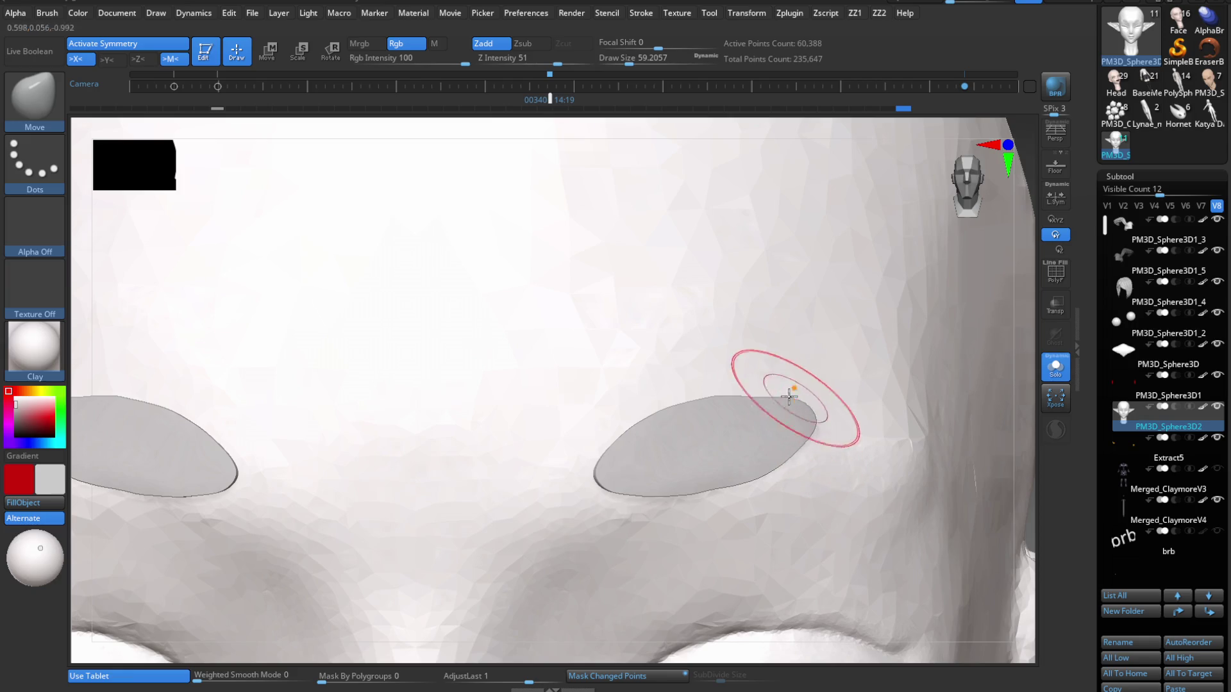
key("s")
left_click(736, 417)
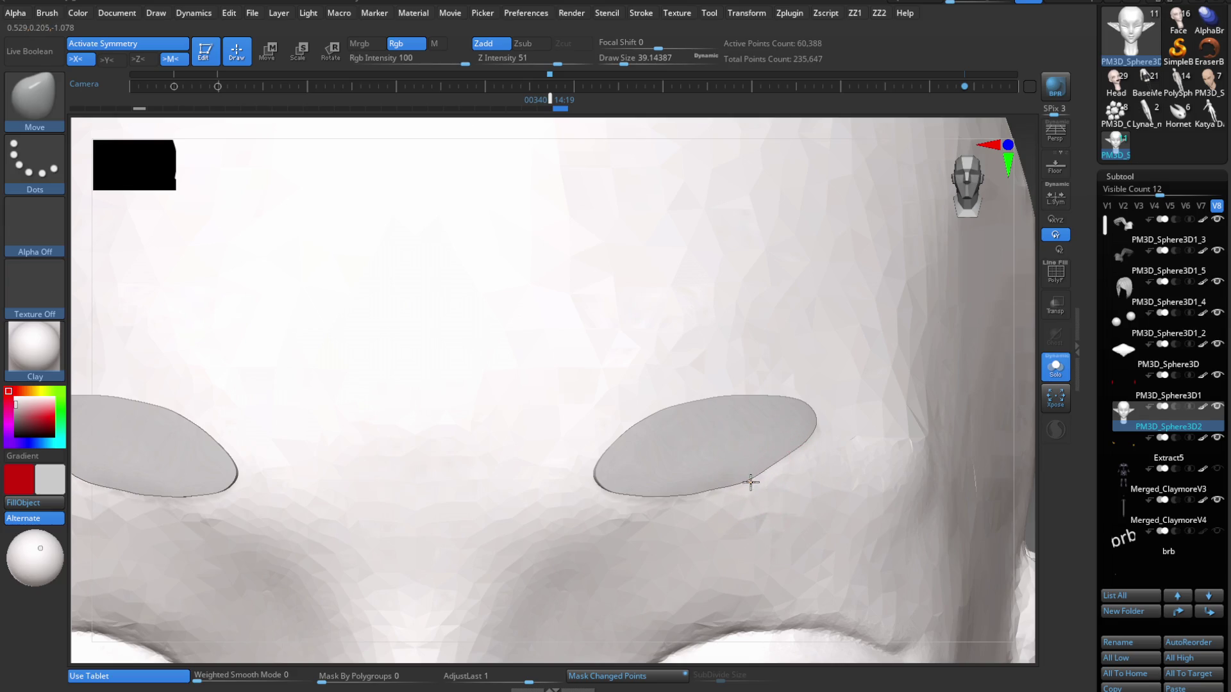
key("shift+f")
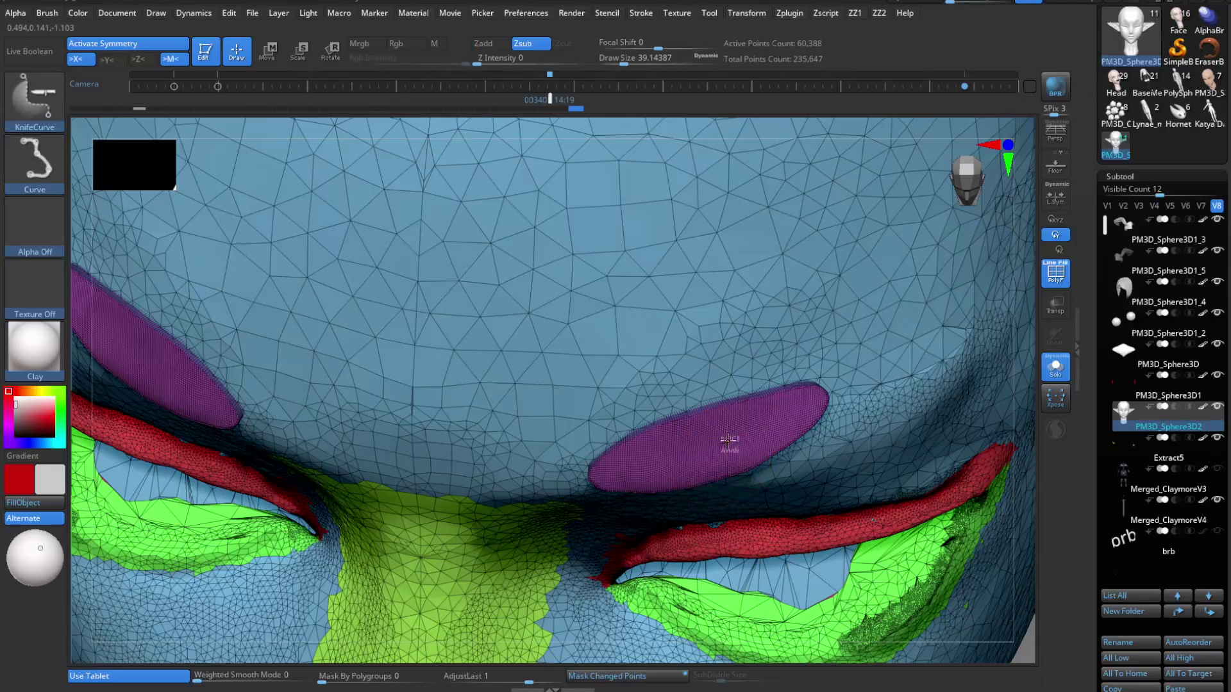
Isolate the purple plate polygroup, Split Hidden into a new subtool, and turn Solo and PolyFrame off.
left_click(737, 461, "ctrl+shift")
key("space")
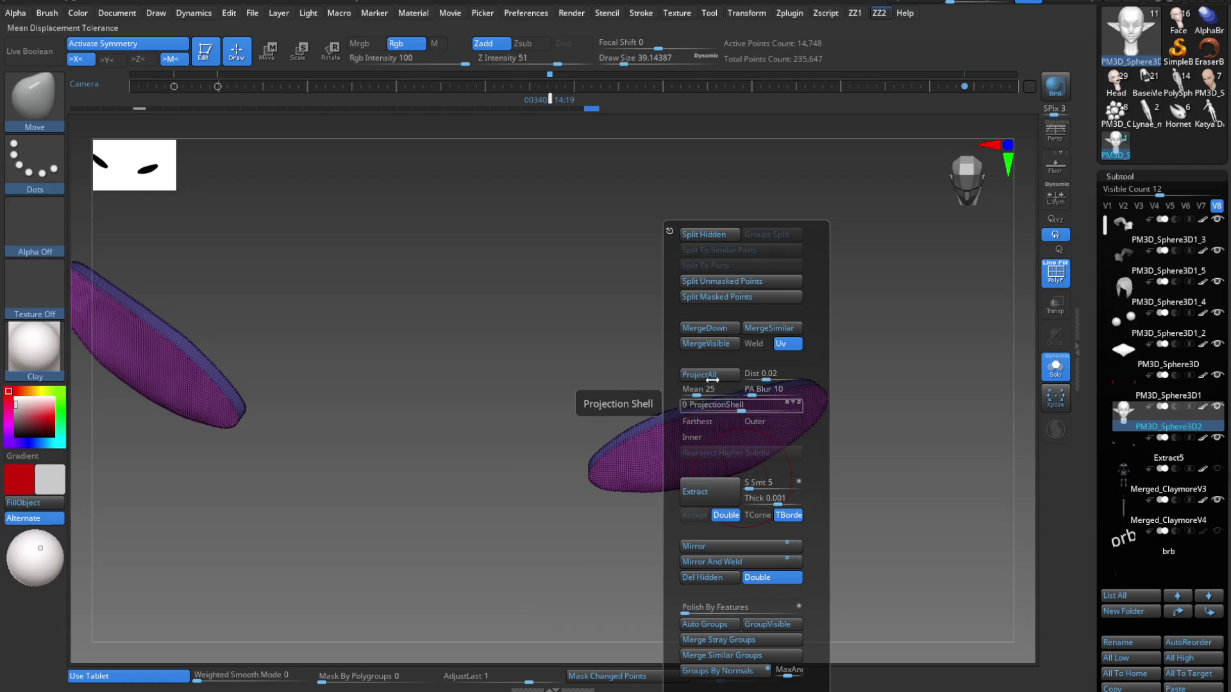
left_click(716, 236)
left_click(1055, 378)
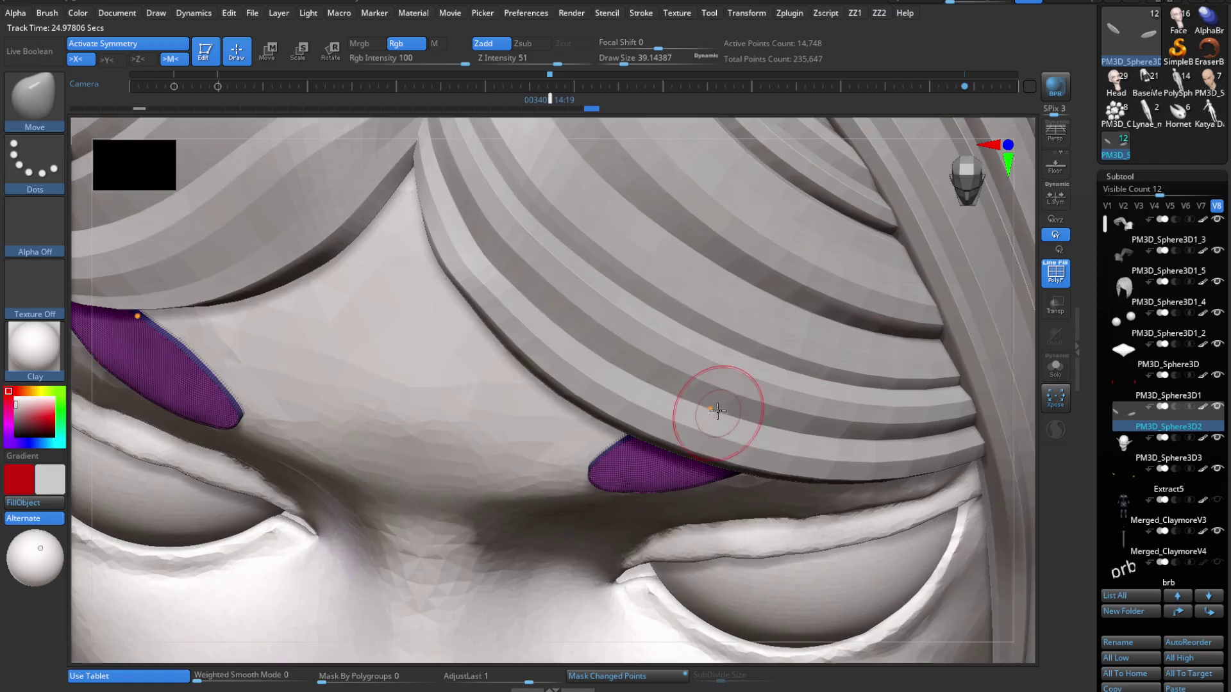
key("shift+f")
Hide the bangs and reshape the left oval into a tapered almond at draw size about 46.
mouse_move(592, 426)
right_mouse_down("alt")
mouse_move(767, 497)
mouse_move(559, 530)
right_mouse_up("alt")
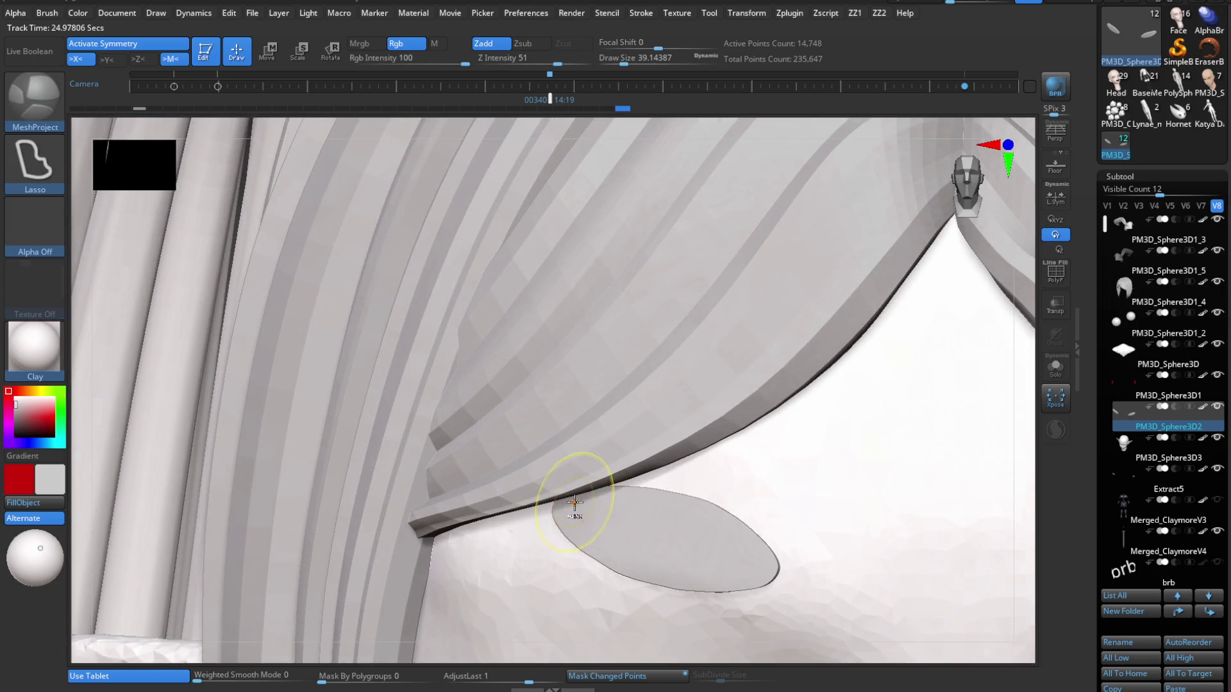
left_click(1217, 281)
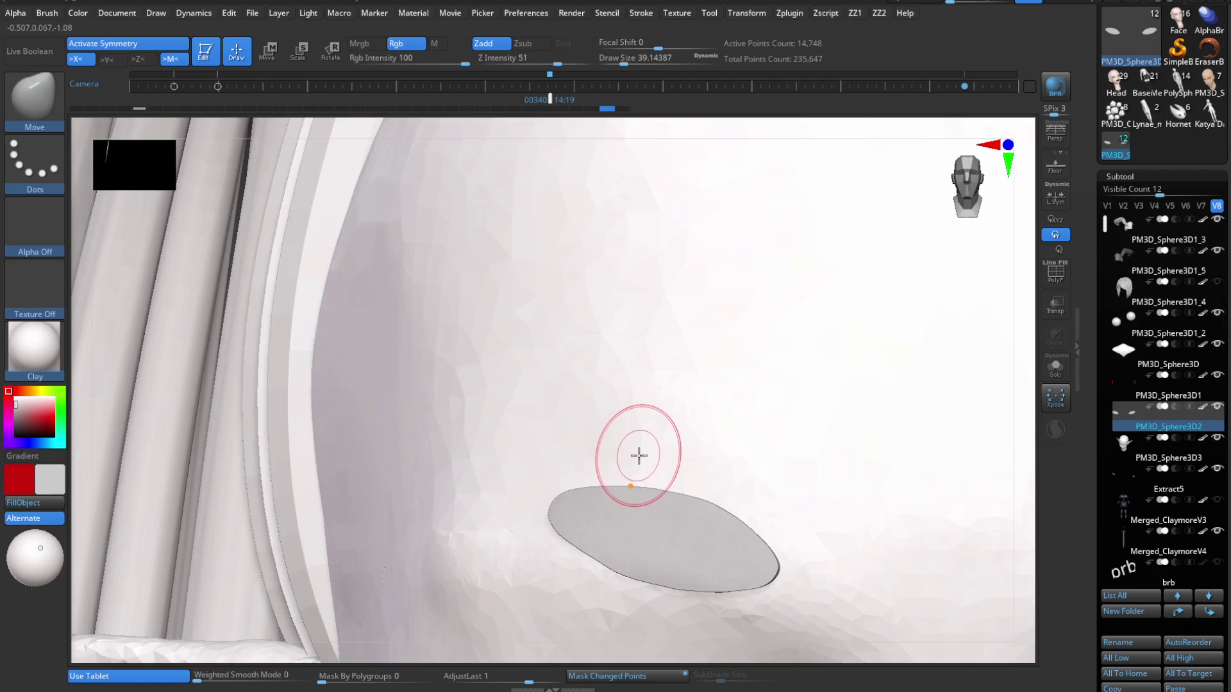
key("s")
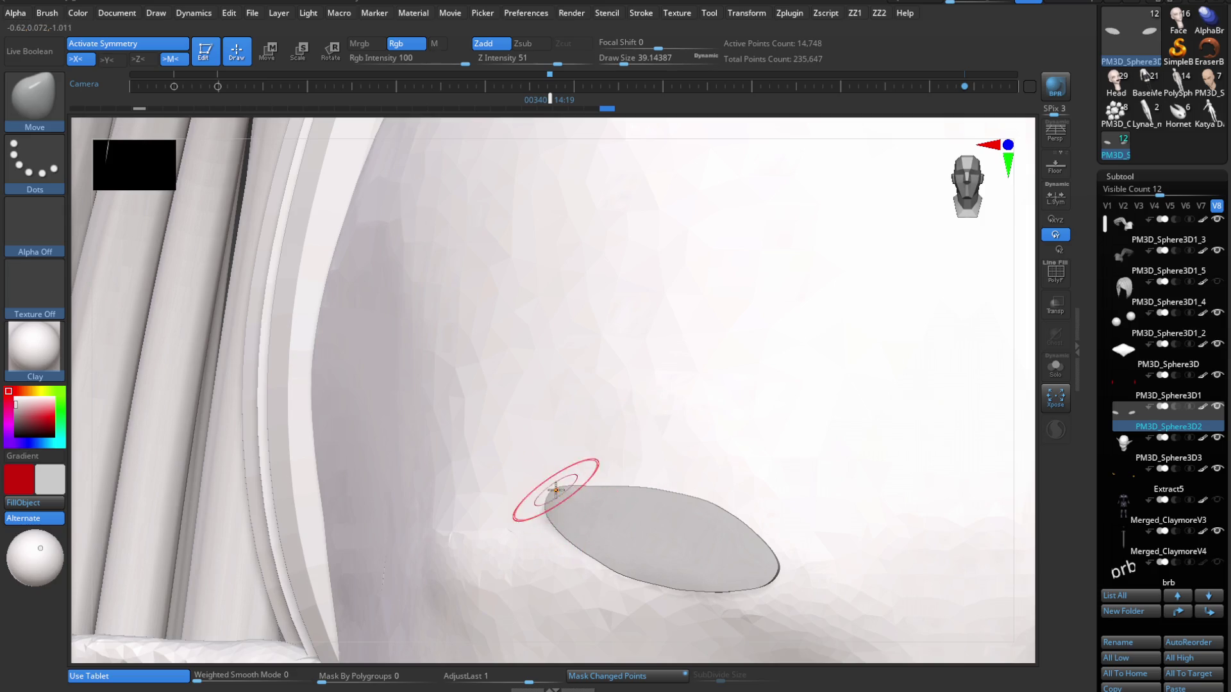
mouse_move(554, 490)
right_mouse_down()
mouse_move(577, 514)
mouse_move(624, 479)
mouse_move(412, 599)
mouse_move(541, 514)
right_mouse_up()
key("bracketleft")
key("bracketleft")
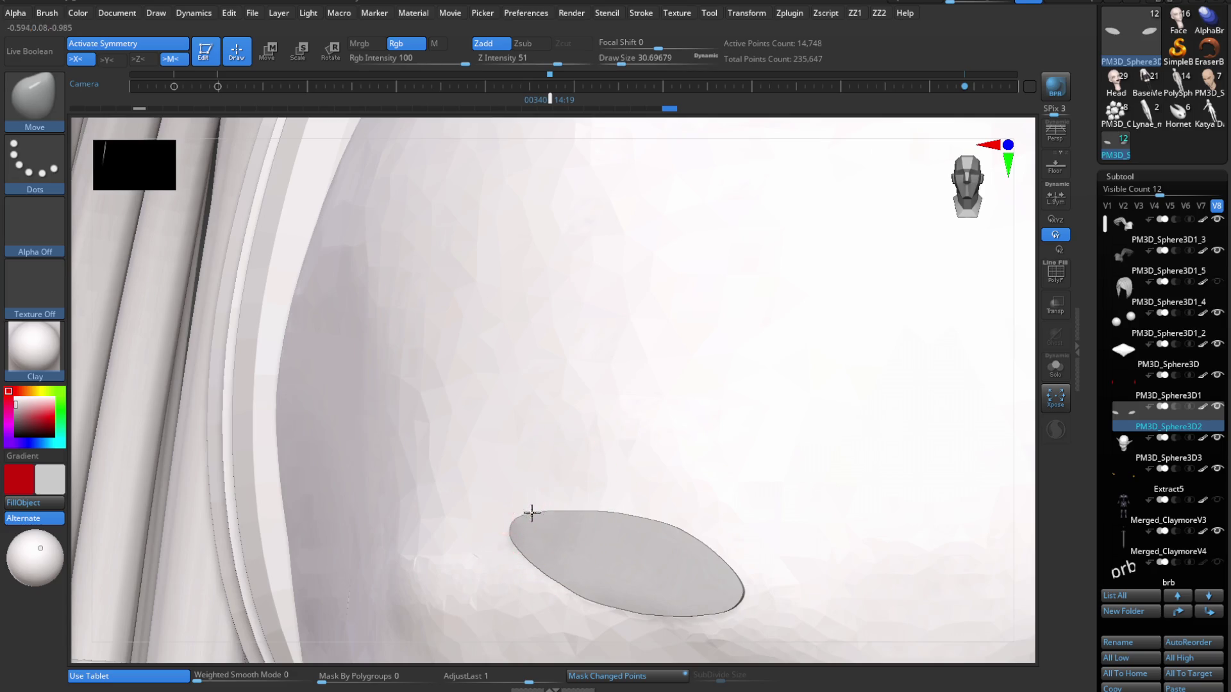
key("s")
left_click(548, 563)
mouse_move(629, 520)
right_mouse_down()
mouse_move(599, 510)
mouse_move(682, 365)
mouse_move(635, 307)
mouse_move(692, 539)
mouse_move(508, 496)
mouse_move(629, 349)
mouse_move(643, 516)
mouse_move(643, 432)
right_mouse_up()
mouse_move(652, 489)
right_mouse_down()
mouse_move(637, 369)
mouse_move(643, 473)
right_mouse_up()
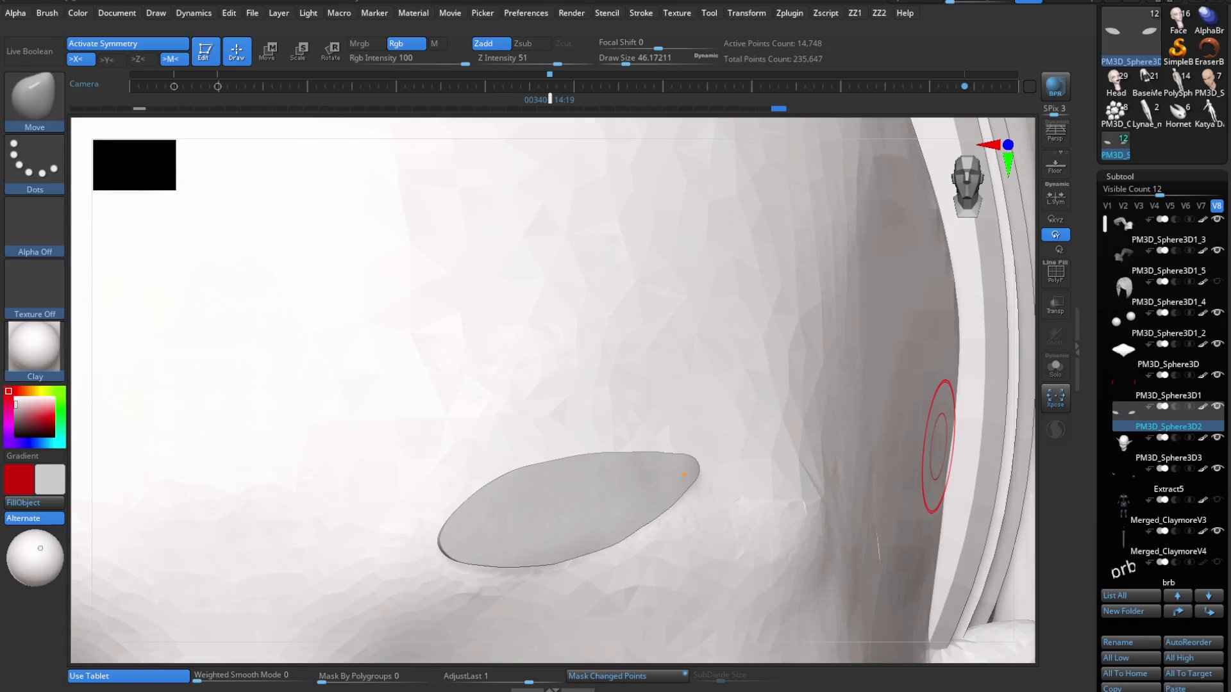
Run ZRemesher at Target Polygons Count 0.1, cutting the plates to 688 points, and check with PolyFrame.
scroll(1228, 492, "down", 5)
scroll(1163, 411, "down", 3)
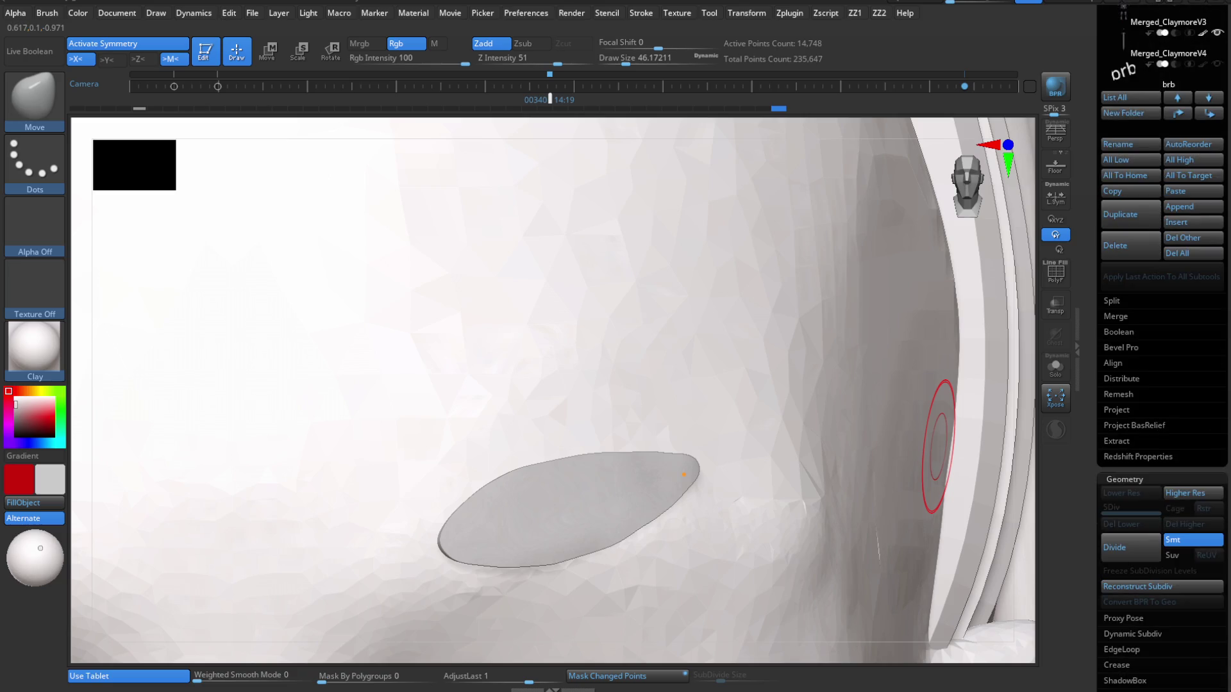
scroll(1168, 537, "down", 4)
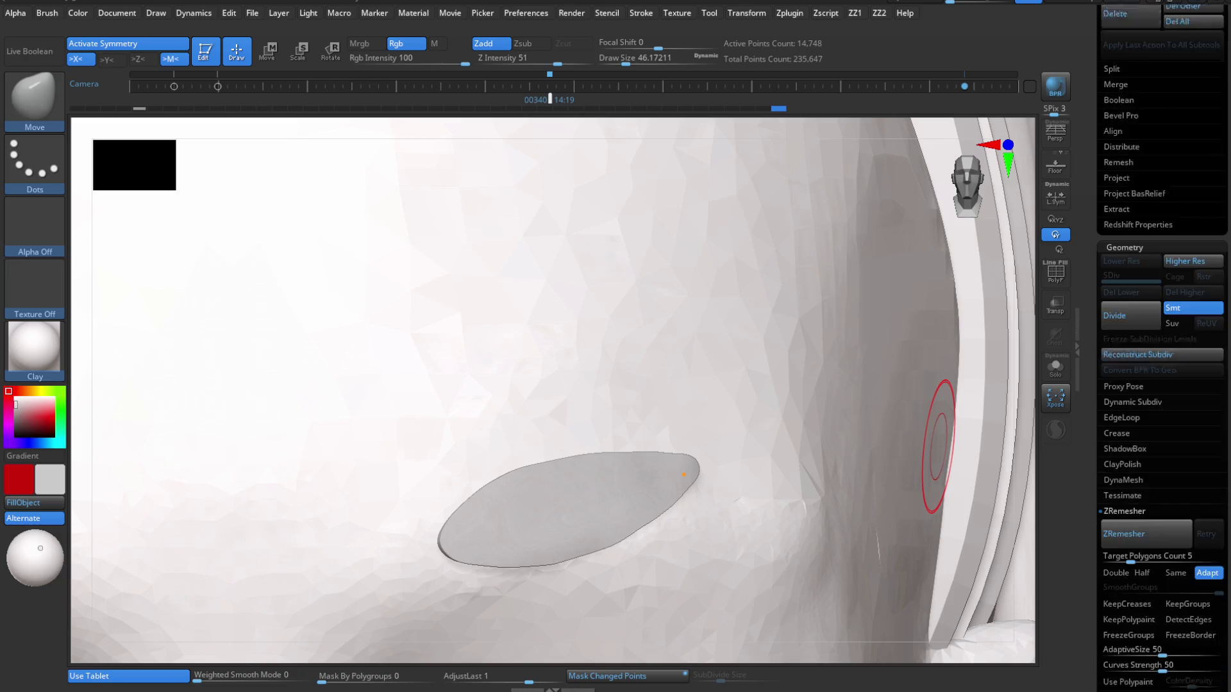
type(".1")
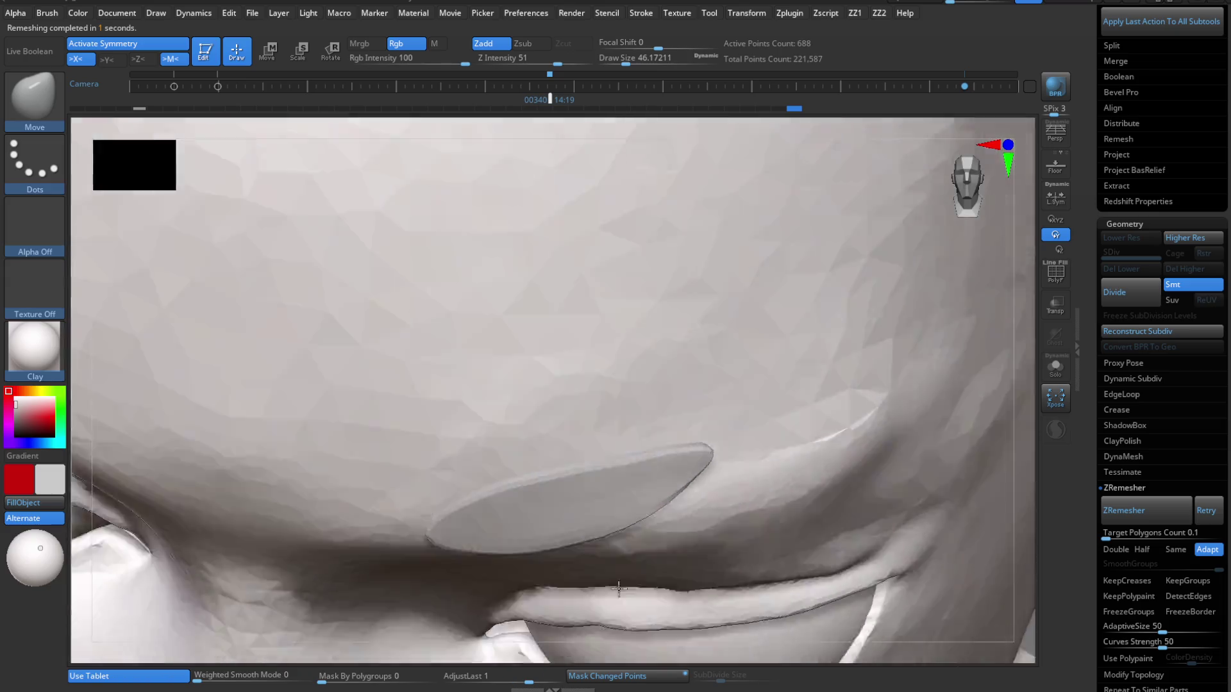
type("f")
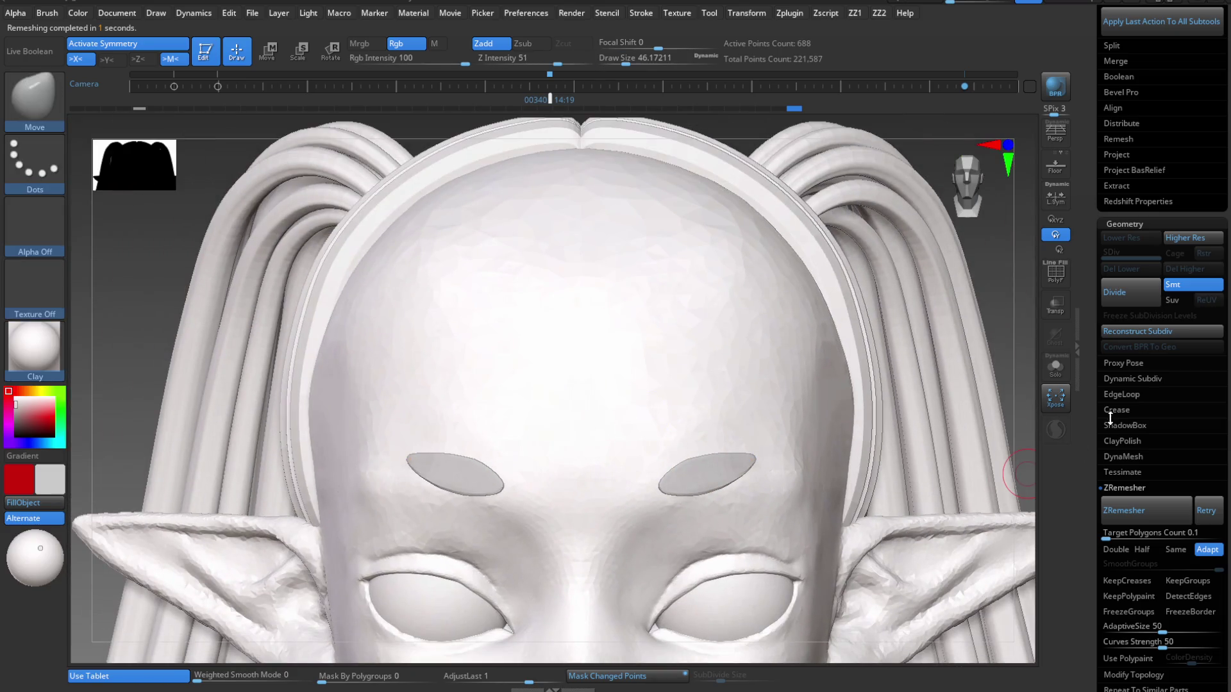
key("shift+f")
key("shift+f")
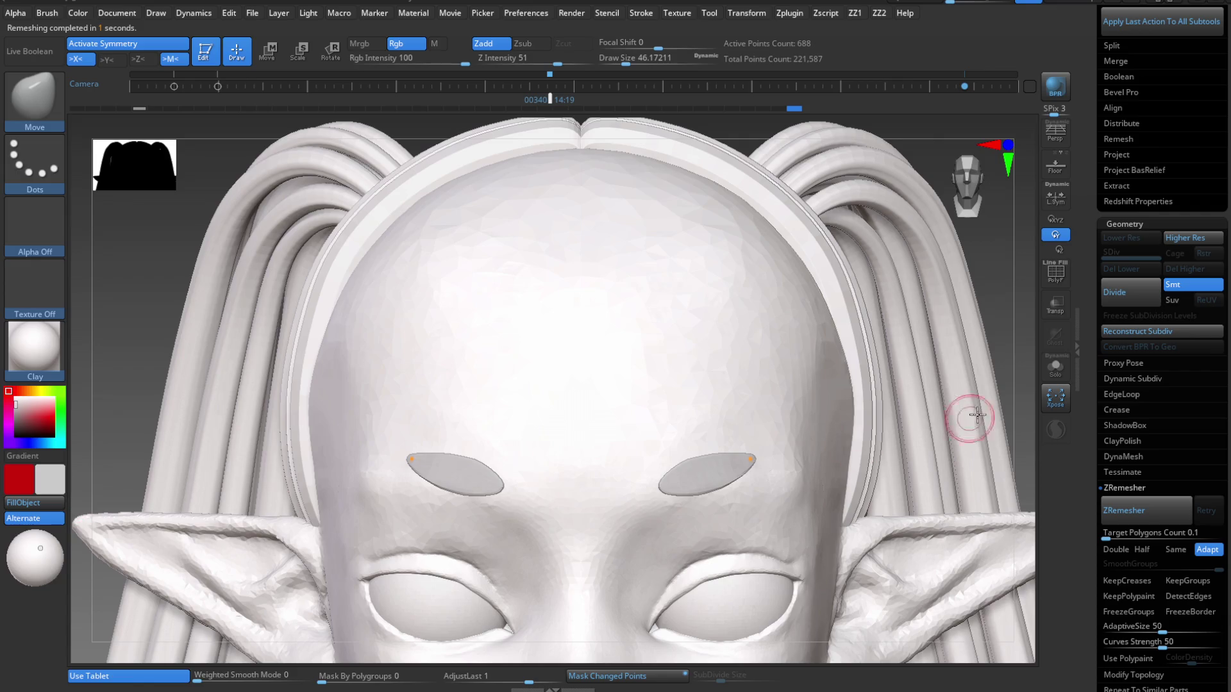
Show the bangs again and rotate both forehead plates slightly with Transpose.
scroll(1225, 377, "up", 10)
scroll(1226, 377, "down", 2)
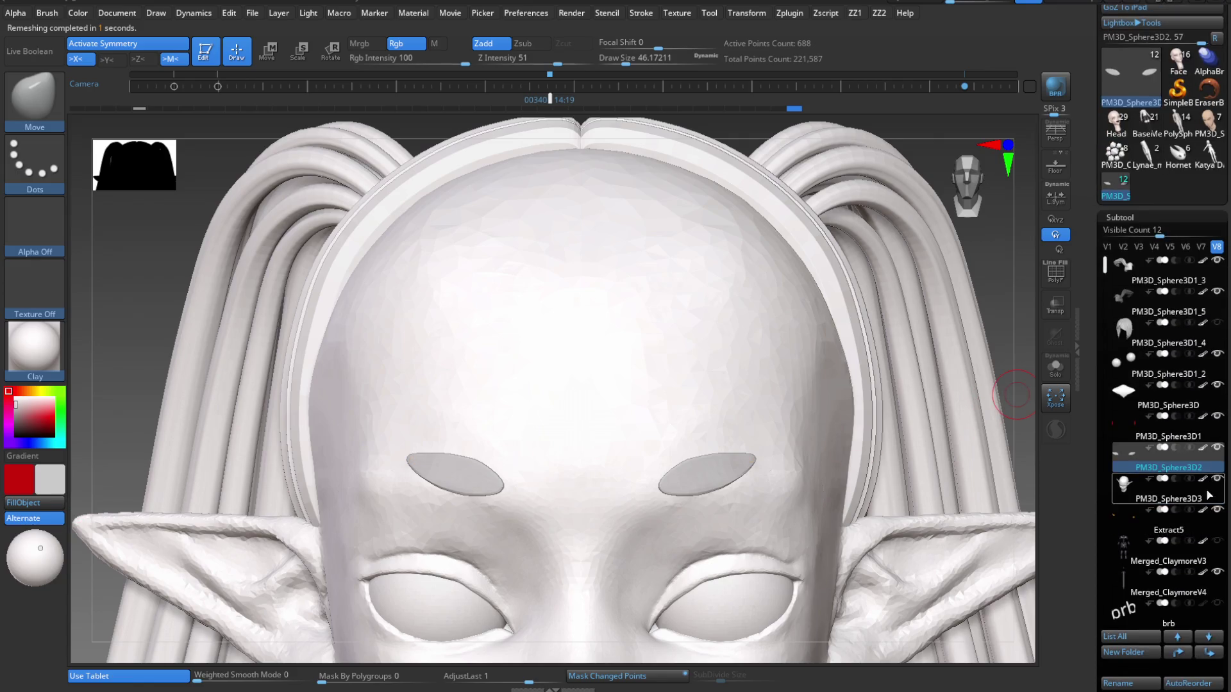
left_click(1217, 322)
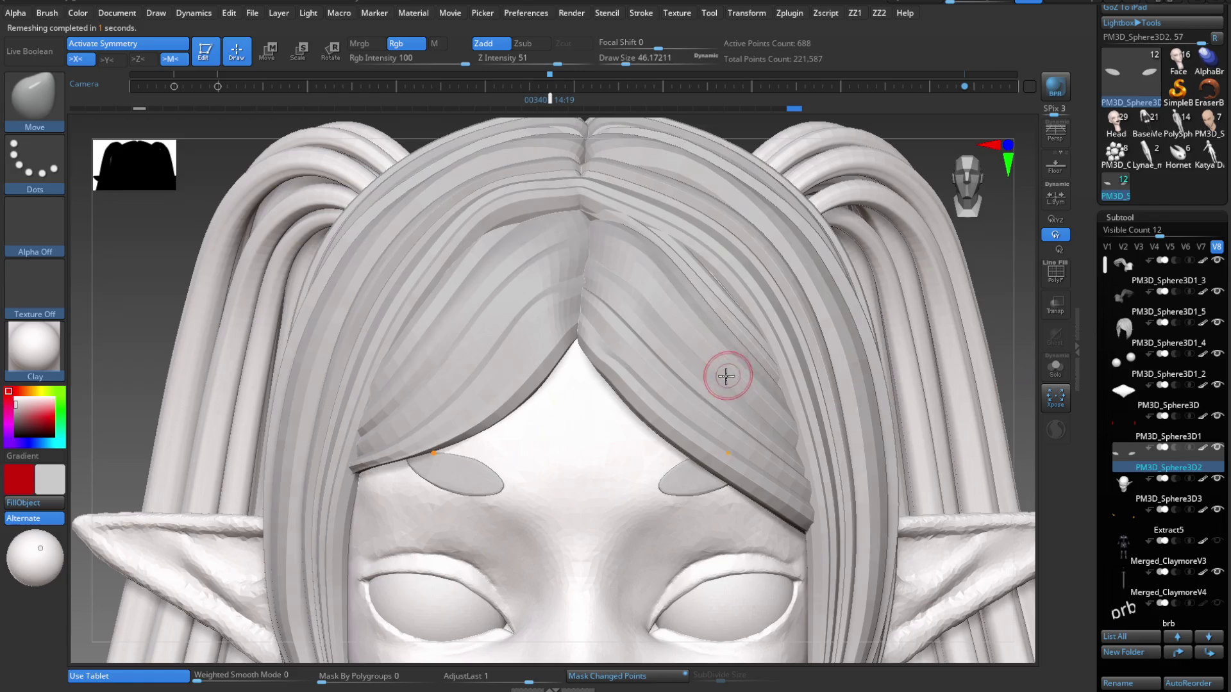
key("f")
key("b")
scroll(747, 474, "up", 10)
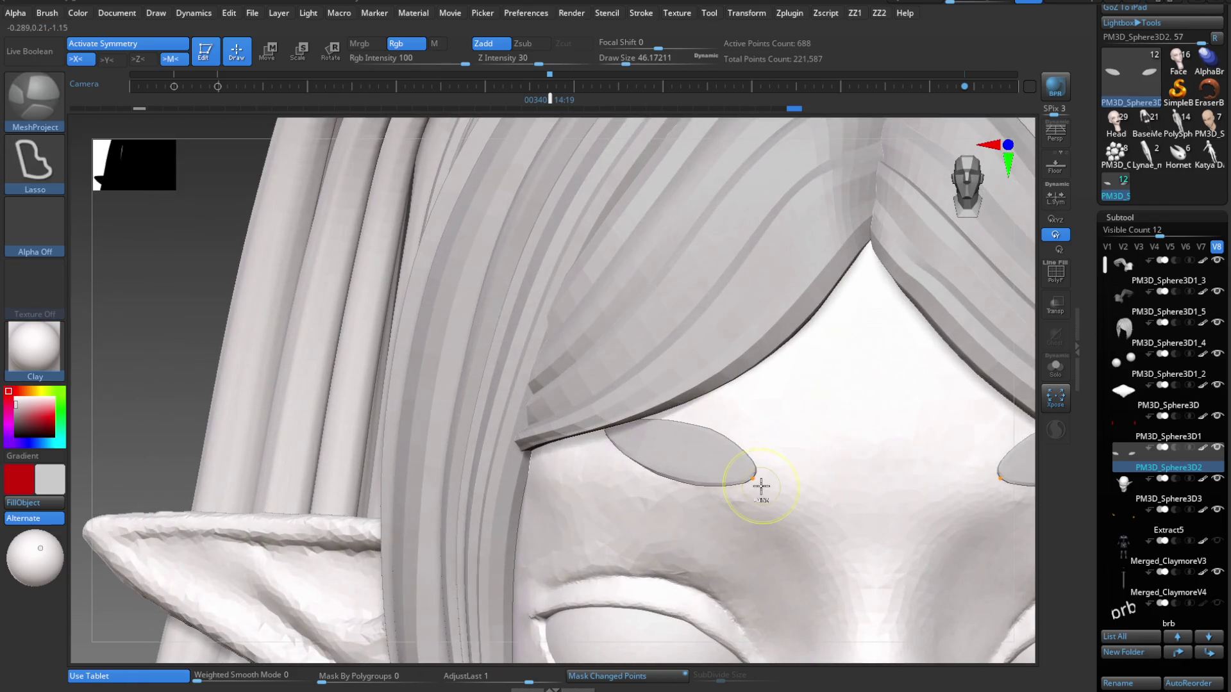
key("w")
left_click_drag(866, 467, 770, 440)
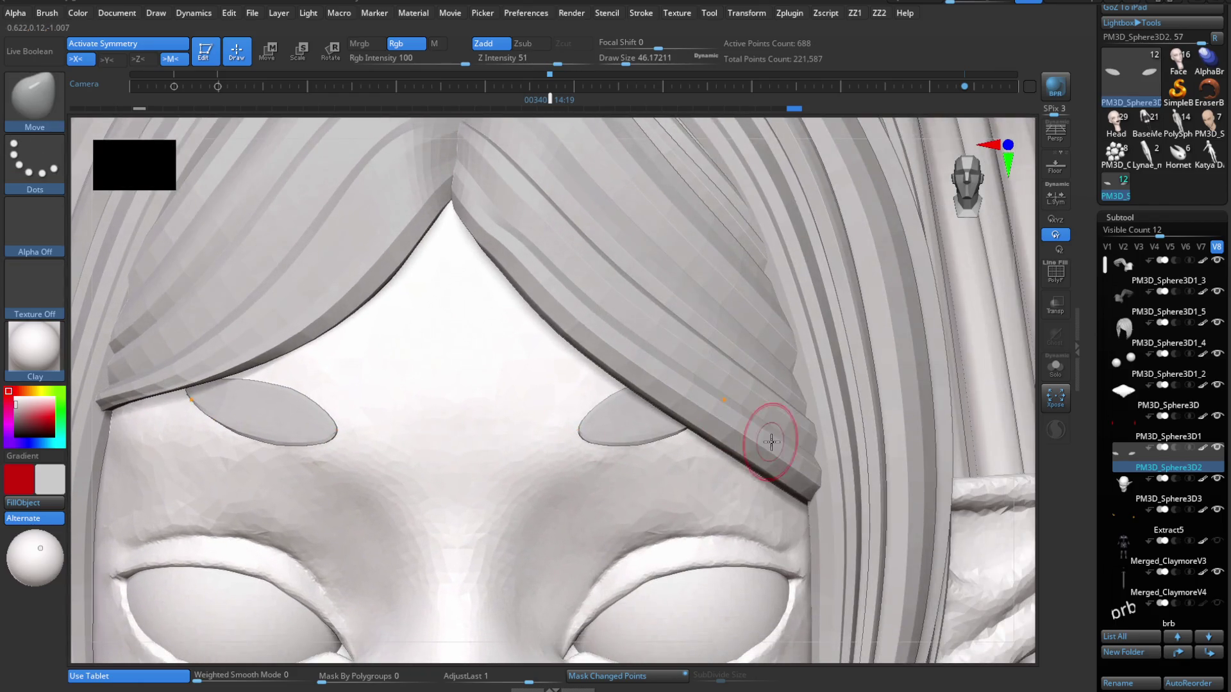
left_click_drag(639, 399, 639, 402)
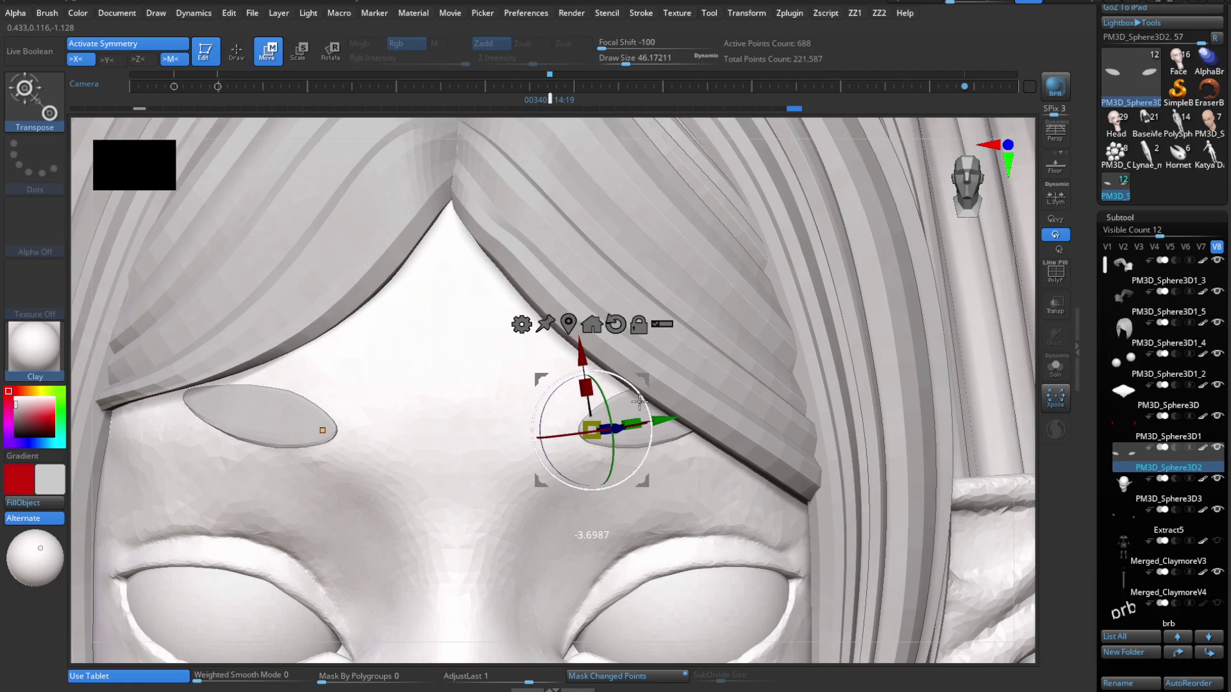
key("q")
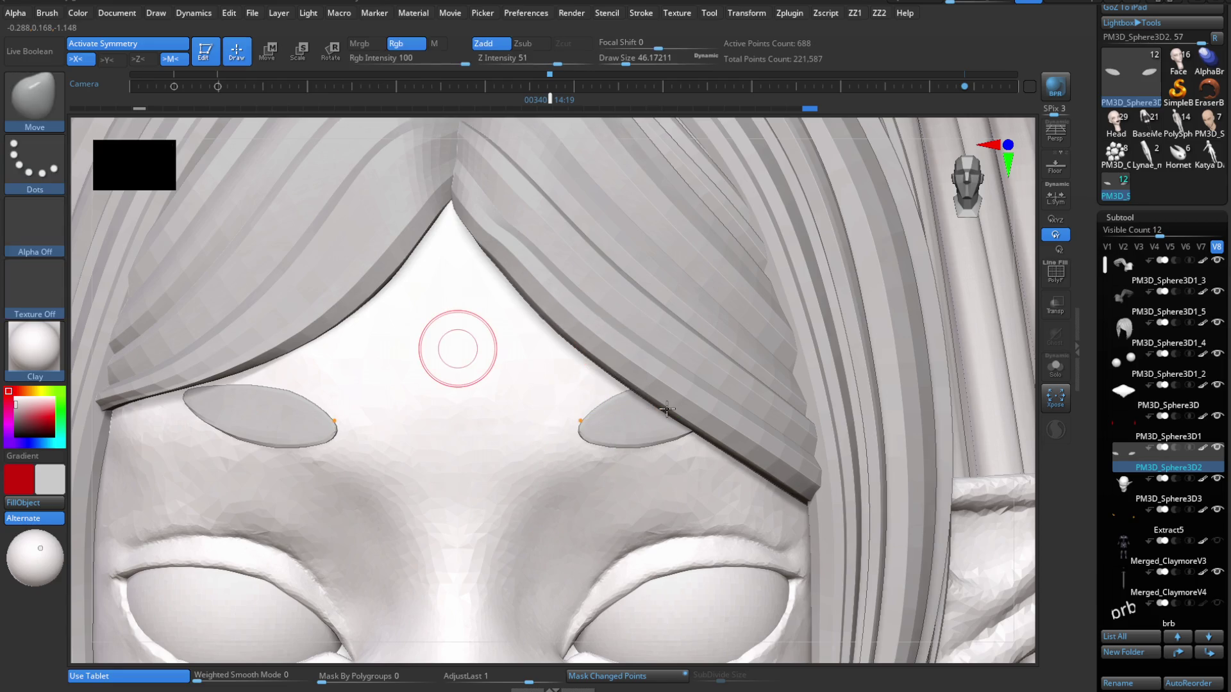
Switch to the MoveInfiniteDepth brush (BMI) for shaping the plates.
mouse_move(261, 503)
left_mouse_down("alt")
mouse_move(472, 468)
mouse_move(448, 491)
left_mouse_up("alt")
key("b")
key("c")
key("t")
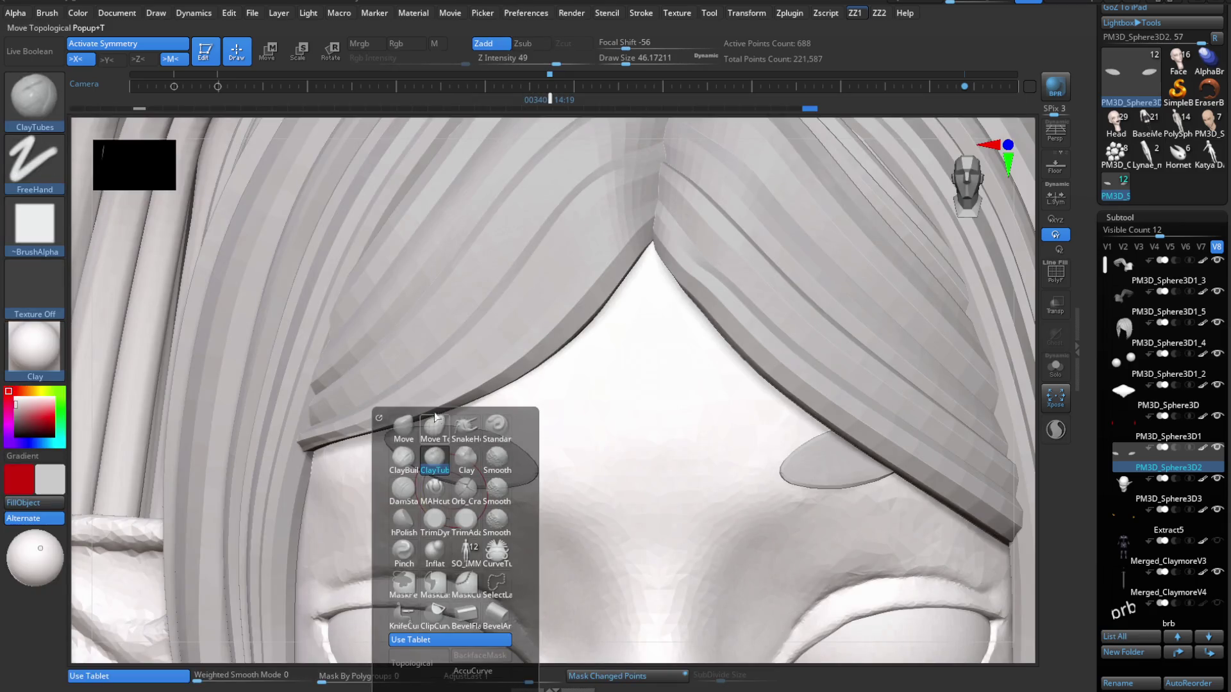
key("b")
key("m")
key("i")
Shape the left forehead plate with draw sizes between 27 and 49 so it tucks under the hair.
mouse_move(426, 431)
left_mouse_down("alt")
mouse_move(398, 467)
mouse_move(481, 398)
left_mouse_up("alt")
key("s")
left_click(410, 455)
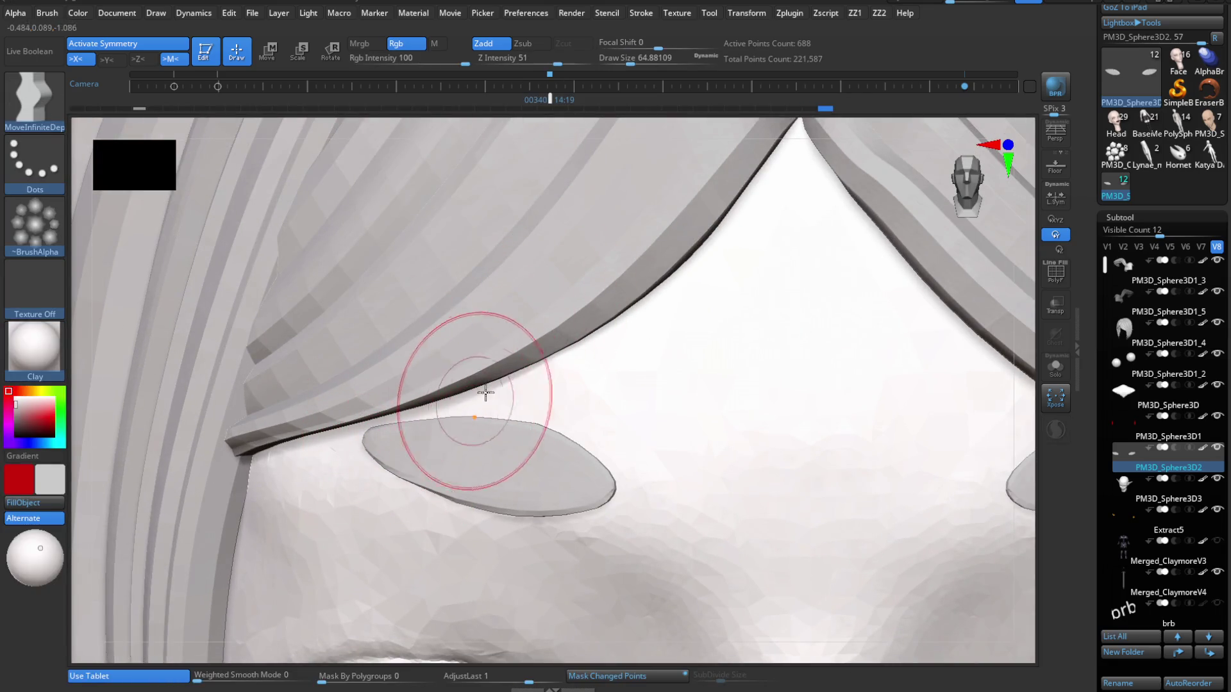
key("s")
left_click_drag(410, 433, 385, 434)
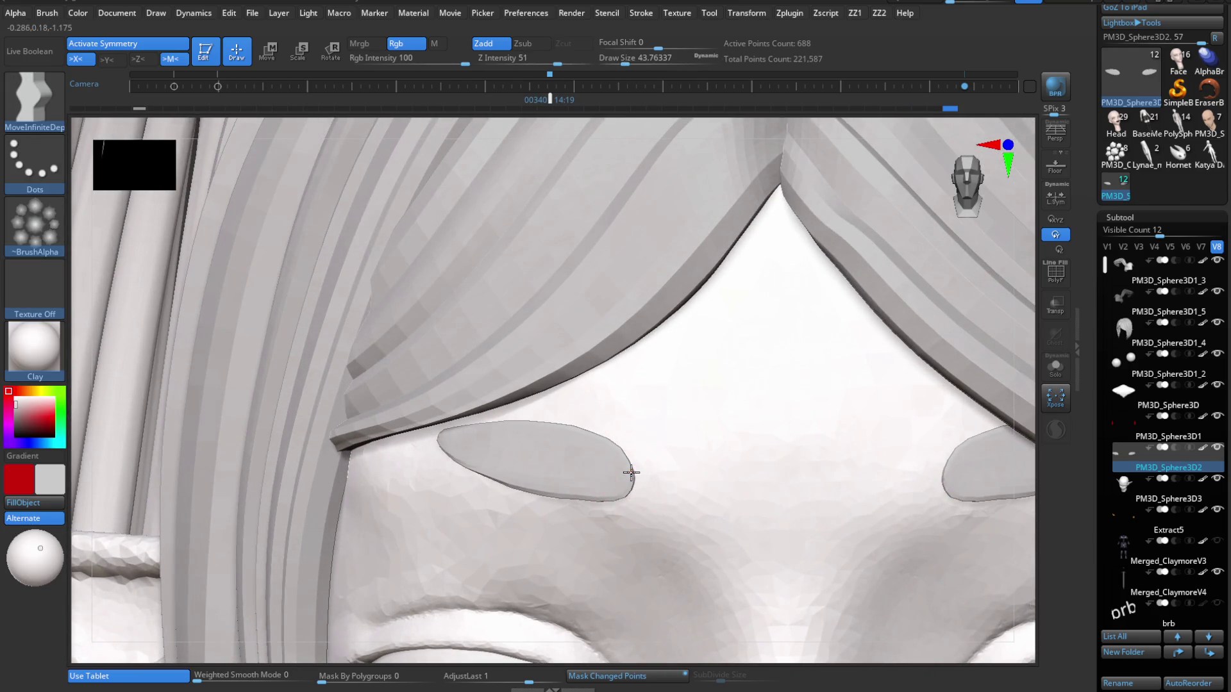
key("s")
left_click_drag(619, 466, 623, 456)
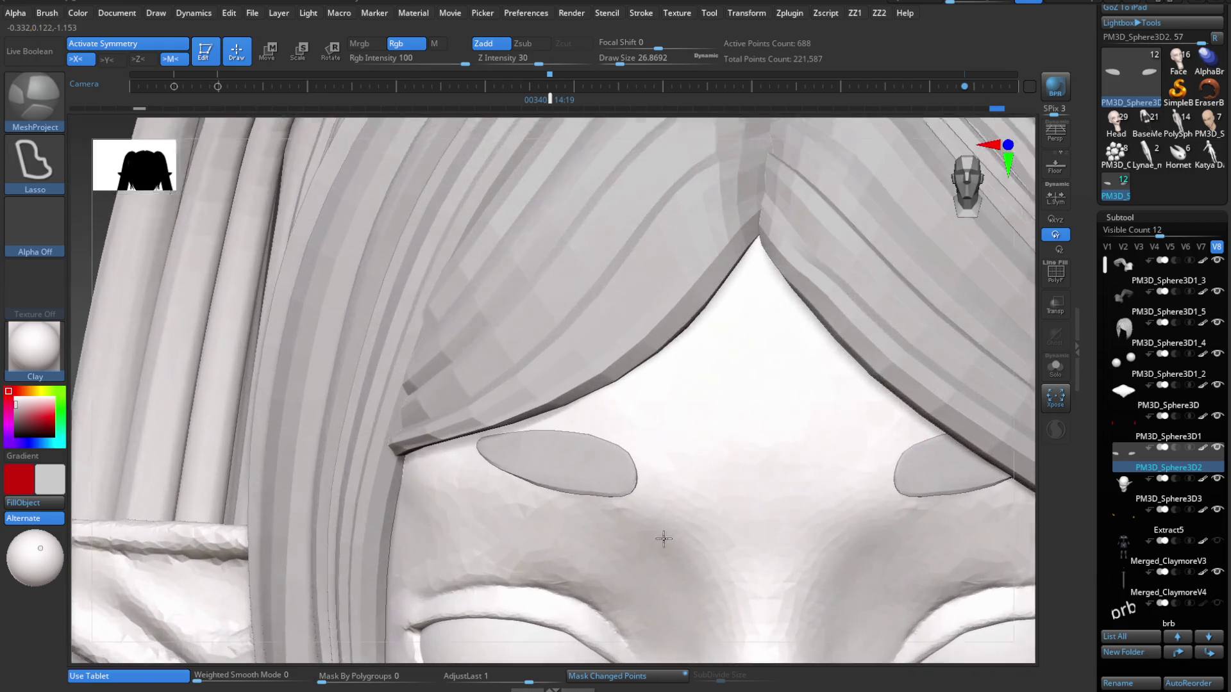
key("s")
left_click_drag(660, 442, 585, 434)
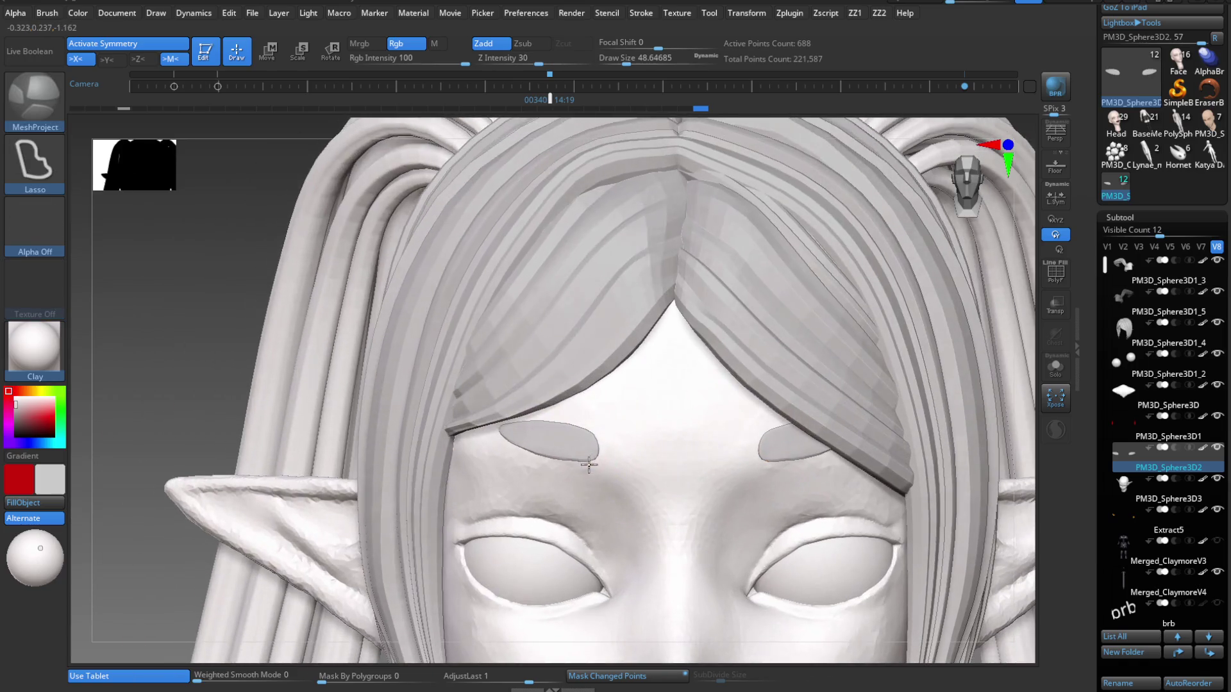
key("w")
left_click_drag(717, 351, 731, 532)
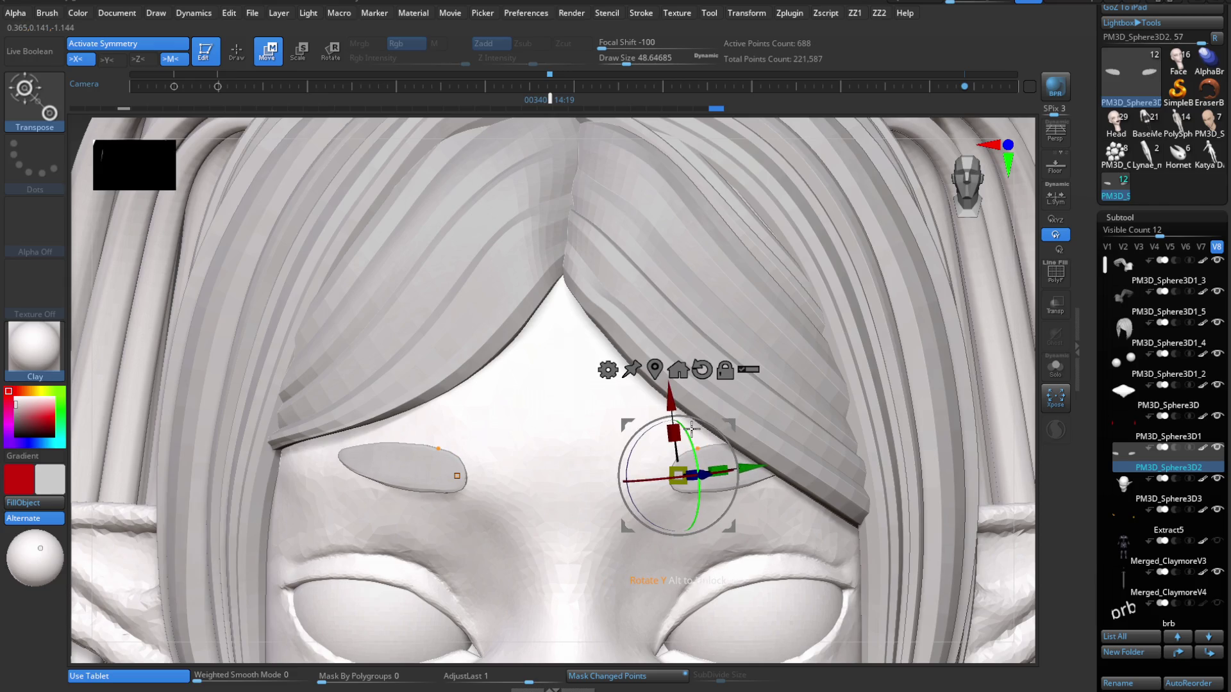
Leave Transpose, frame the head, and pick the Move brush from the quick picker.
key("q")
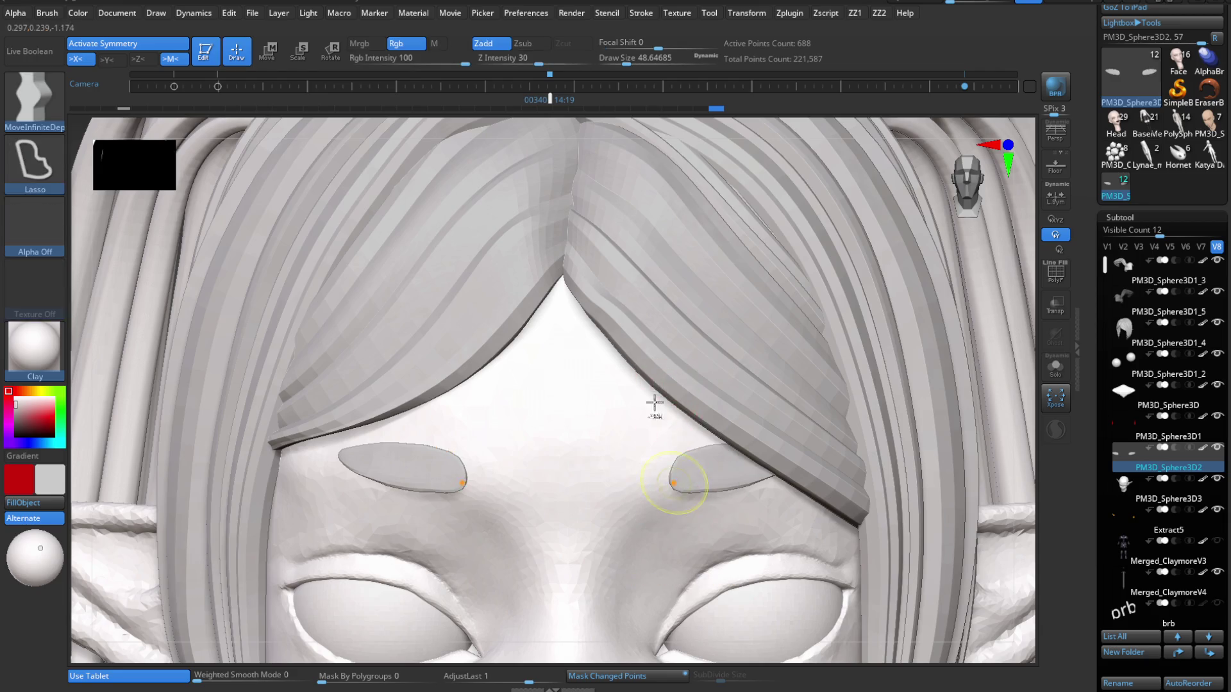
key("f")
key("shift")
scroll(610, 461, "up", 5)
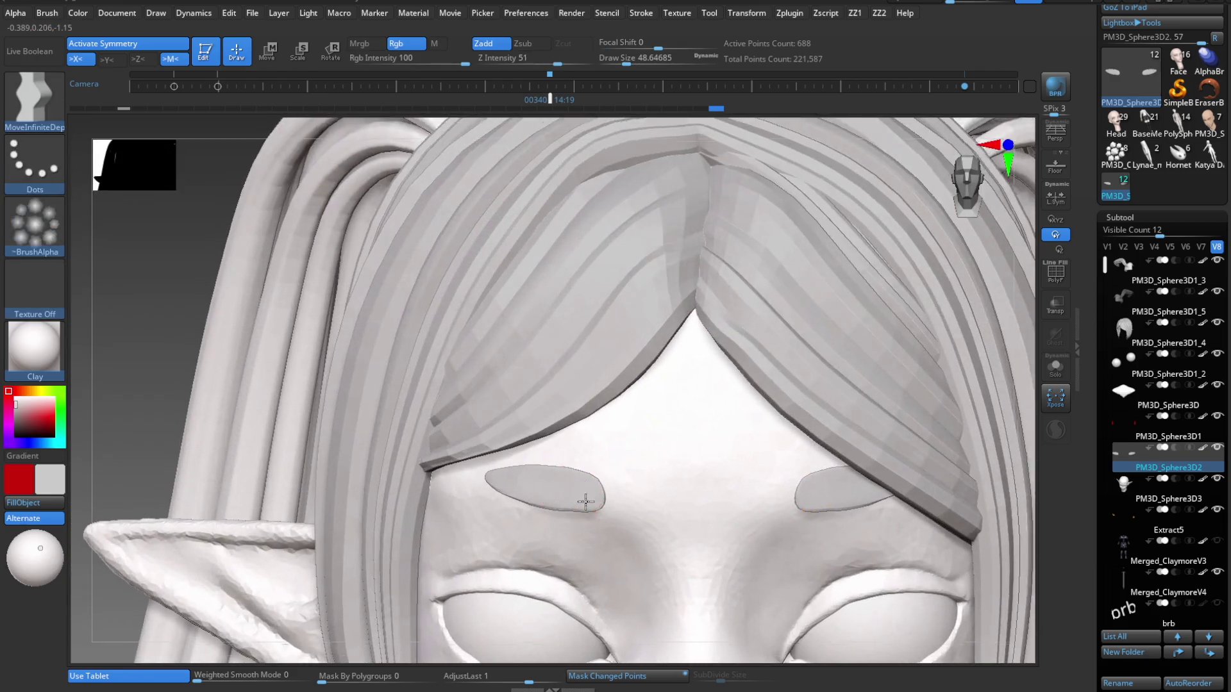
key("space")
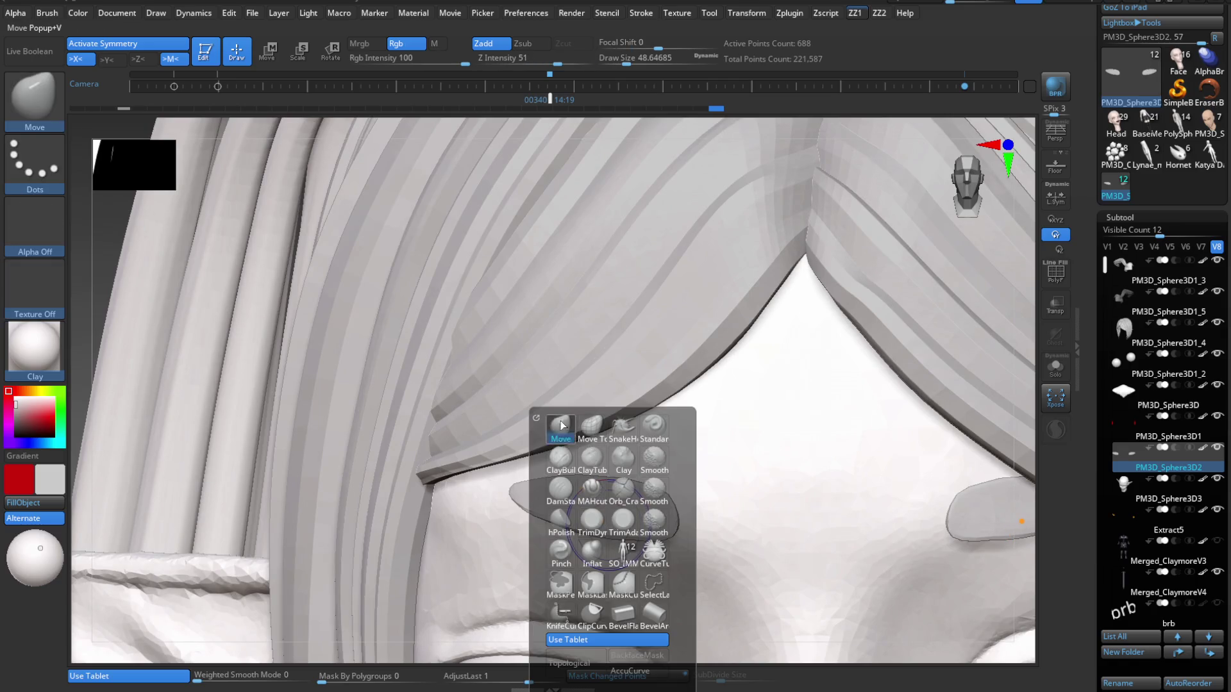
left_click(560, 423)
Smooth the left forehead plate so its outer tip tucks against the bangs' edge.
mouse_move(622, 519)
right_mouse_down()
mouse_move(643, 483)
mouse_move(651, 413)
mouse_move(656, 426)
mouse_move(608, 432)
right_mouse_up()
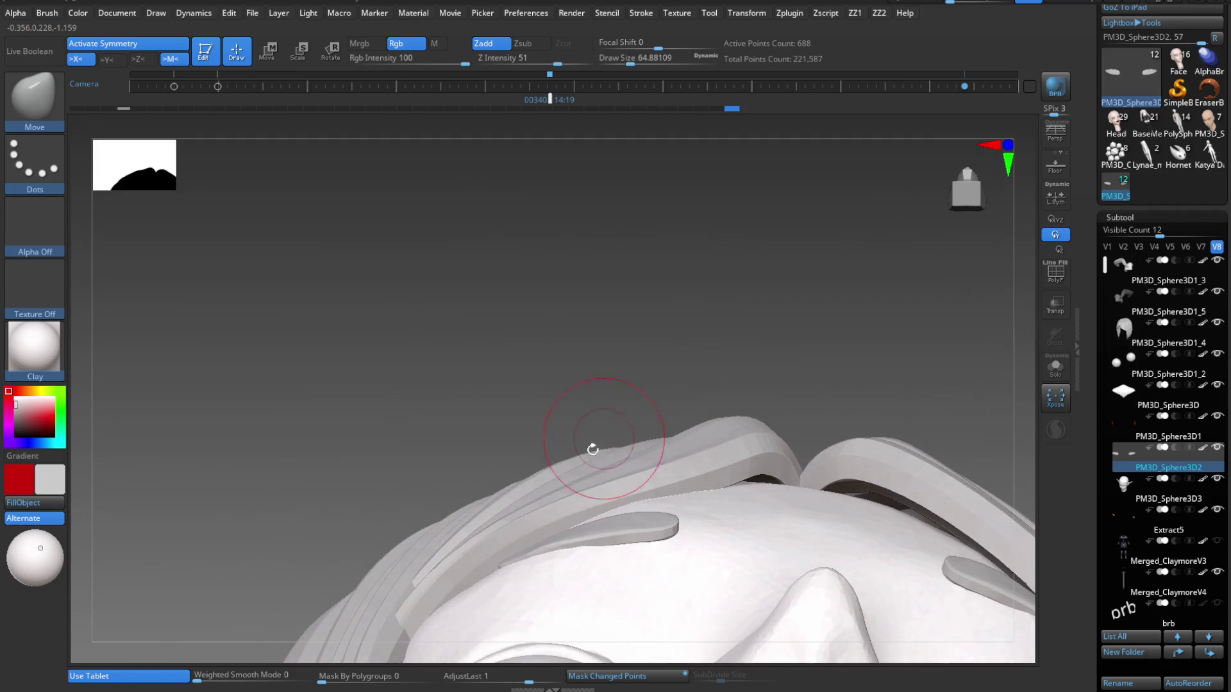
mouse_move(664, 529)
right_mouse_down()
mouse_move(673, 594)
mouse_move(672, 555)
right_mouse_up()
mouse_move(671, 556)
left_mouse_down("shift")
mouse_move(638, 509)
mouse_move(569, 514)
left_mouse_up("shift")
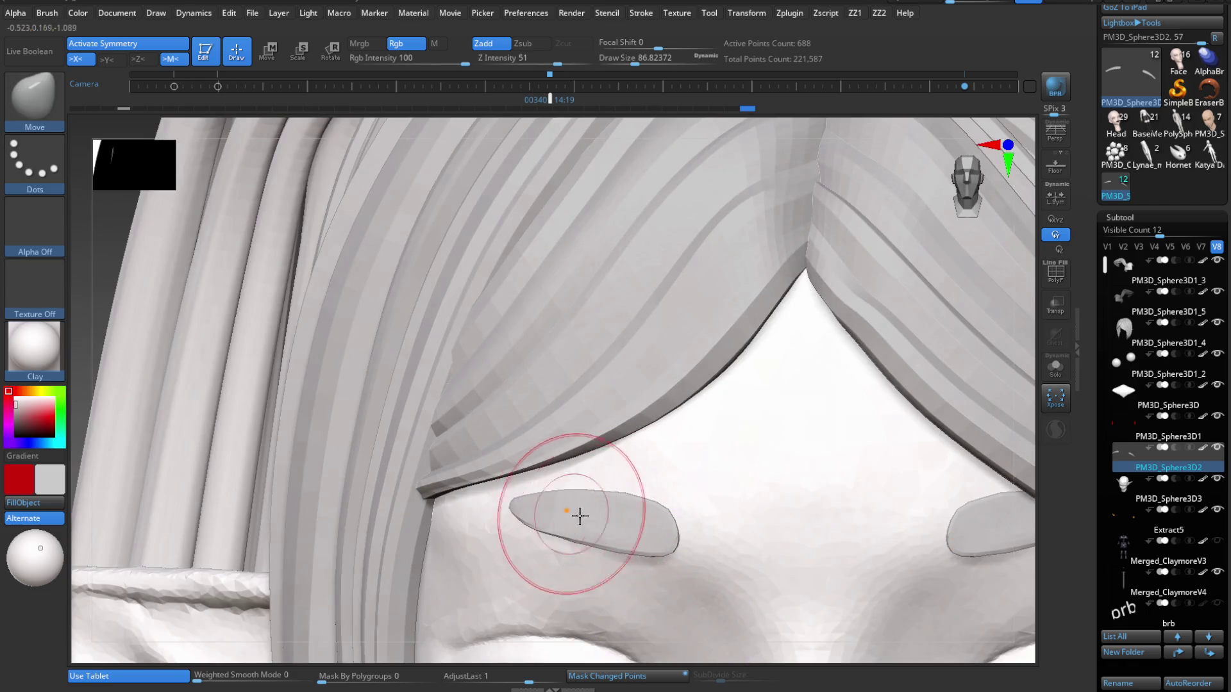
right_click_drag(569, 514, 643, 448)
mouse_move(670, 547)
right_mouse_down()
mouse_move(682, 583)
mouse_move(659, 558)
mouse_move(571, 567)
mouse_move(551, 523)
mouse_move(567, 509)
right_mouse_up()
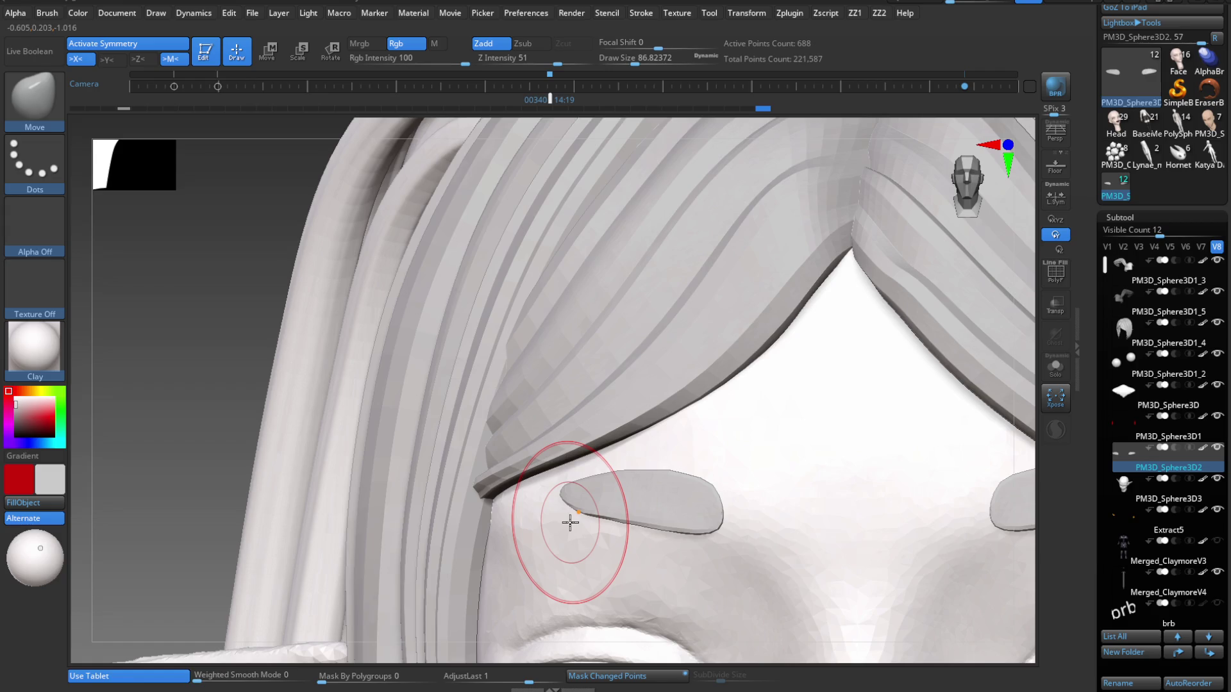
mouse_move(570, 523)
right_mouse_down("ctrl")
mouse_move(660, 461)
mouse_move(679, 404)
mouse_move(736, 434)
mouse_move(670, 406)
right_mouse_up("ctrl")
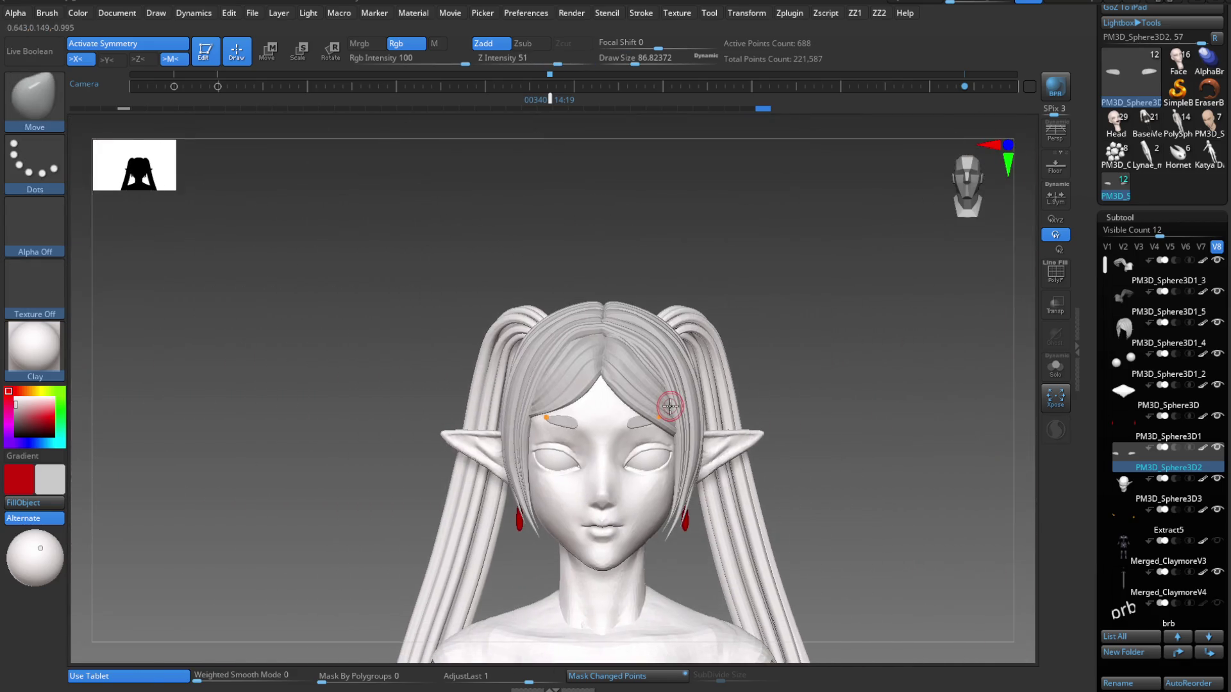
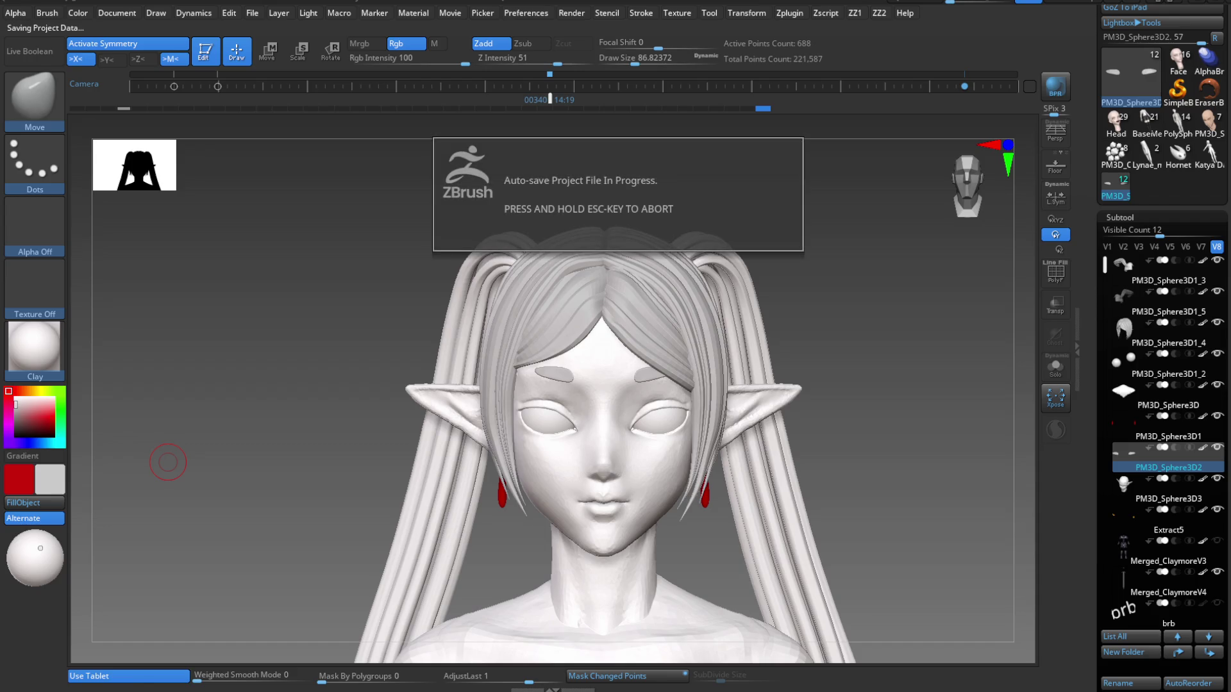
After the auto-save completes, orbit the elf bust to look up under the chin and along its side.
mouse_move(170, 462)
left_mouse_down()
mouse_move(662, 435)
mouse_move(692, 558)
left_mouse_up()
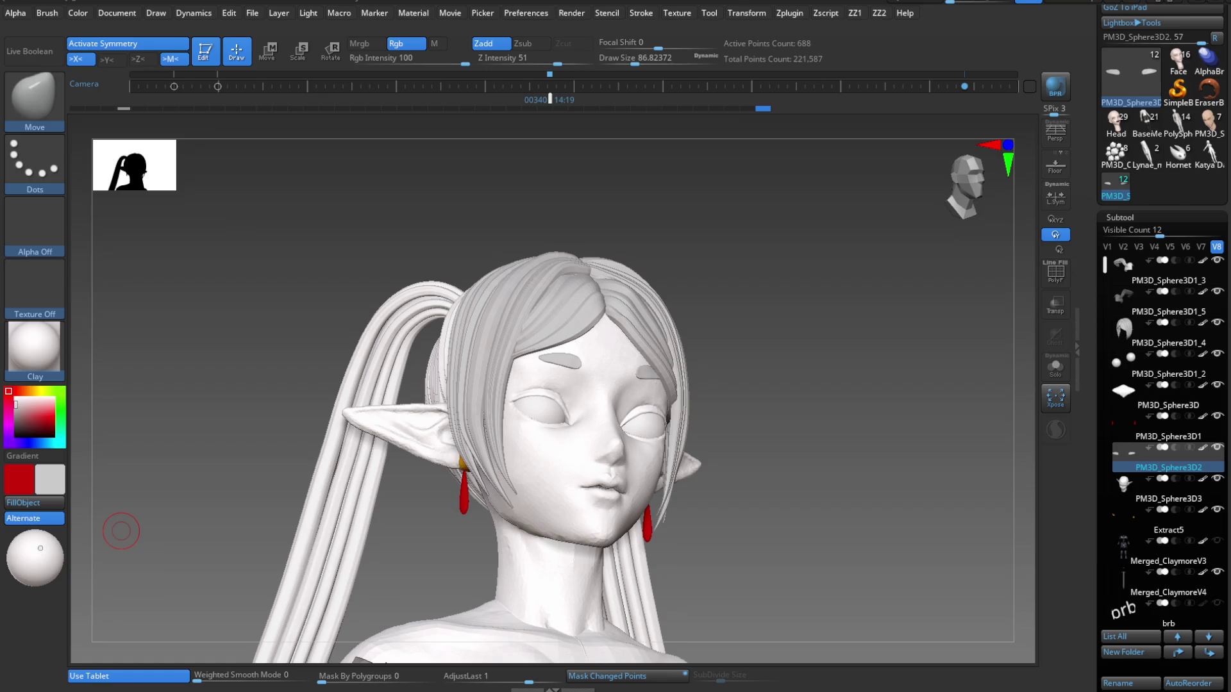
Orbit around the head and make the PM3D_Sphere3D1_5 hair piece the active subtool.
left_click_drag(121, 531, 597, 420)
left_click_drag(522, 434, 478, 369)
left_click(504, 372, "alt")
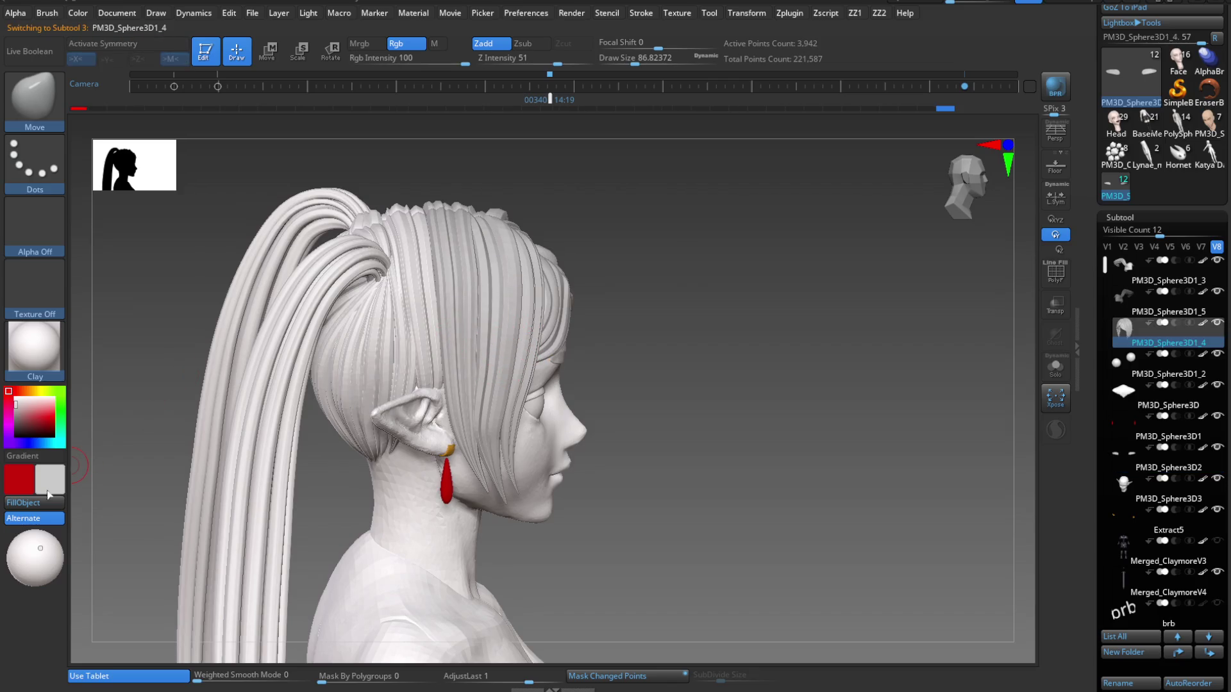
left_click(289, 308, "alt")
right_click_drag(289, 307, 231, 310)
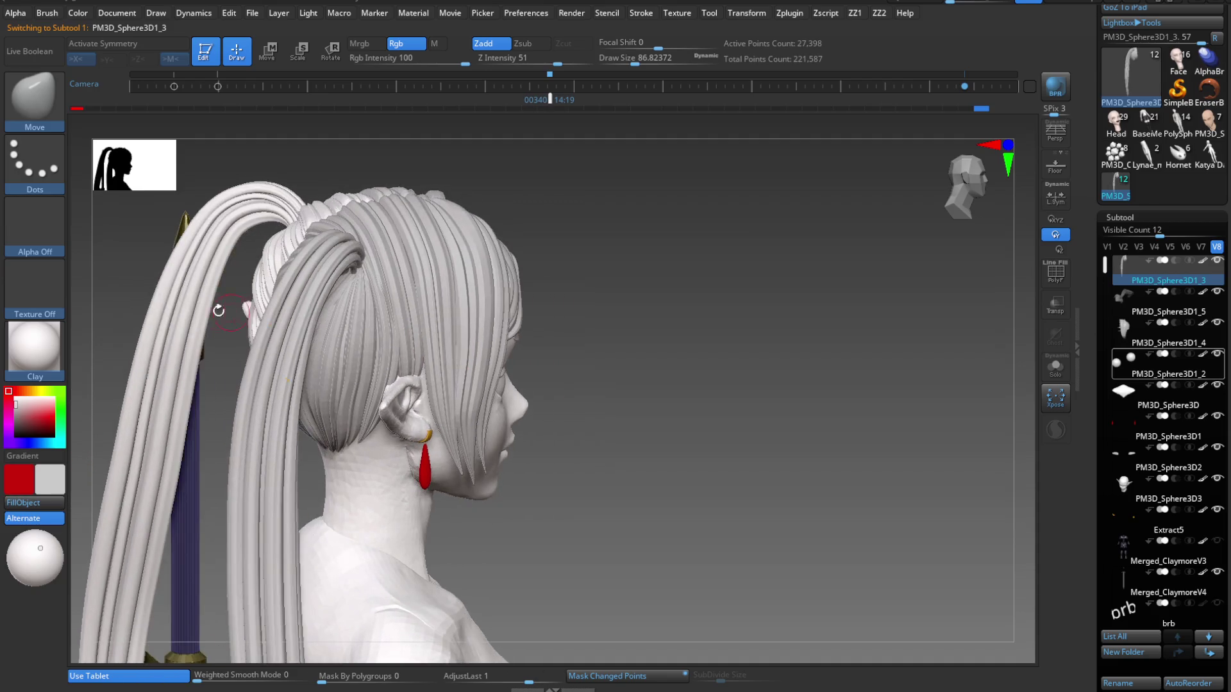
left_click(154, 321, "alt")
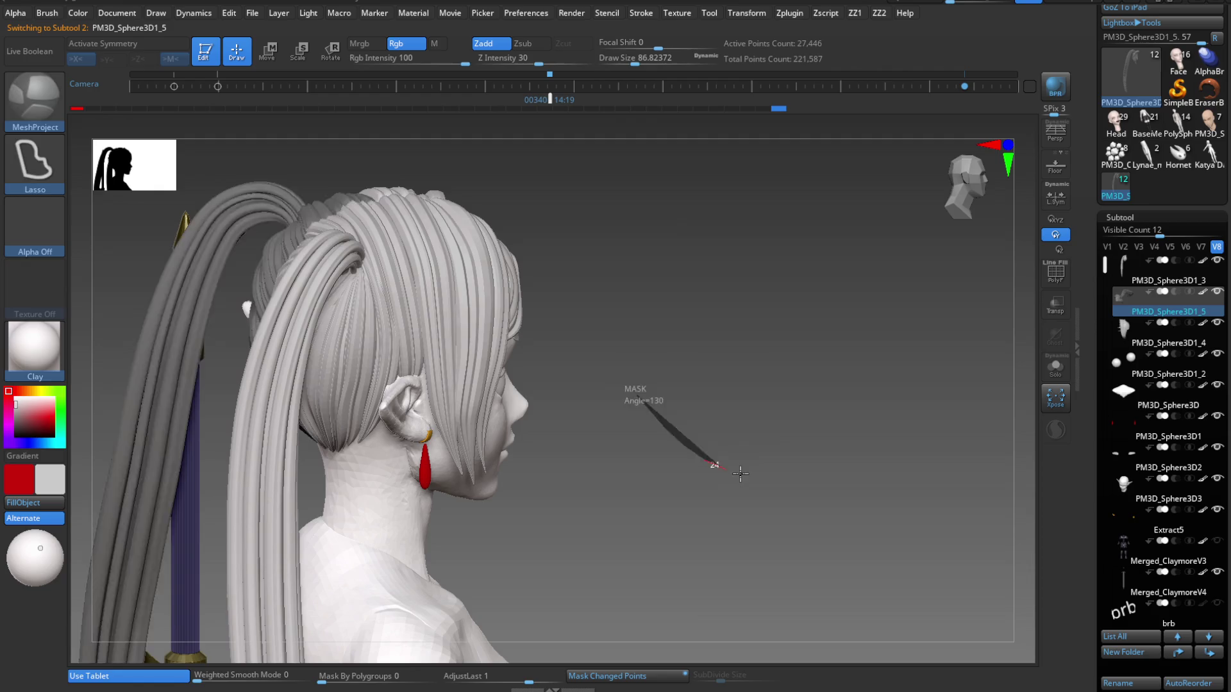
mouse_move(641, 410)
right_mouse_down()
mouse_move(398, 301)
mouse_move(298, 277)
right_mouse_up()
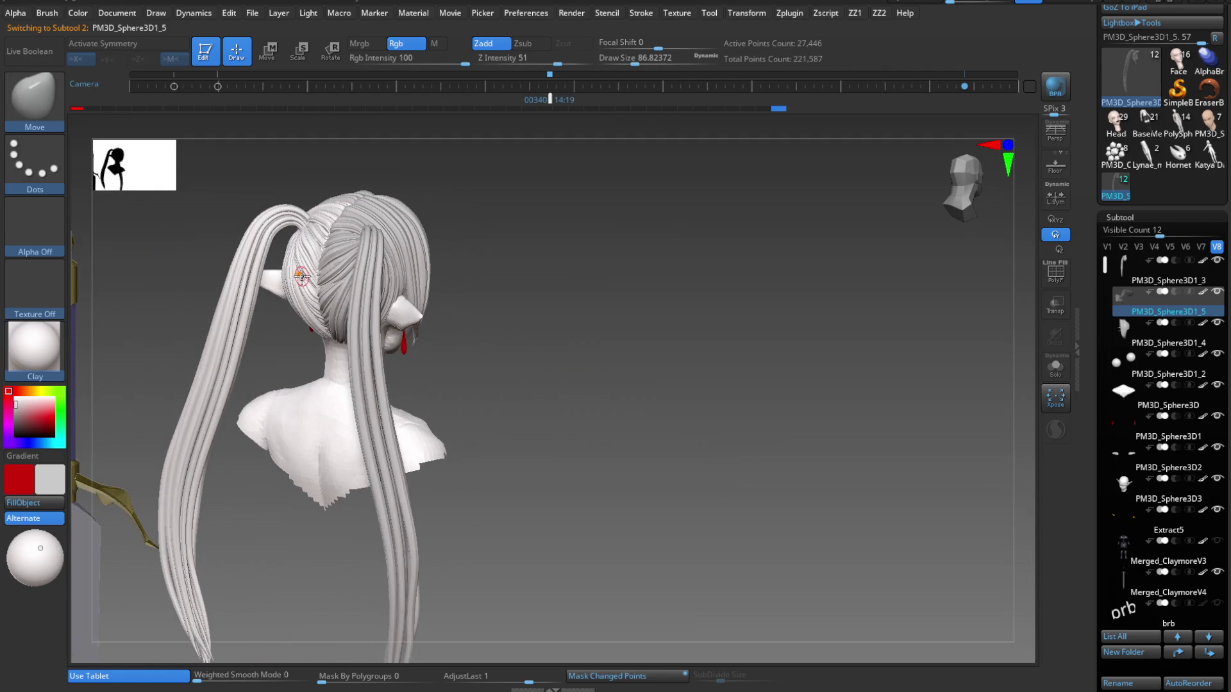
Fill PM3D_Sphere3D1_5 with the current colour and frame the bust from the front.
left_click(34, 503)
mouse_move(207, 418)
right_mouse_down()
mouse_move(417, 404)
mouse_move(270, 294)
mouse_move(564, 352)
right_mouse_up()
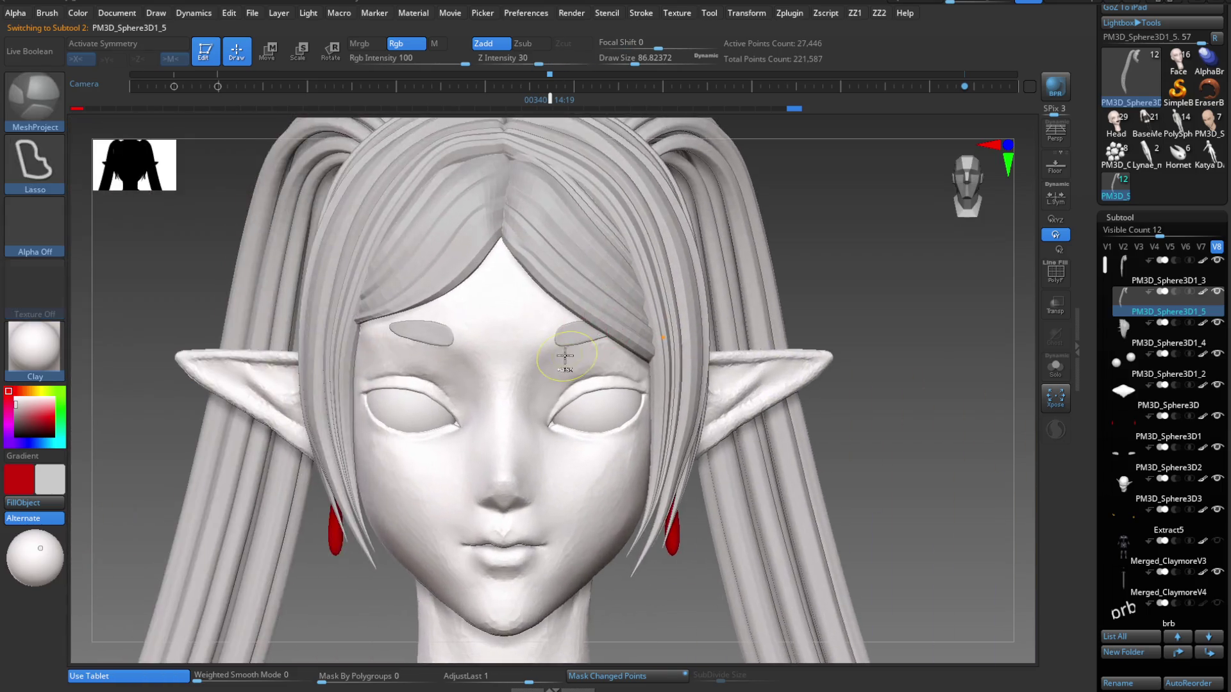
key("f")
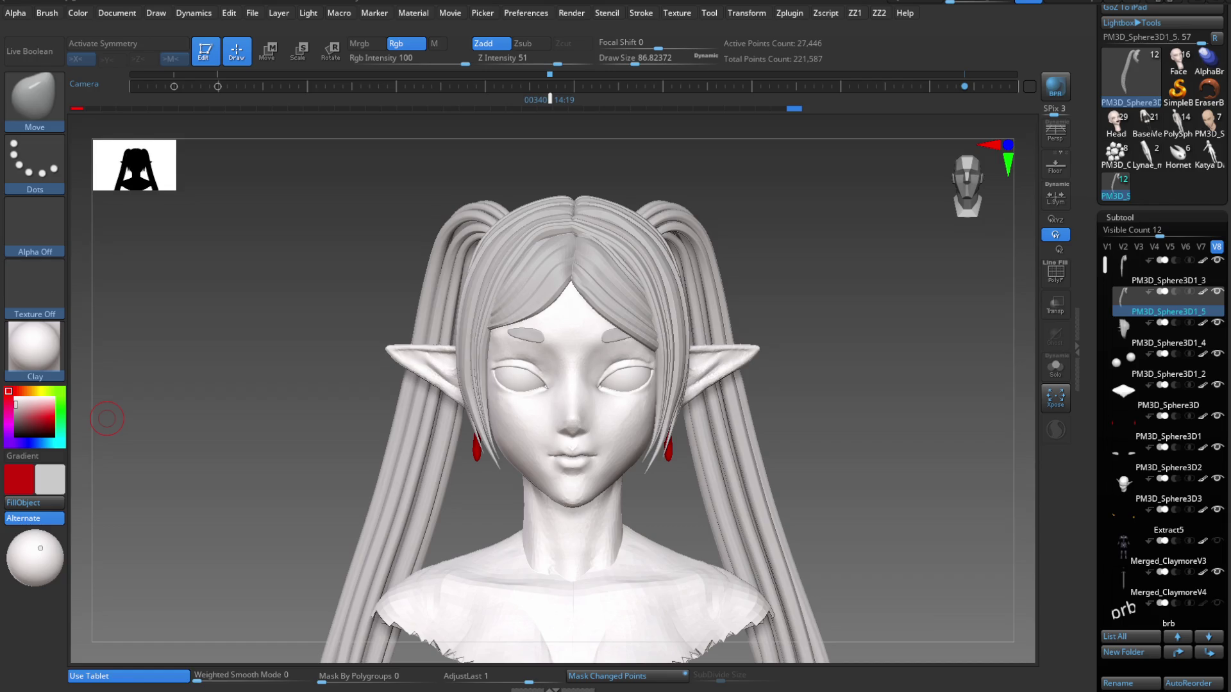
mouse_move(609, 407)
right_mouse_down()
mouse_move(605, 352)
mouse_move(626, 440)
mouse_move(631, 358)
mouse_move(674, 372)
mouse_move(694, 399)
mouse_move(595, 401)
mouse_move(598, 472)
mouse_move(541, 478)
mouse_move(558, 412)
mouse_move(669, 392)
mouse_move(717, 366)
mouse_move(714, 344)
mouse_move(662, 389)
mouse_move(673, 432)
mouse_move(663, 420)
right_mouse_up()
key("b")
key("m")
key("p")
key("b")
key("m")
key("v")
key("b")
key("m")
key("p")
key("b")
key("m")
key("v")
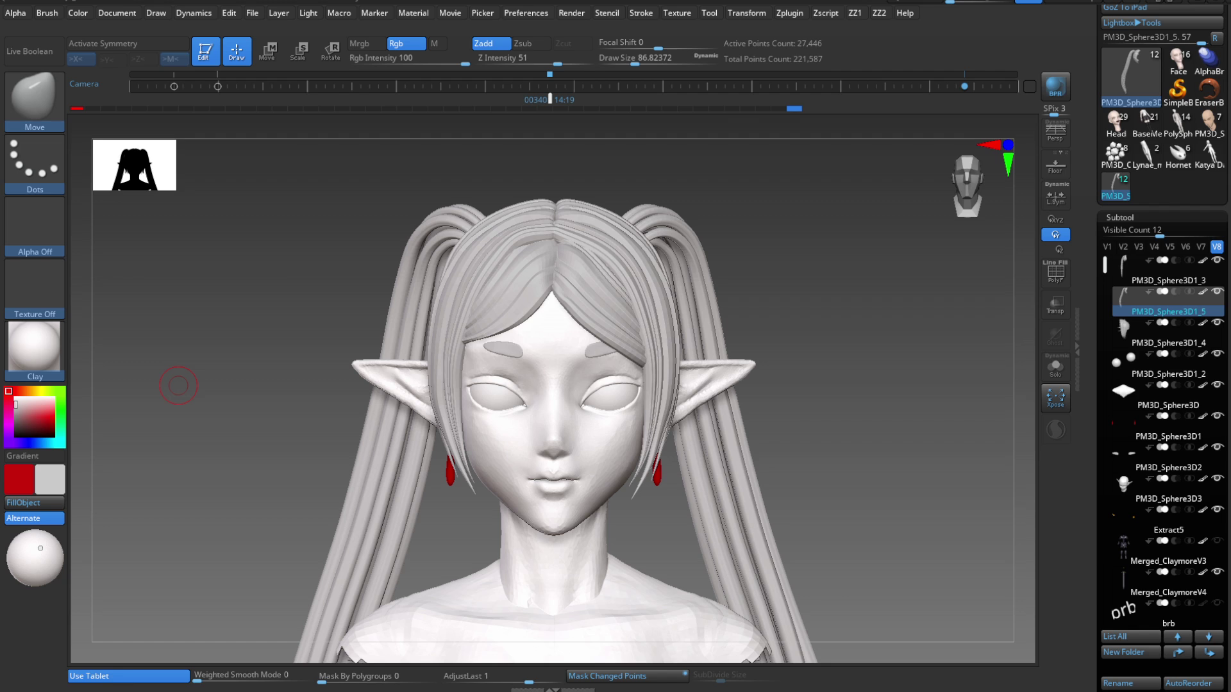
left_click_drag(178, 385, 602, 442)
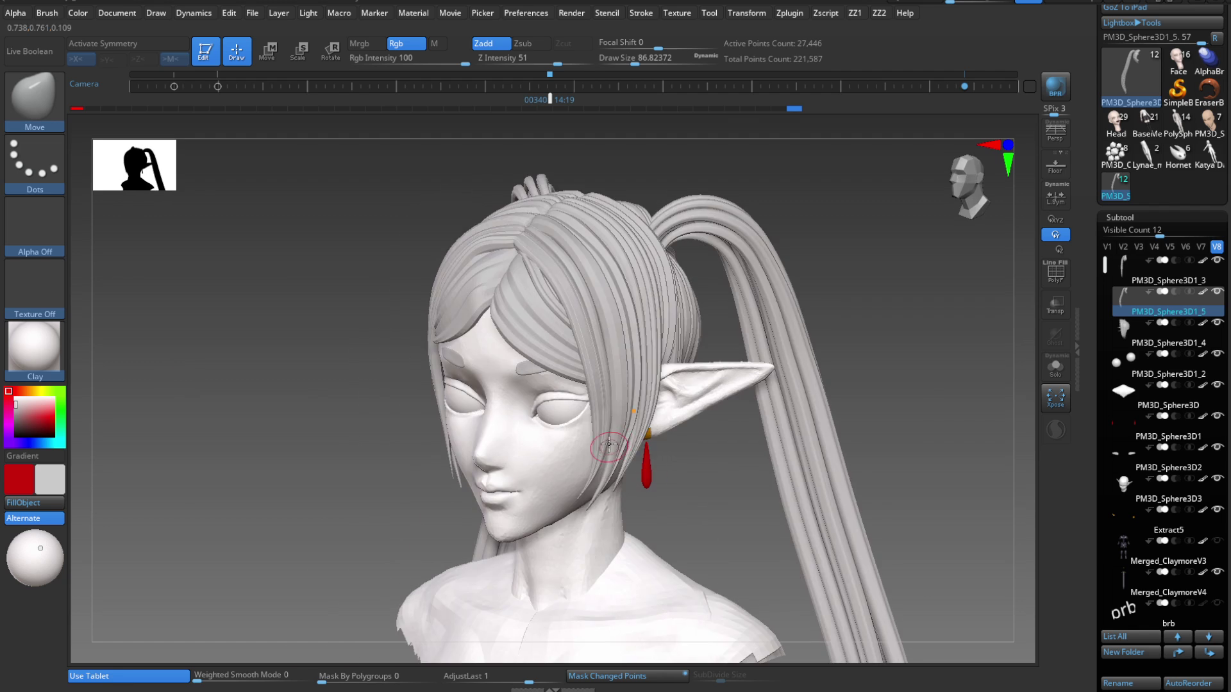
key("f")
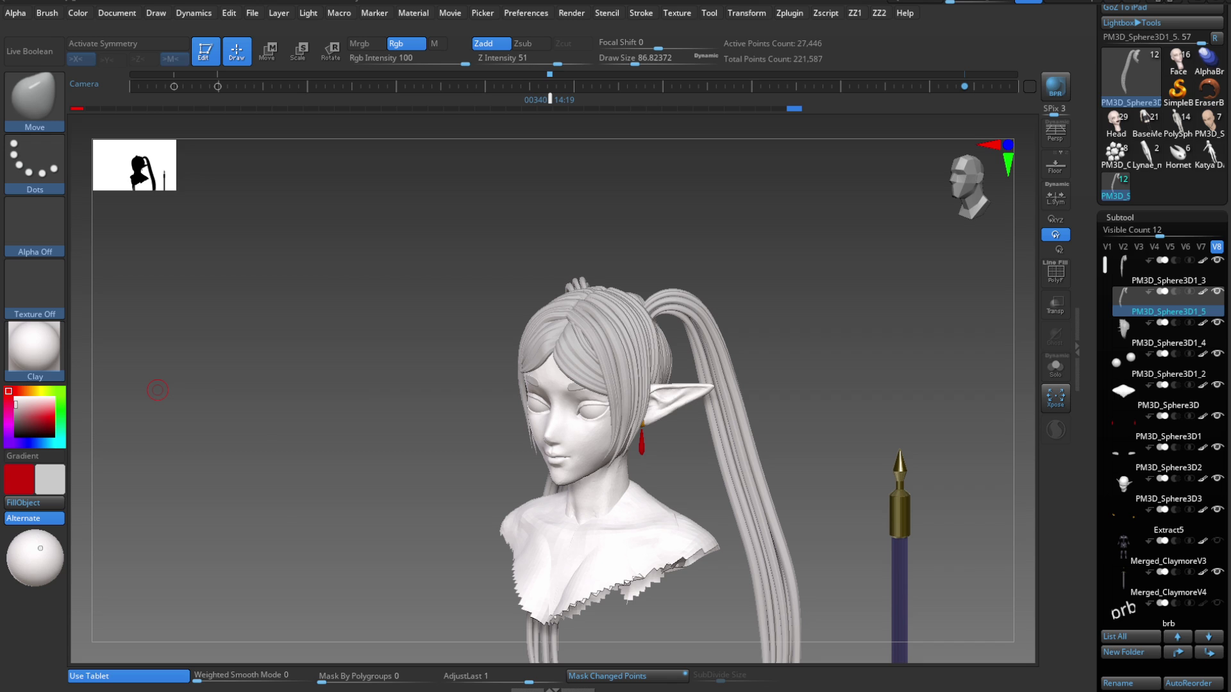
left_click_drag(157, 390, 615, 478, "shift")
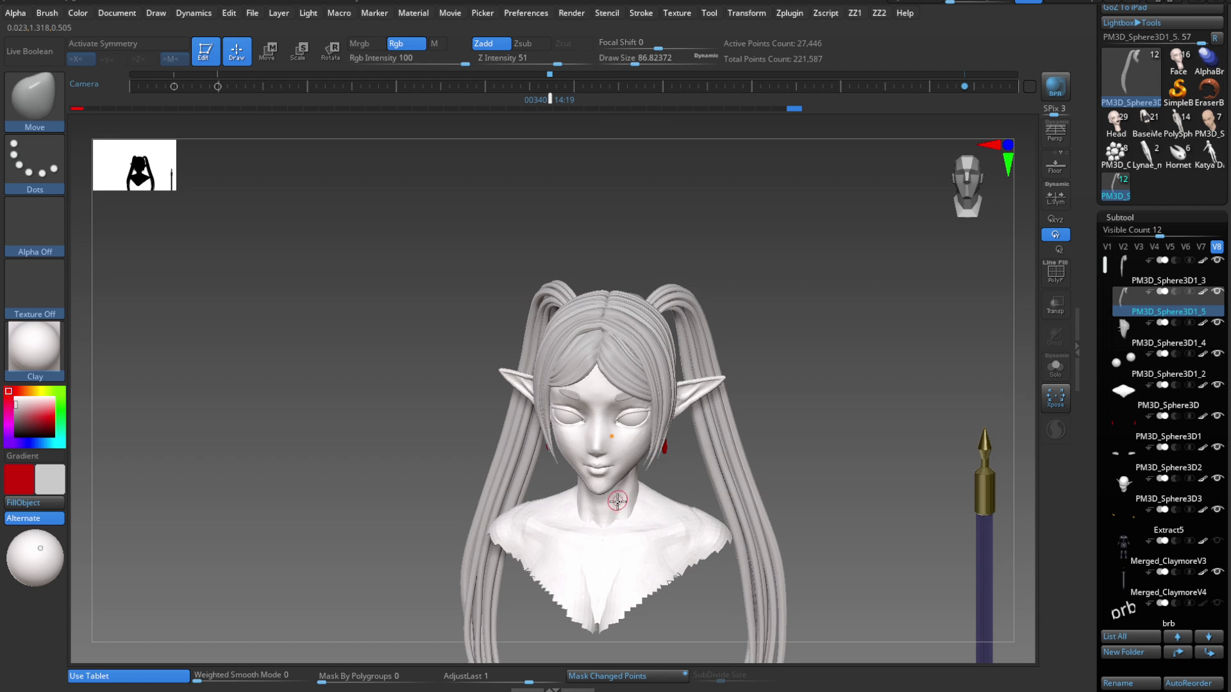
mouse_move(619, 492)
right_mouse_down()
mouse_move(593, 489)
mouse_move(599, 500)
right_mouse_up()
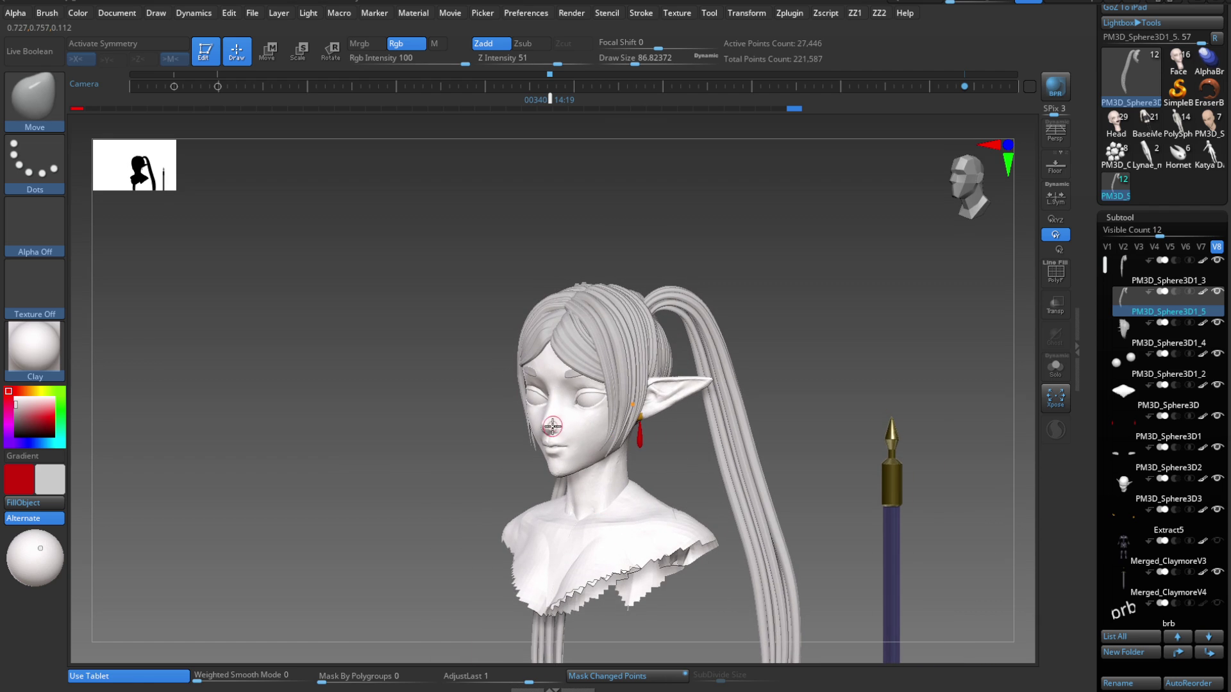
mouse_move(571, 441)
right_mouse_down()
mouse_move(593, 449)
mouse_move(574, 475)
right_mouse_up()
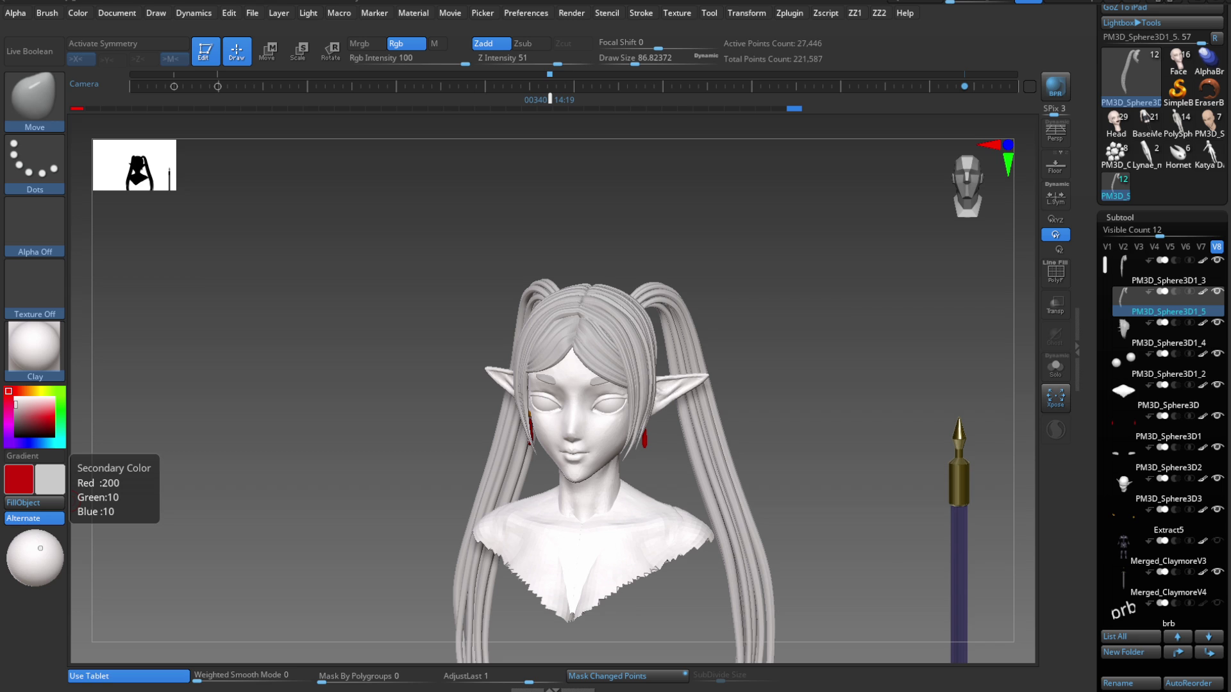
right_click_drag(642, 494, 629, 522)
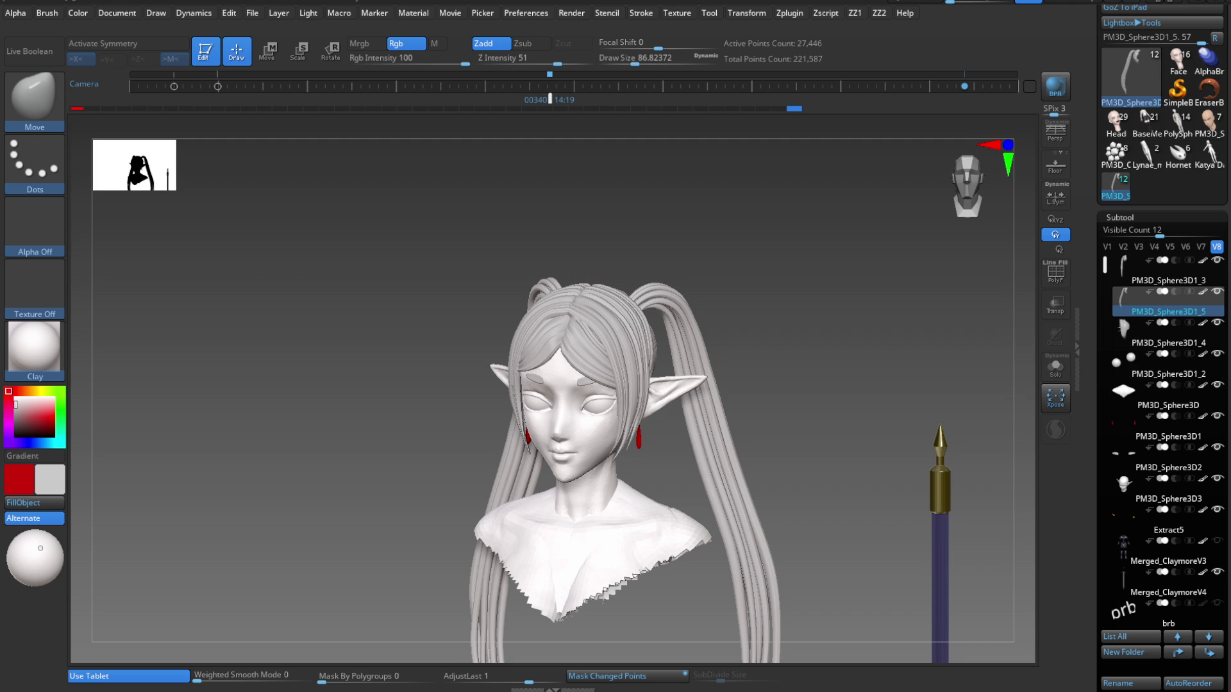
scroll(618, 442, "down", 3)
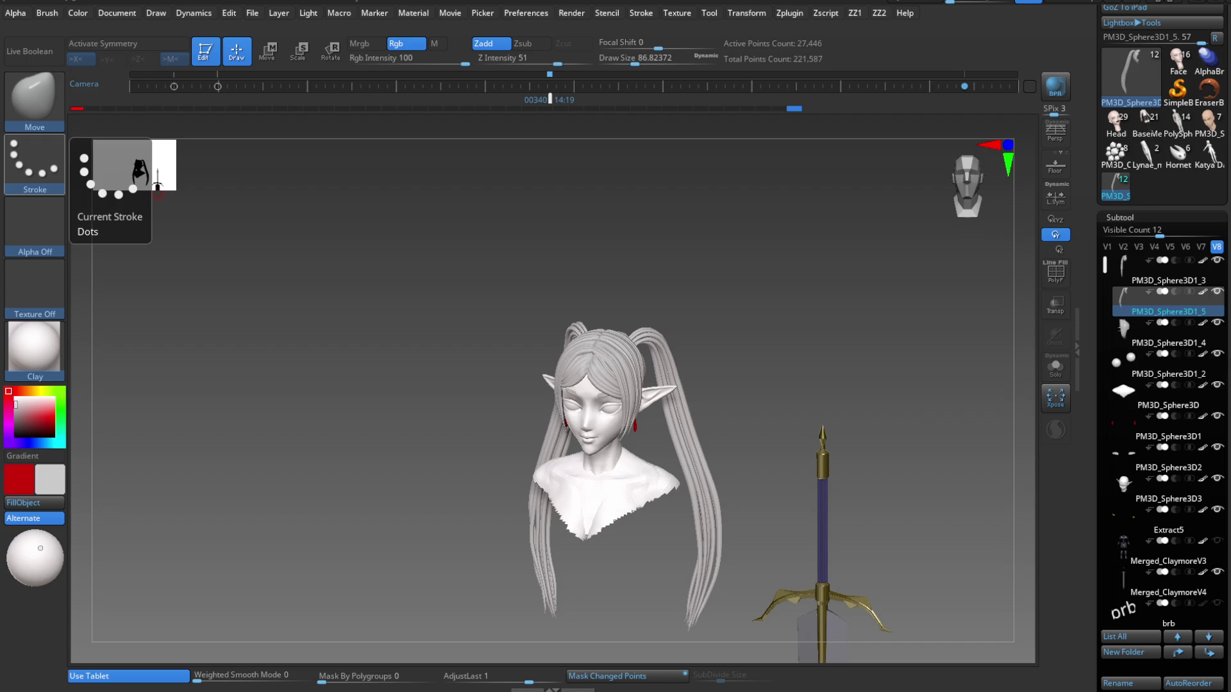
mouse_move(718, 487)
left_mouse_down()
mouse_move(661, 485)
mouse_move(651, 514)
mouse_move(640, 508)
left_mouse_up()
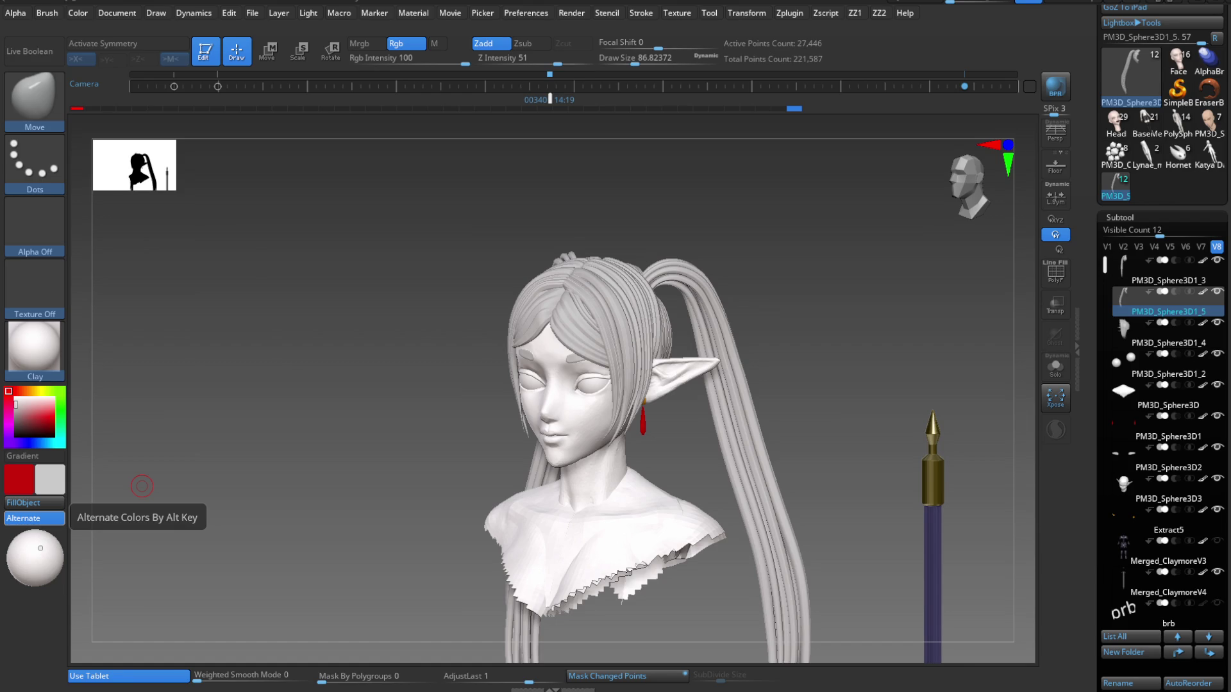
mouse_move(142, 486)
left_mouse_down("shift")
mouse_move(613, 446)
mouse_move(618, 473)
left_mouse_up("shift")
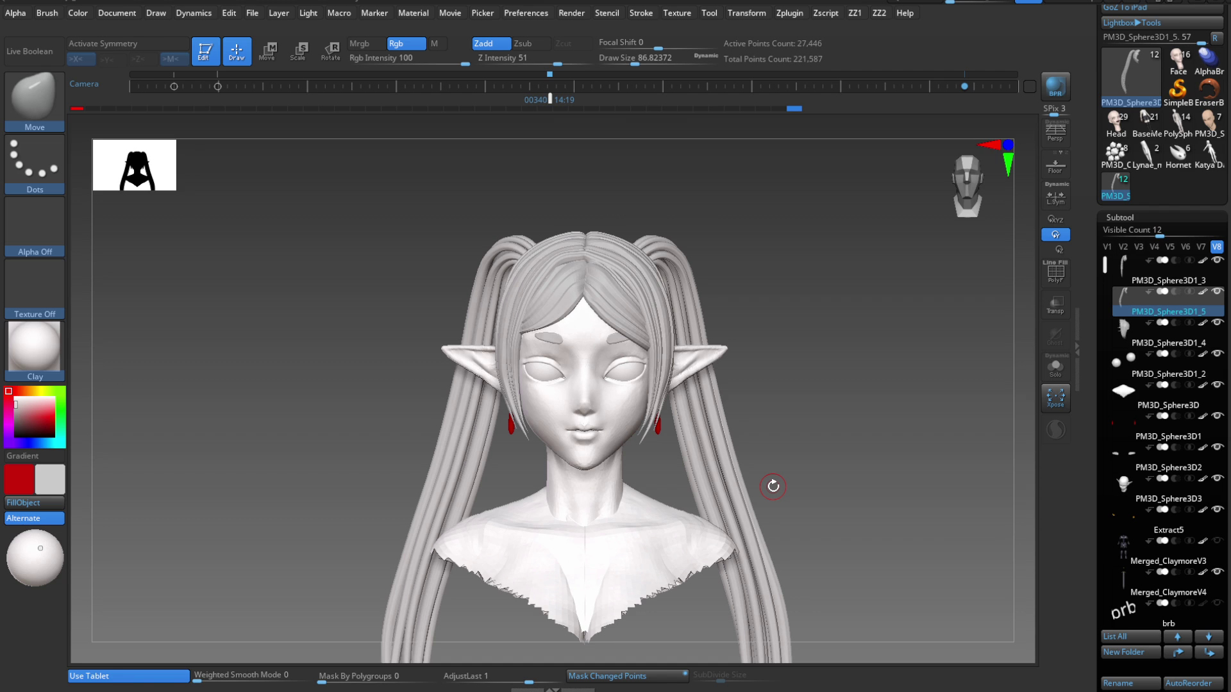
mouse_move(599, 517)
right_mouse_down()
mouse_move(585, 503)
mouse_move(596, 511)
mouse_move(655, 409)
mouse_move(662, 432)
right_mouse_up()
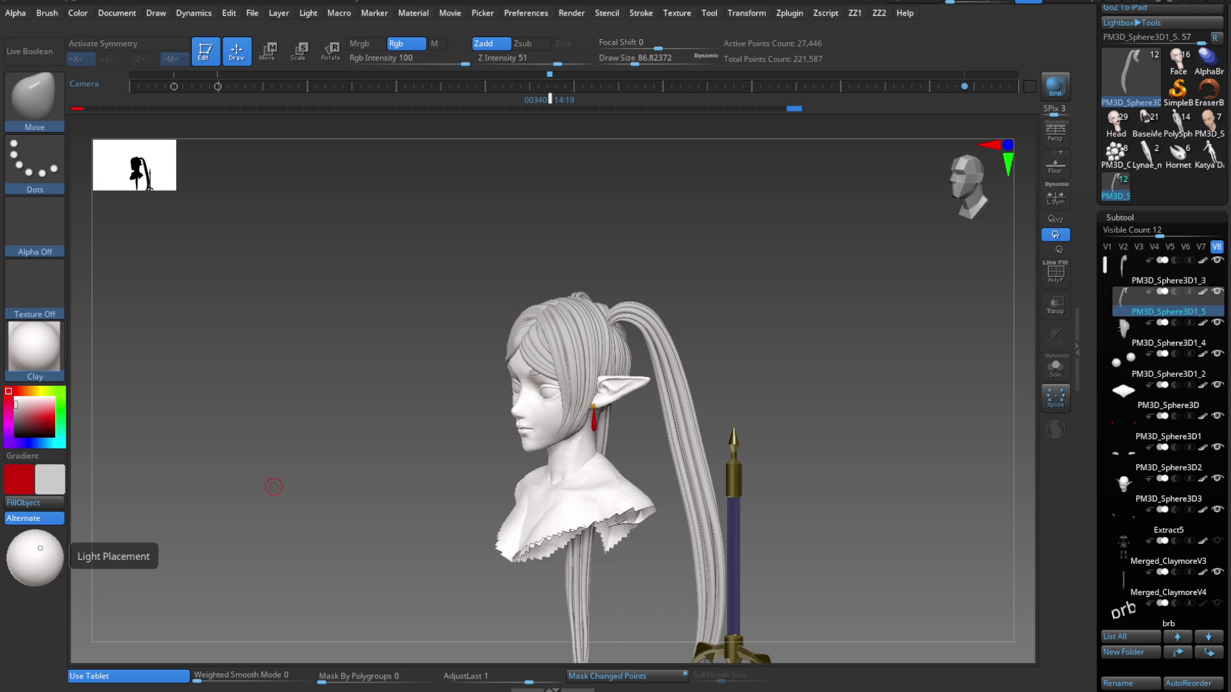
mouse_move(274, 487)
left_mouse_down()
mouse_move(596, 440)
mouse_move(624, 484)
left_mouse_up()
key("ctrl")
mouse_move(613, 466)
right_mouse_down("ctrl")
mouse_move(580, 416)
mouse_move(590, 407)
mouse_move(614, 451)
right_mouse_up("ctrl")
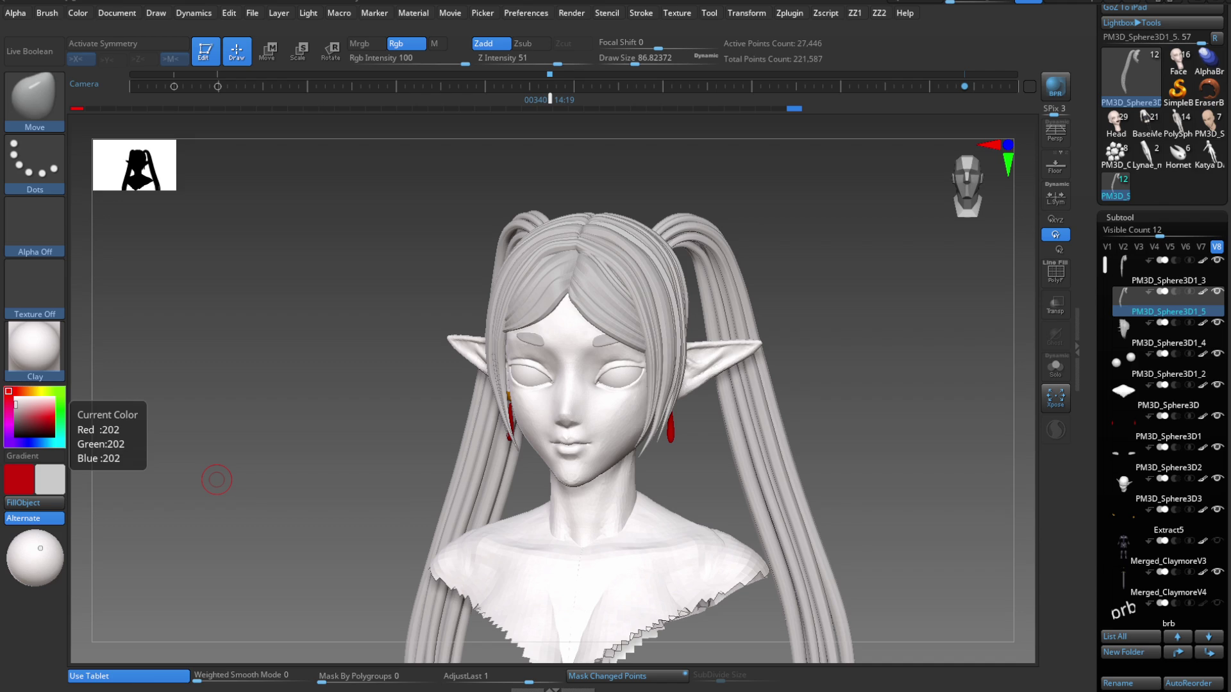
mouse_move(216, 480)
left_mouse_down()
mouse_move(698, 465)
mouse_move(601, 398)
left_mouse_up()
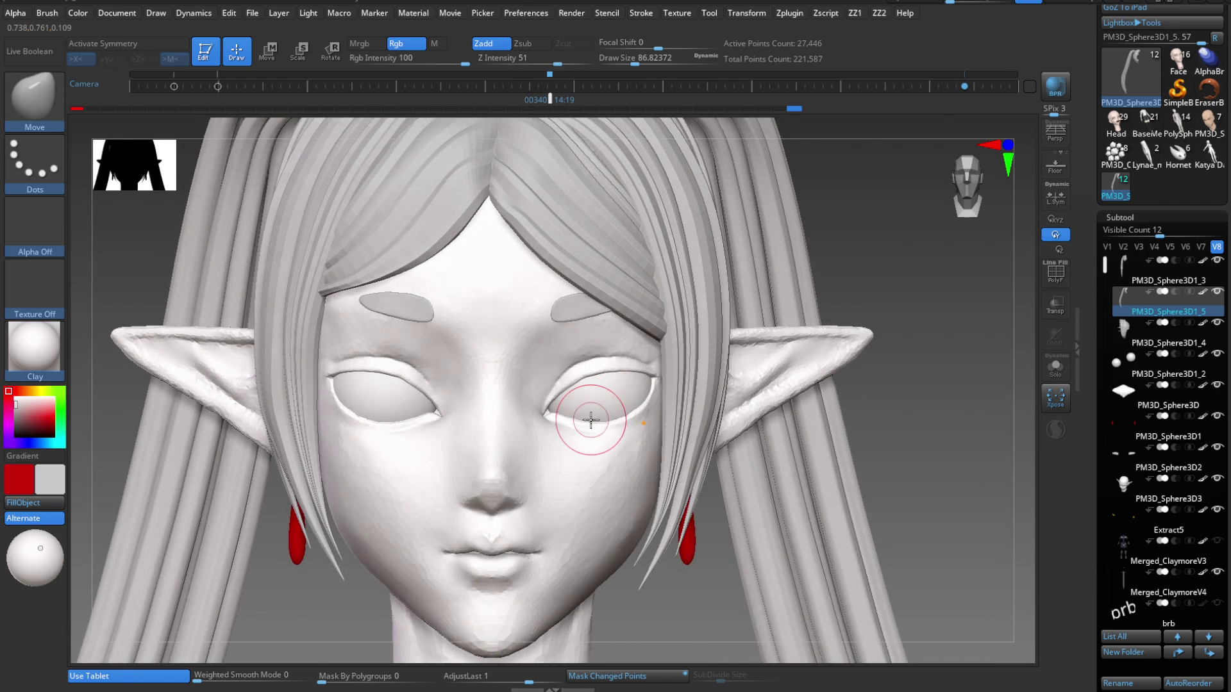
Swap the colour swatches so light grey is the main colour and black the secondary.
left_click_drag(522, 335, 560, 424, "alt")
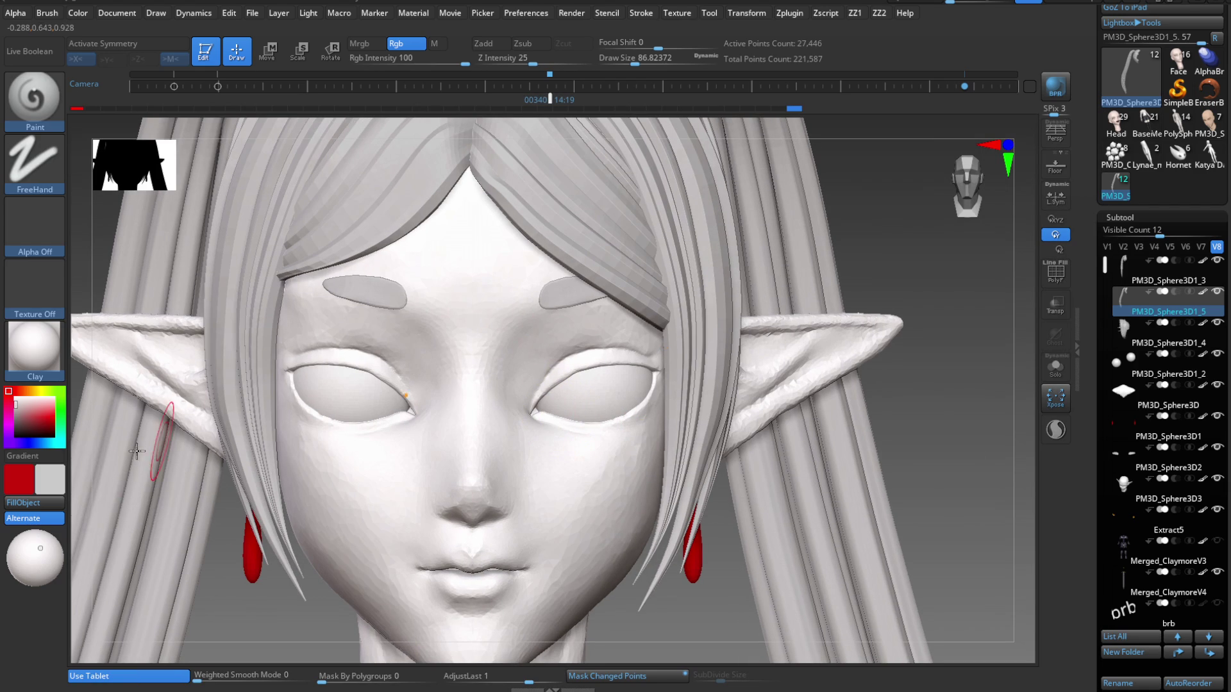
left_click(40, 488)
left_click(54, 489)
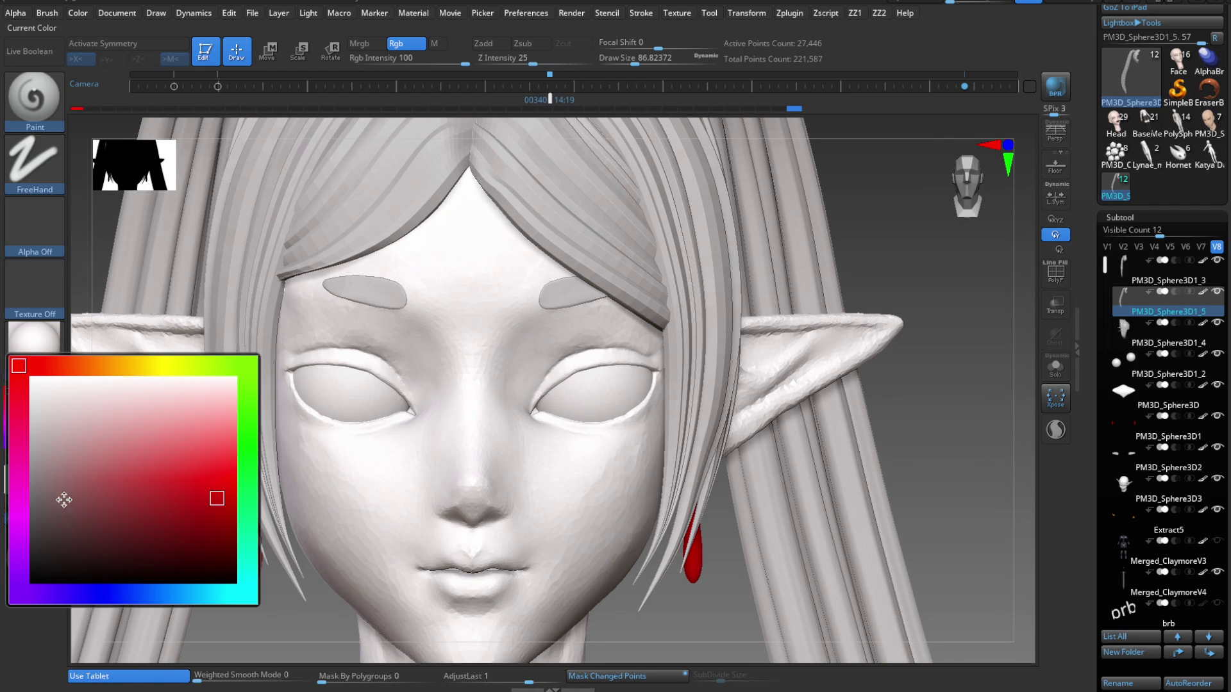
left_click(22, 589)
Zoom in on the eyes and make PM3D_Sphere3D3 the active subtool.
mouse_move(583, 309)
left_mouse_down("alt")
mouse_move(560, 406)
mouse_move(532, 365)
left_mouse_up("alt")
key("s")
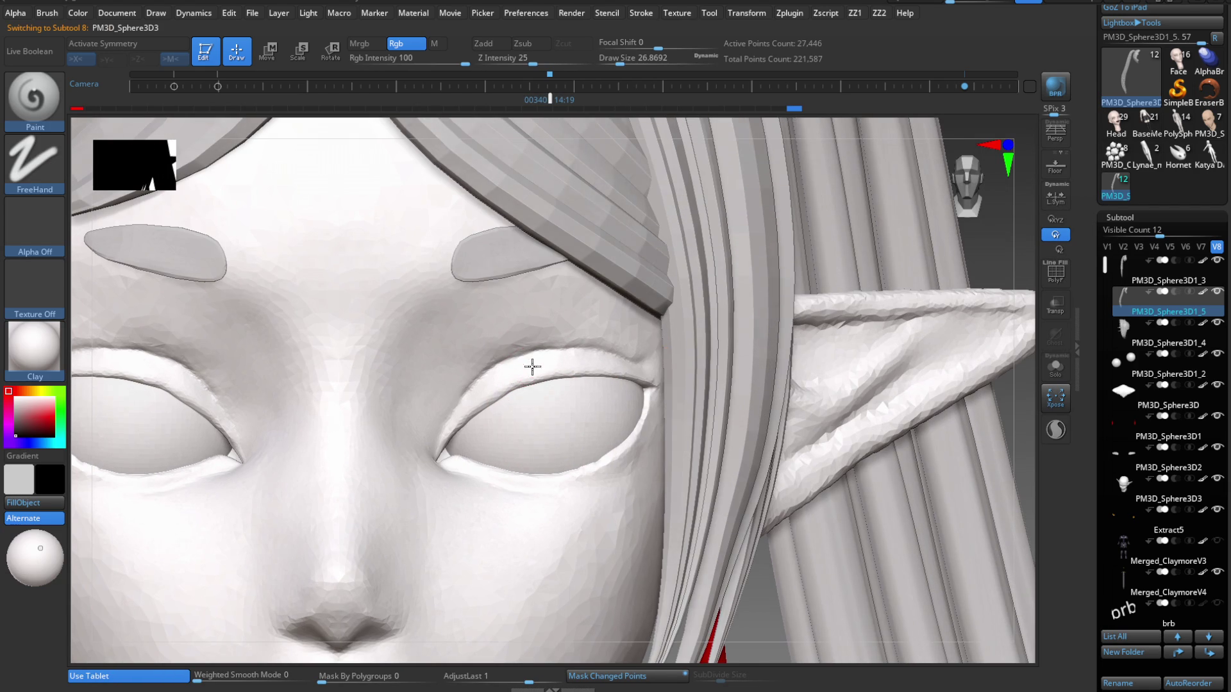
left_click(535, 378, "alt")
Shrink the brush to about 18 and switch to the colour-only Paint brush (BPA).
mouse_move(435, 441)
right_mouse_down("alt")
mouse_move(472, 456)
mouse_move(484, 517)
mouse_move(468, 506)
right_mouse_up("alt")
key("s")
mouse_move(468, 507)
left_mouse_down()
mouse_move(449, 507)
mouse_move(473, 473)
mouse_move(445, 502)
left_mouse_up()
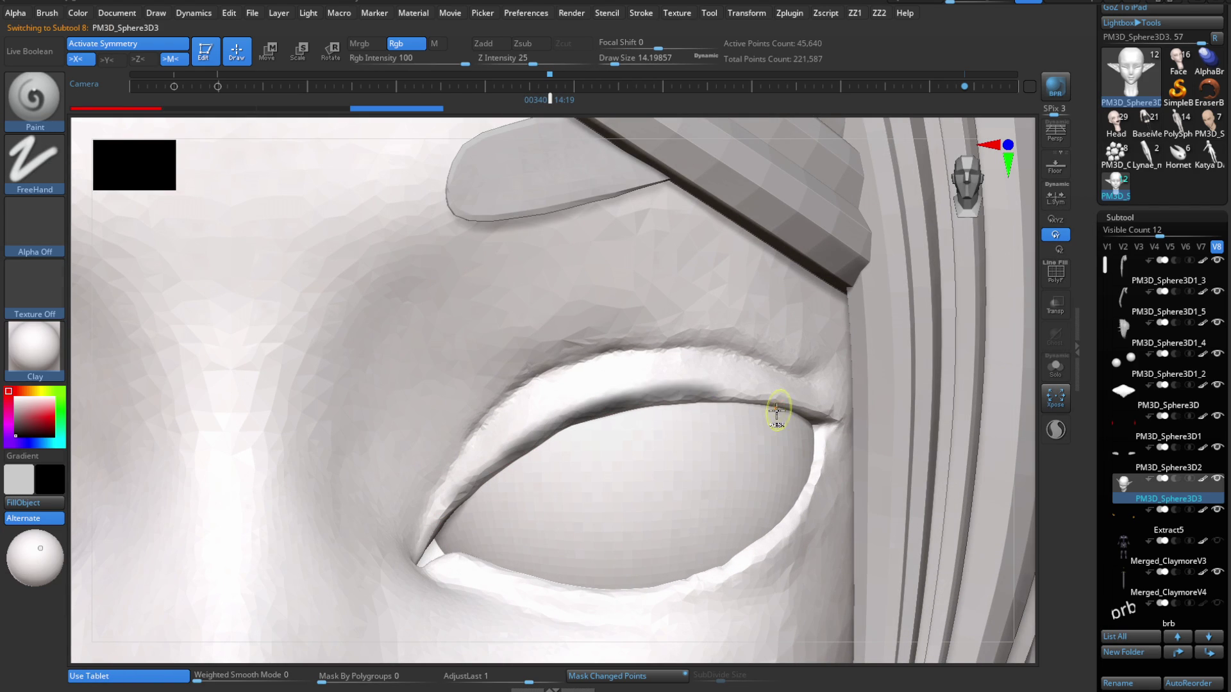
right_click_drag(797, 412, 761, 402)
key("b")
key("p")
key("a")
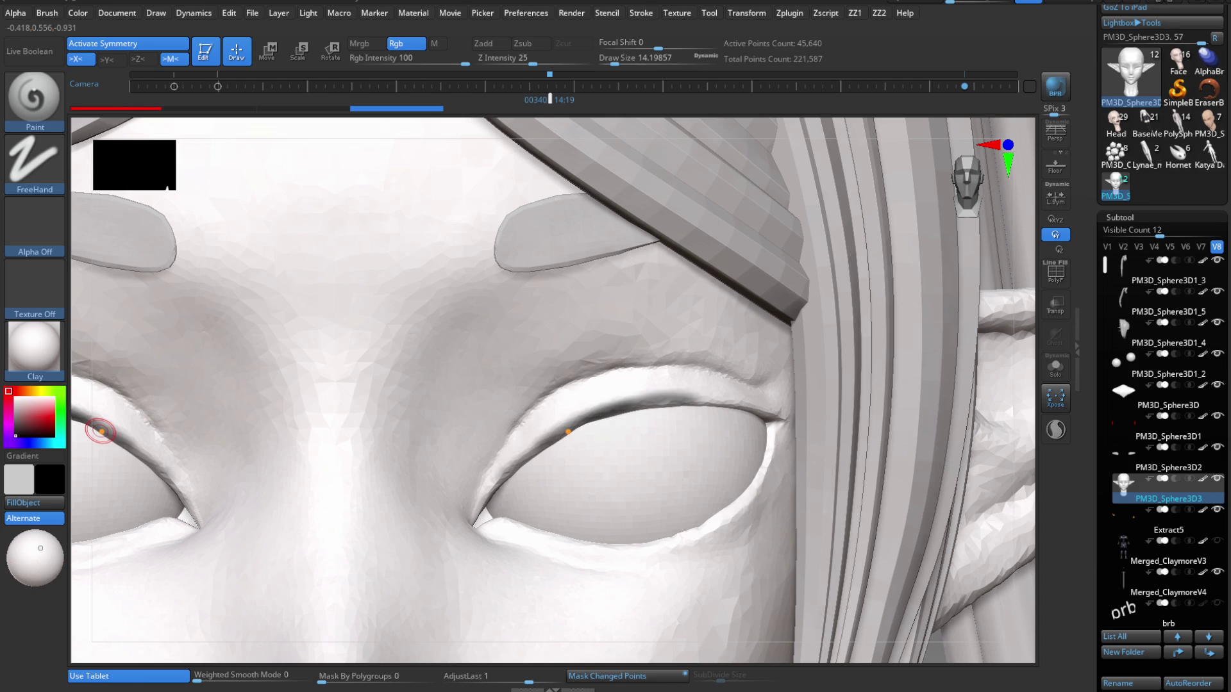
Deepen both upper eyelid creases in one stroke, then hide geometry to isolate the right eye area.
mouse_move(500, 481)
left_mouse_down()
mouse_move(632, 406)
mouse_move(743, 407)
left_mouse_up()
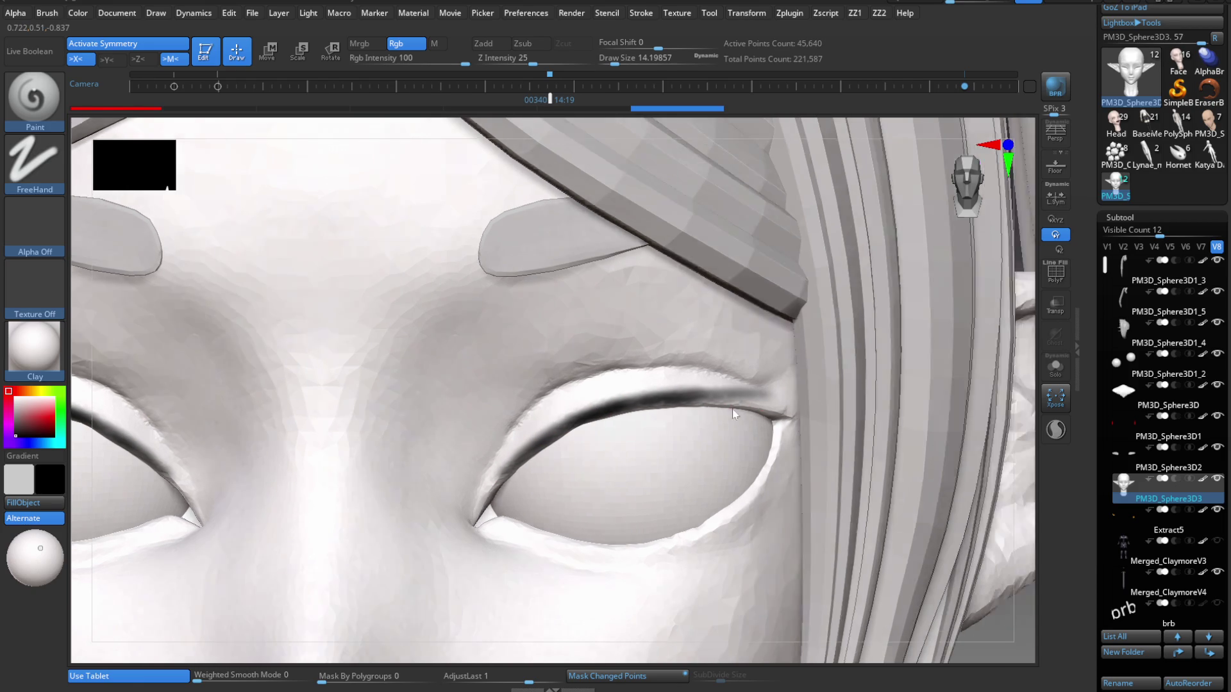
key("ctrl+shift")
right_click_drag(774, 475, 839, 461, "alt")
left_click(873, 364, "alt")
mouse_move(949, 357)
left_mouse_down("ctrl+shift")
mouse_move(893, 503)
mouse_move(452, 603)
left_mouse_up("ctrl+shift")
mouse_move(586, 549)
right_mouse_down("ctrl")
mouse_move(716, 482)
mouse_move(626, 385)
mouse_move(608, 315)
right_mouse_up("ctrl")
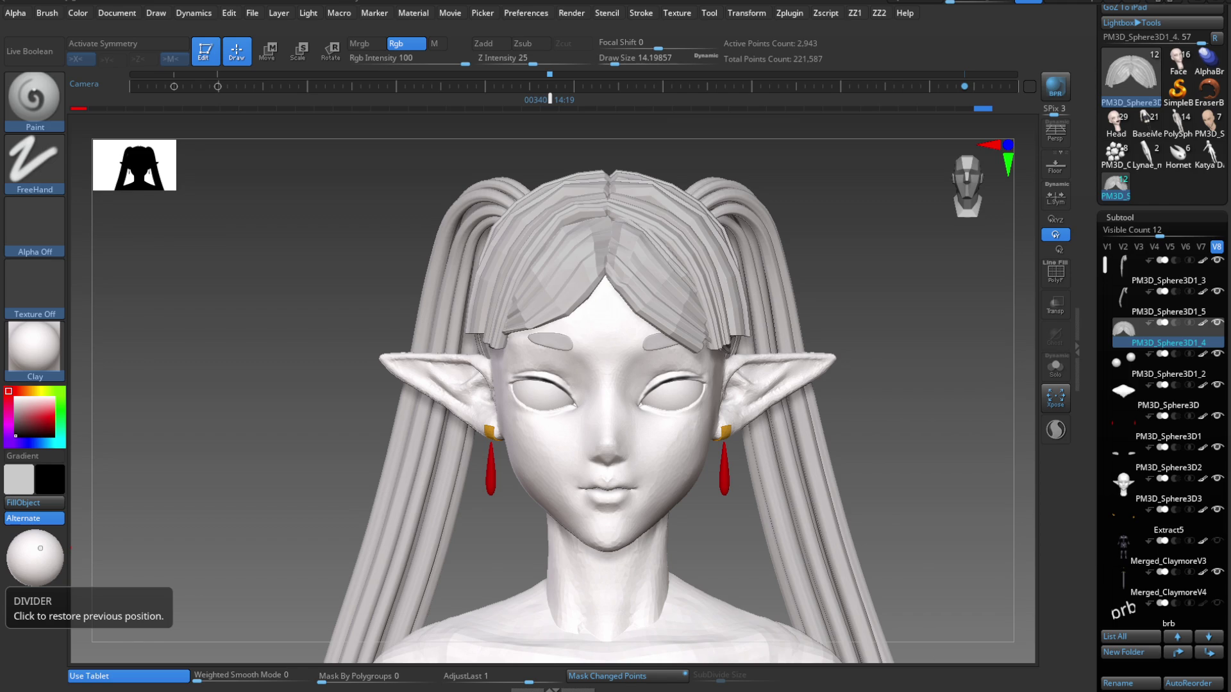
left_click_drag(487, 269, 668, 345)
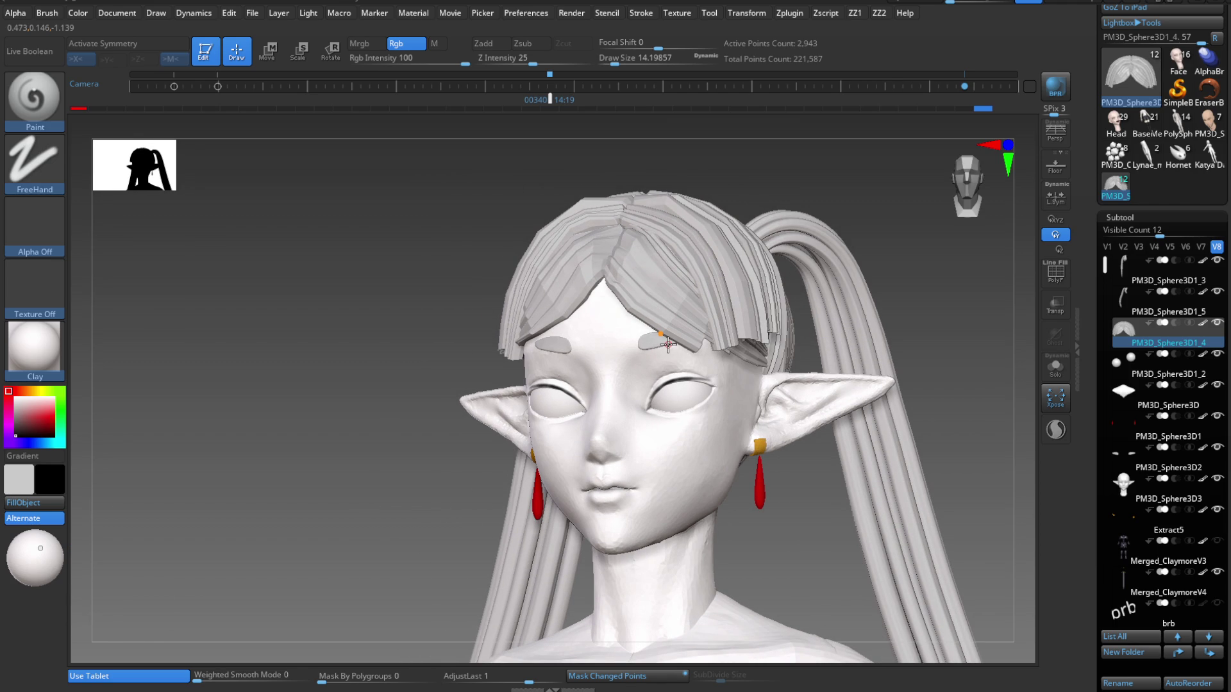
mouse_move(650, 421)
left_mouse_down()
mouse_move(664, 453)
mouse_move(625, 411)
left_mouse_up()
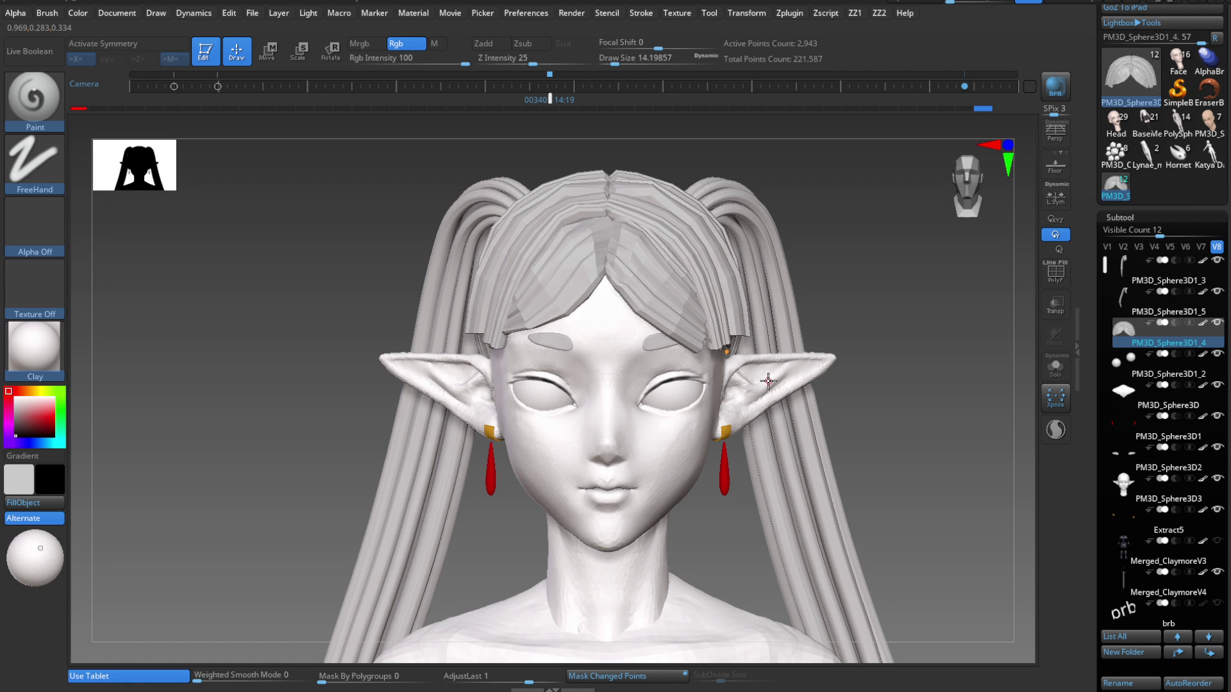
mouse_move(658, 383)
right_mouse_down()
mouse_move(713, 397)
mouse_move(678, 387)
right_mouse_up()
mouse_move(740, 375)
right_mouse_down()
mouse_move(687, 376)
mouse_move(734, 394)
mouse_move(674, 451)
mouse_move(663, 434)
right_mouse_up()
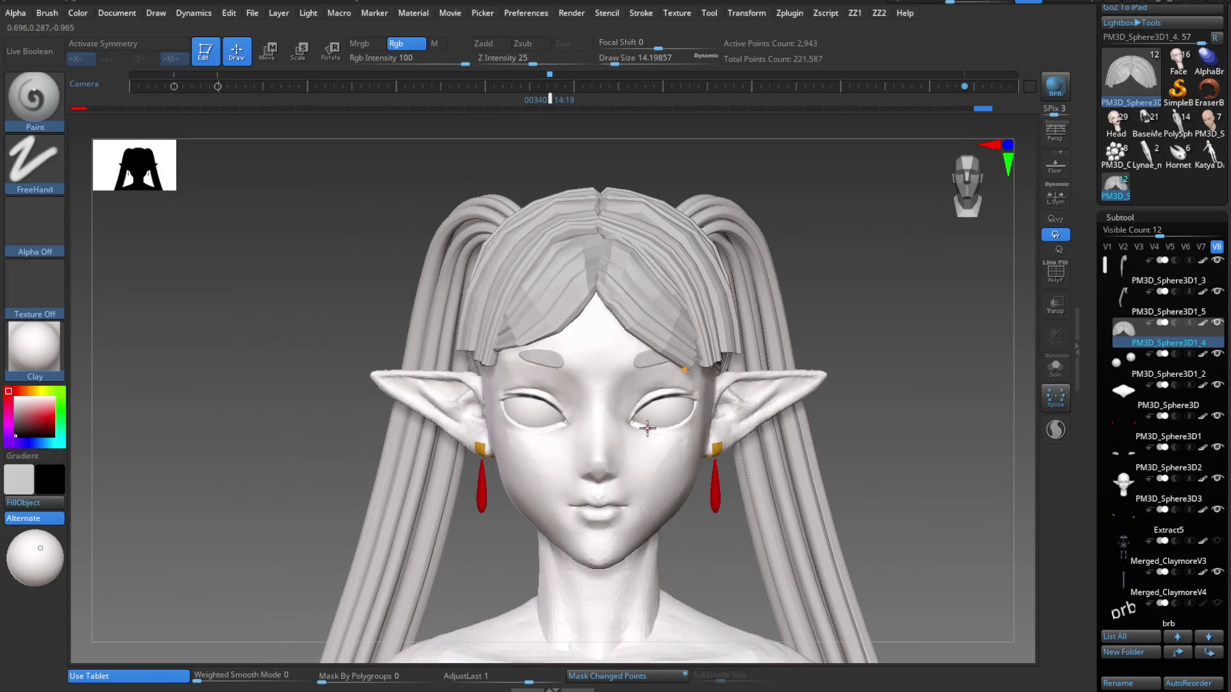
mouse_move(629, 481)
right_mouse_down()
mouse_move(657, 503)
mouse_move(727, 455)
mouse_move(709, 445)
mouse_move(701, 358)
mouse_move(731, 449)
mouse_move(777, 470)
mouse_move(772, 489)
mouse_move(775, 312)
mouse_move(677, 461)
mouse_move(693, 431)
mouse_move(690, 357)
mouse_move(654, 448)
mouse_move(665, 448)
mouse_move(661, 546)
mouse_move(655, 482)
right_mouse_up()
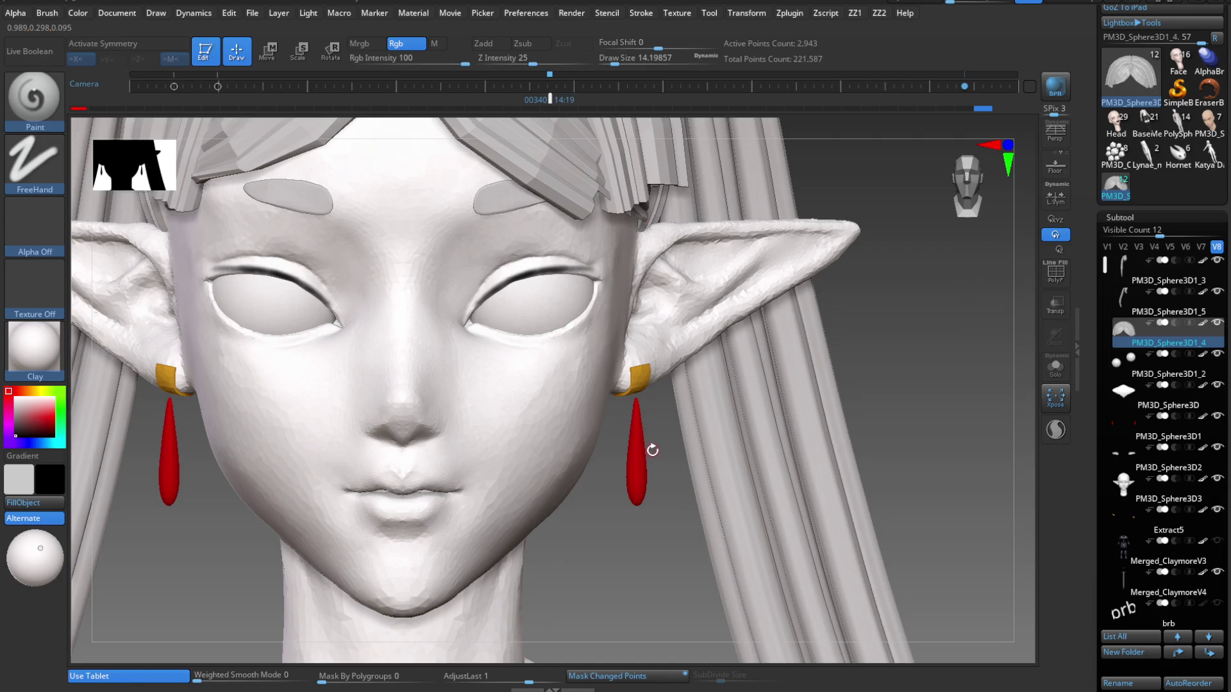
mouse_move(651, 453)
right_mouse_down("ctrl")
mouse_move(648, 483)
mouse_move(634, 406)
mouse_move(641, 503)
mouse_move(558, 501)
mouse_move(640, 498)
right_mouse_up("ctrl")
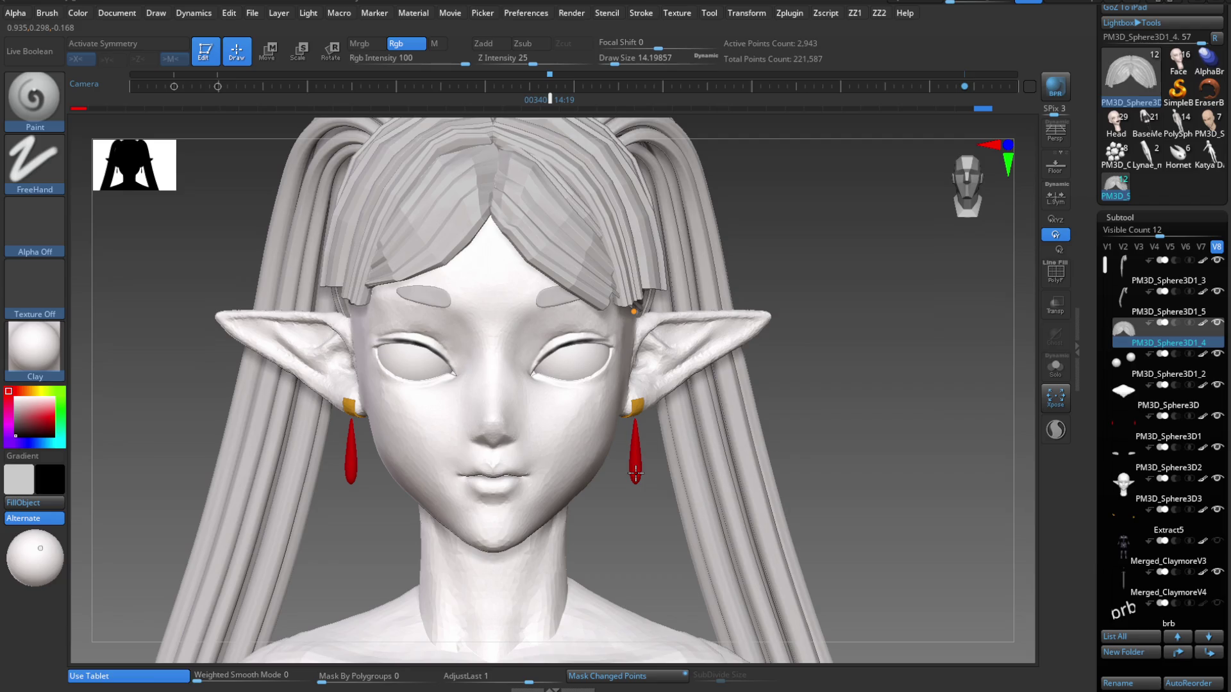
mouse_move(636, 473)
right_mouse_down()
mouse_move(646, 428)
mouse_move(648, 506)
mouse_move(729, 346)
mouse_move(640, 448)
right_mouse_up()
left_click(642, 461, "alt")
Select the body subtool, take the Move brush at about size 197, and pull the neck outline.
key("shift")
key("b")
key("m")
key("v")
key("s")
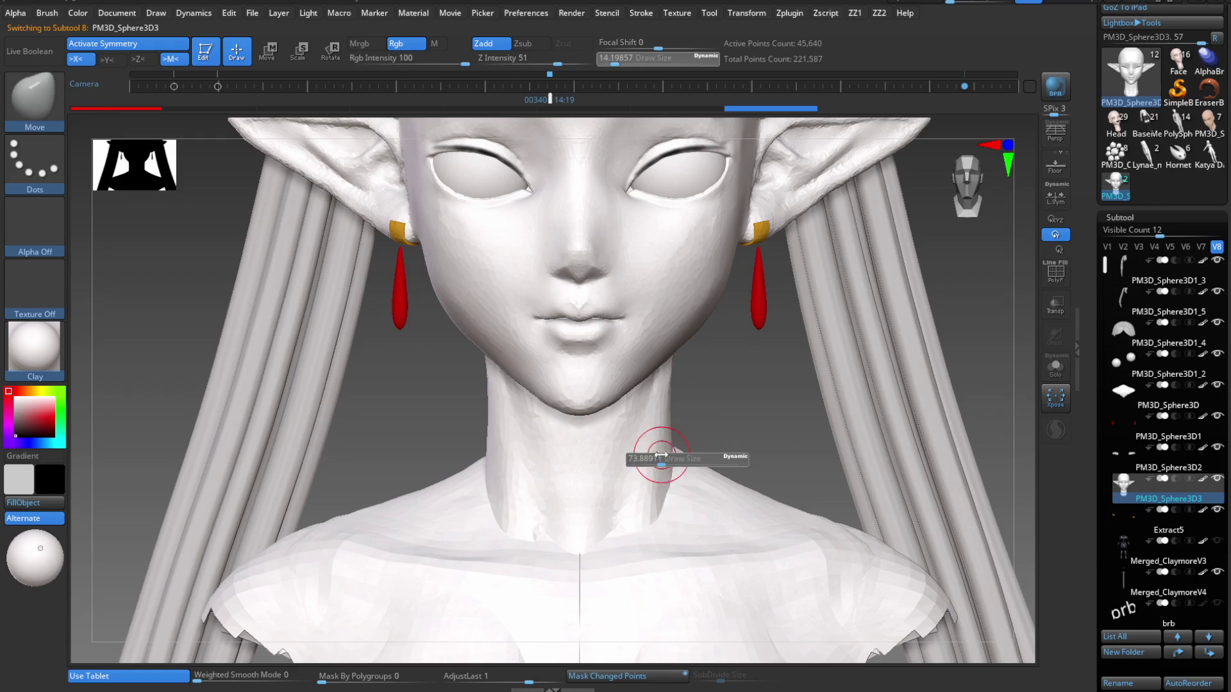
left_click_drag(678, 450, 681, 450)
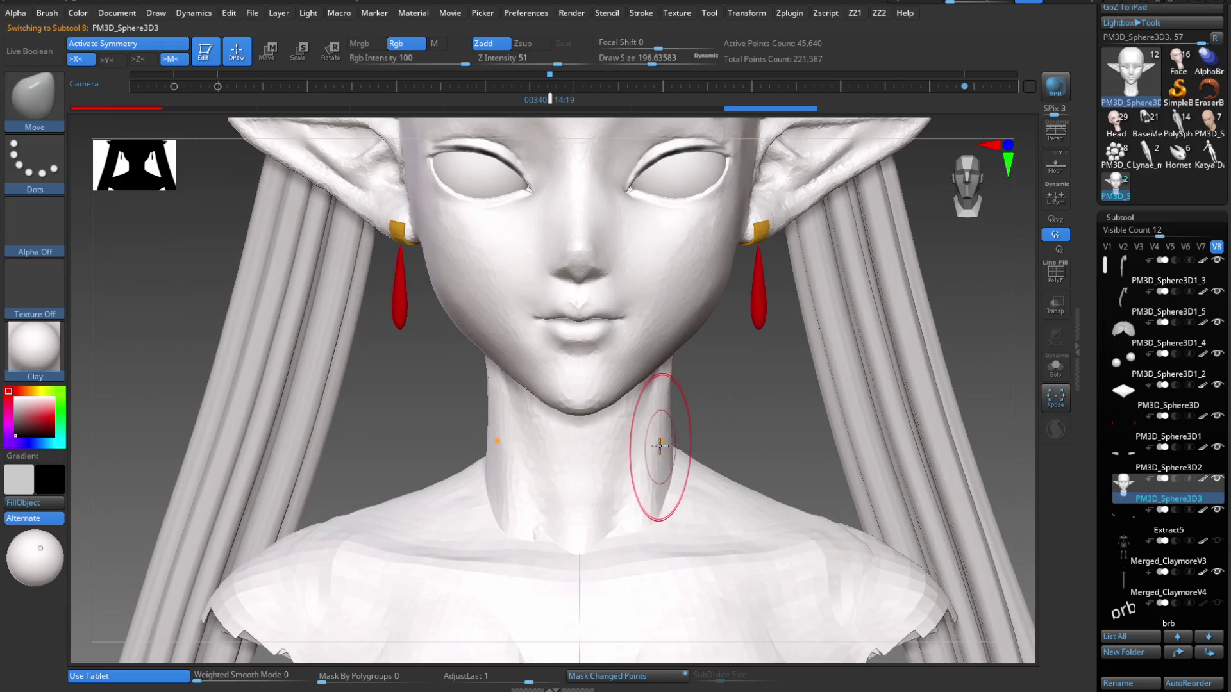
right_click_drag(646, 450, 660, 450)
left_click_drag(672, 444, 657, 425)
Reduce the Move brush to about 182 and pull both sides of the neck into shape.
key("s")
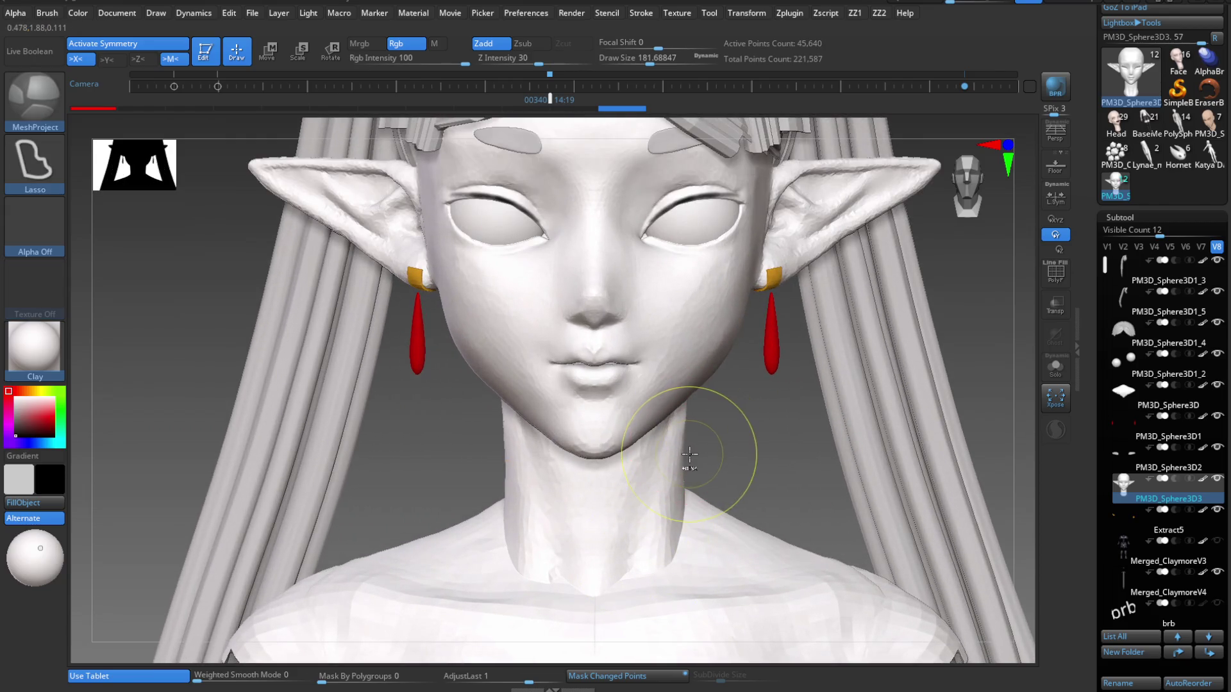
key("b")
key("m")
key("v")
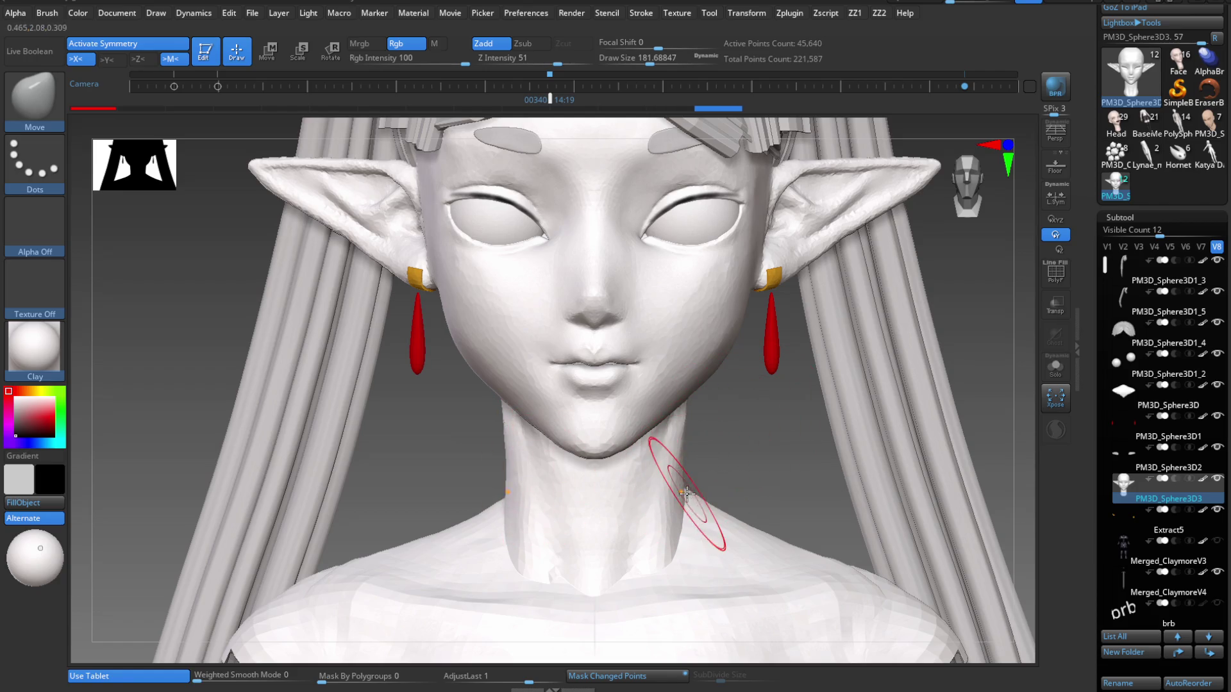
mouse_move(687, 492)
left_mouse_down()
mouse_move(676, 532)
mouse_move(678, 518)
left_mouse_up()
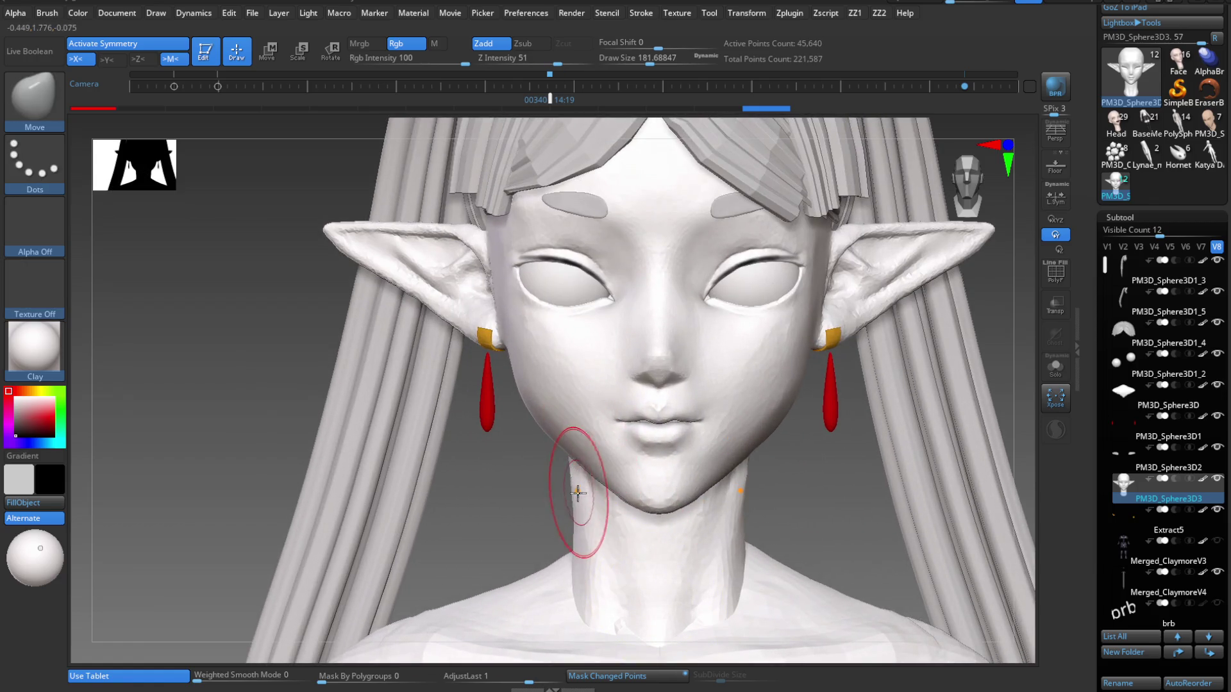
mouse_move(577, 493)
left_mouse_down()
mouse_move(572, 543)
mouse_move(580, 517)
left_mouse_up()
Switch to MoveInfiniteDepth at a smaller size of about 80 and frame the whole bust.
key("s")
key("b")
key("n")
key("s")
key("b")
key("m")
key("p")
key("s")
key("f")
key("f")
key("b")
key("m")
key("i")
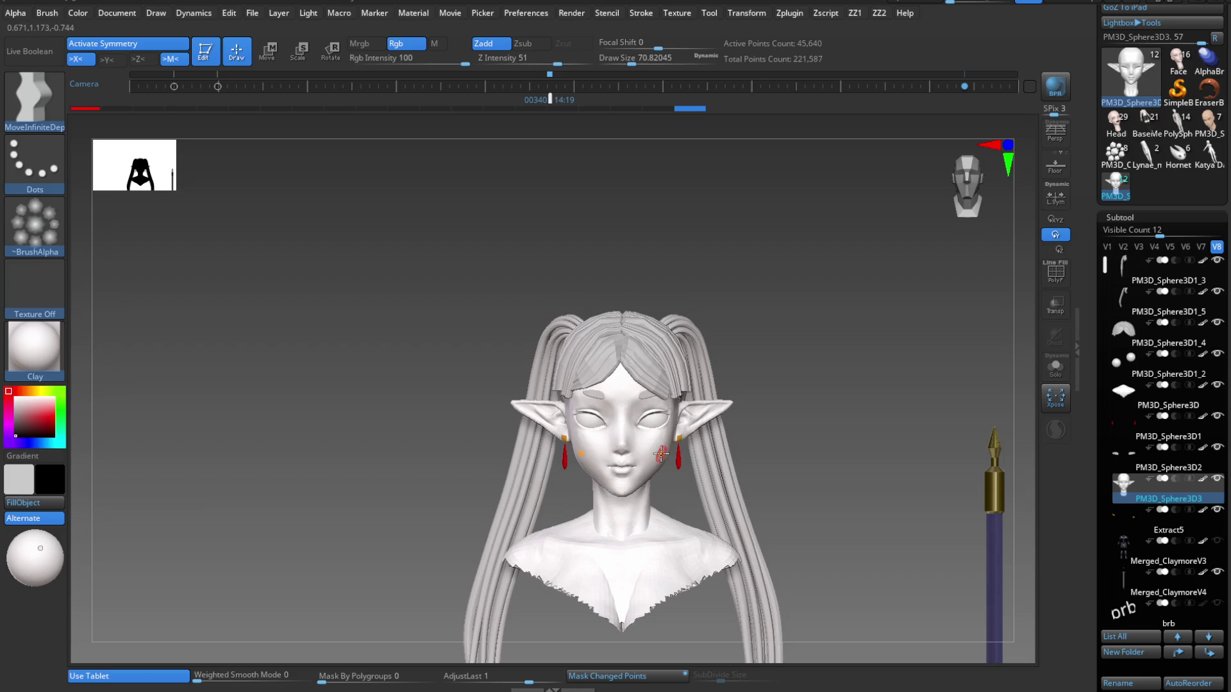
mouse_move(678, 437)
right_mouse_down()
mouse_move(677, 480)
mouse_move(678, 469)
right_mouse_up()
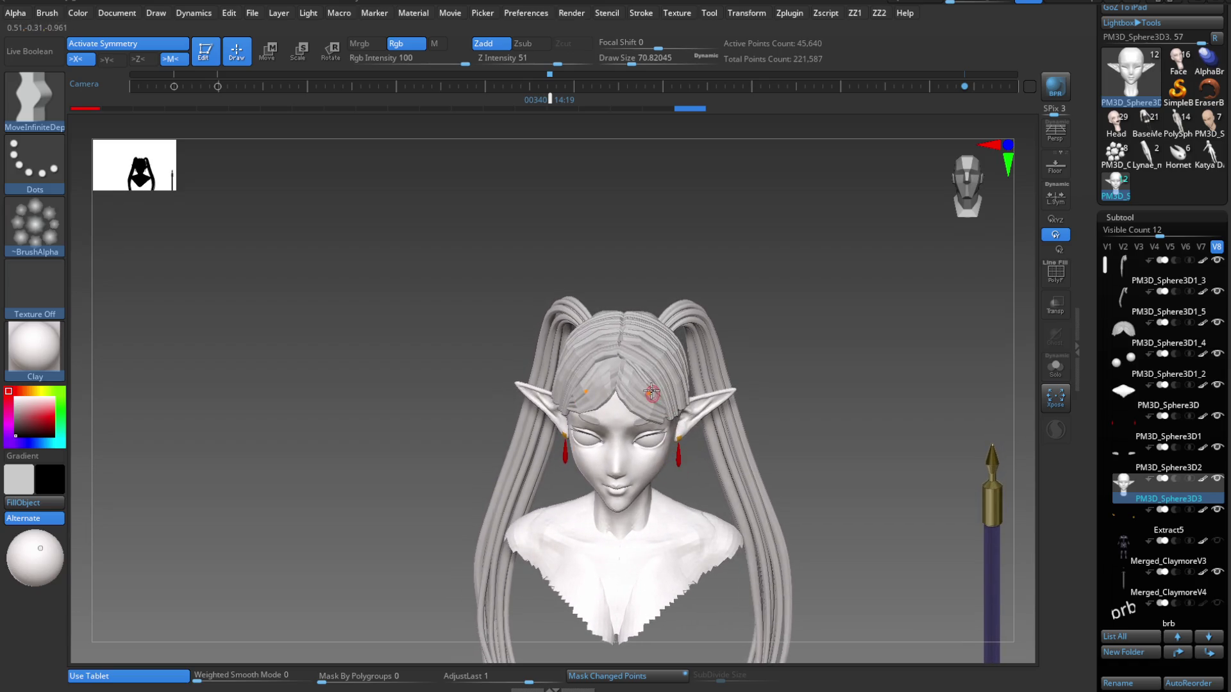
mouse_move(35, 225)
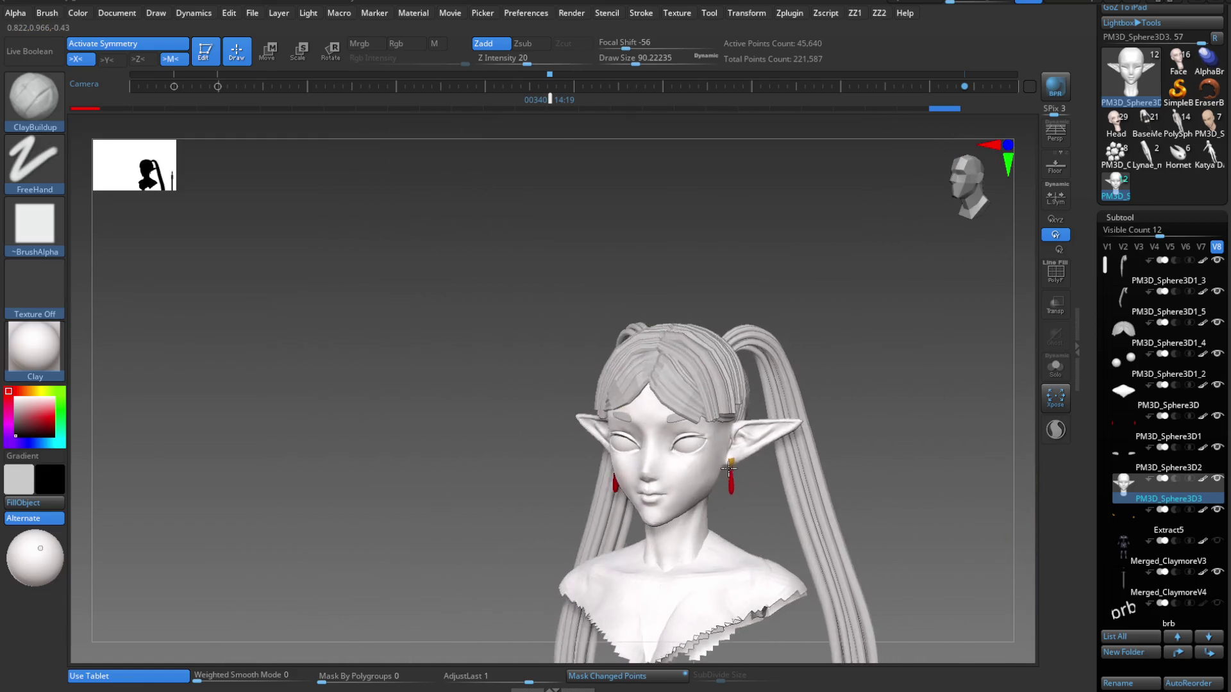
Turn the character to a close side profile and pick the MoveInfiniteDepth brush.
mouse_move(751, 459)
right_mouse_down()
mouse_move(640, 498)
mouse_move(643, 453)
right_mouse_up()
mouse_move(623, 499)
right_mouse_down()
mouse_move(648, 472)
mouse_move(651, 346)
mouse_move(669, 463)
right_mouse_up()
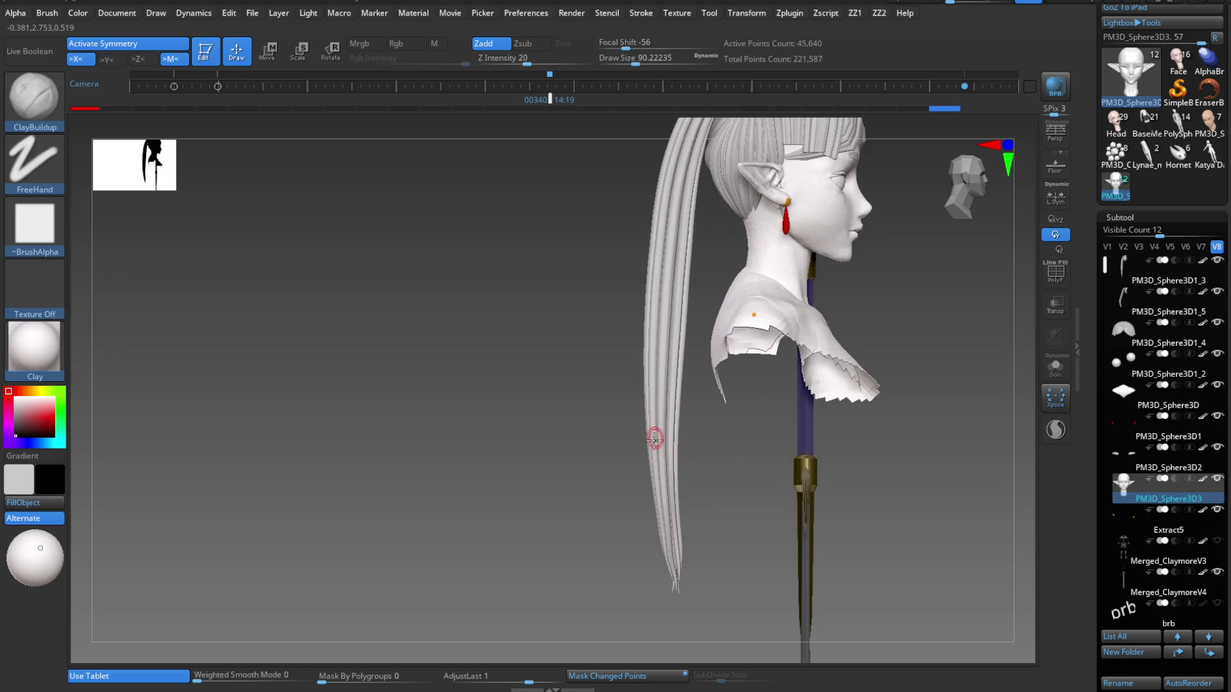
key("b")
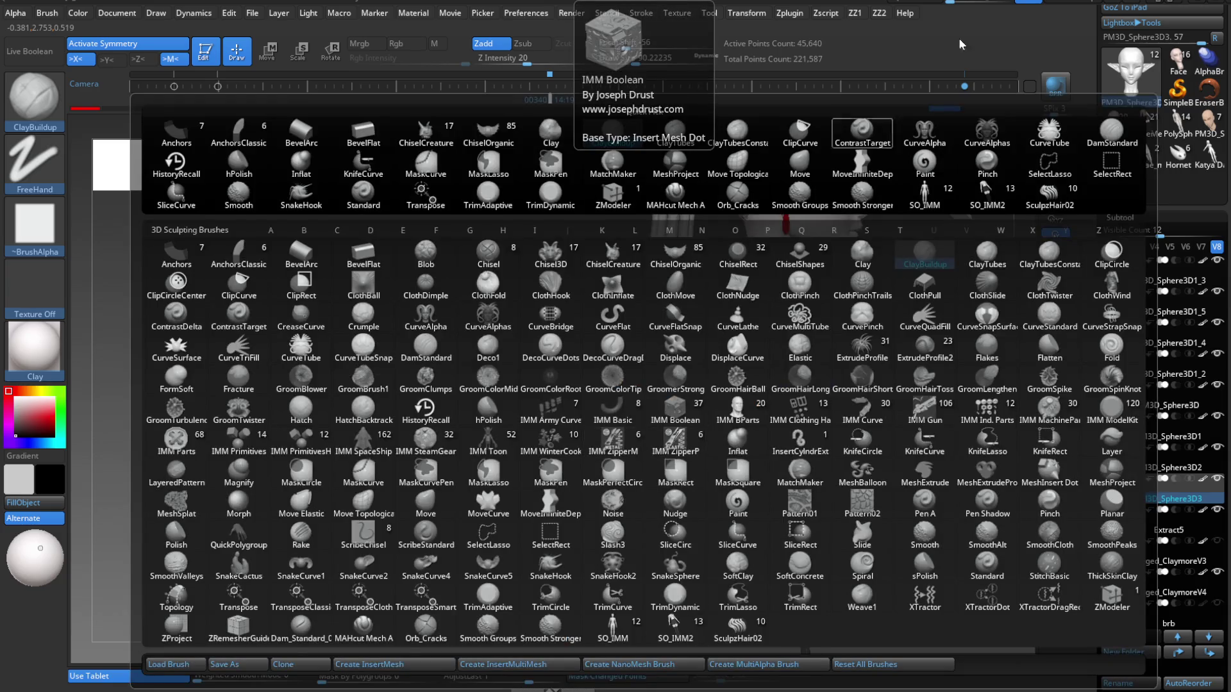
key("Escape")
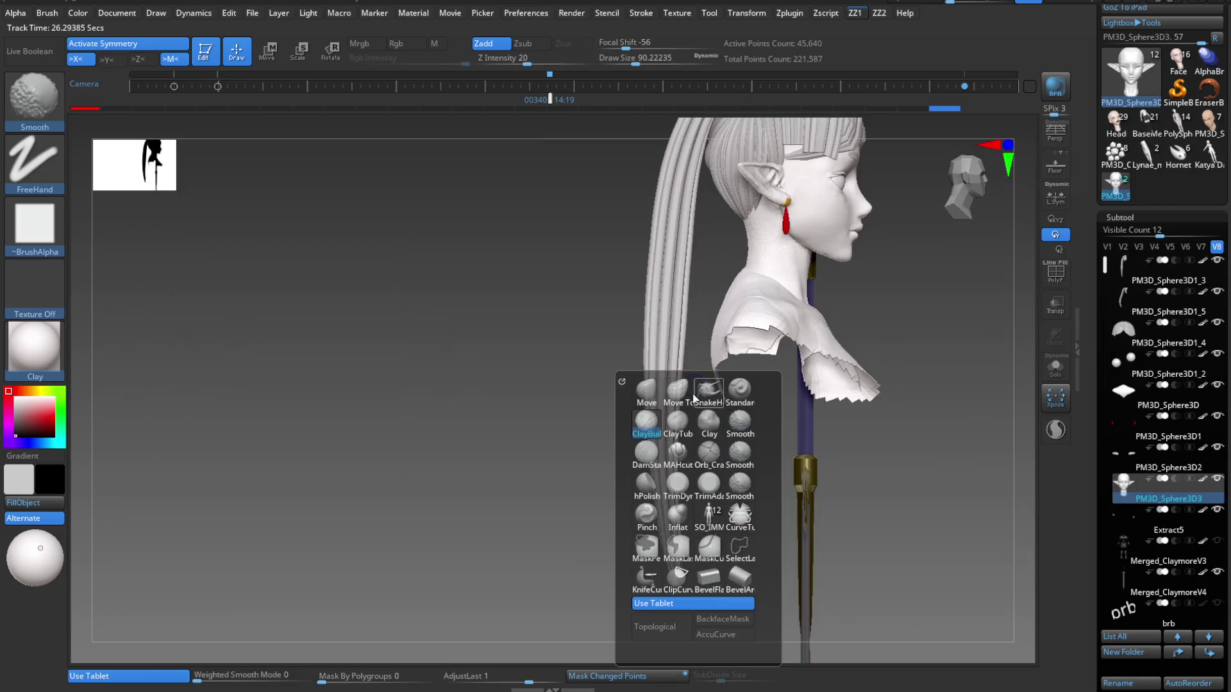
right_click_drag(690, 321, 657, 430)
key("b")
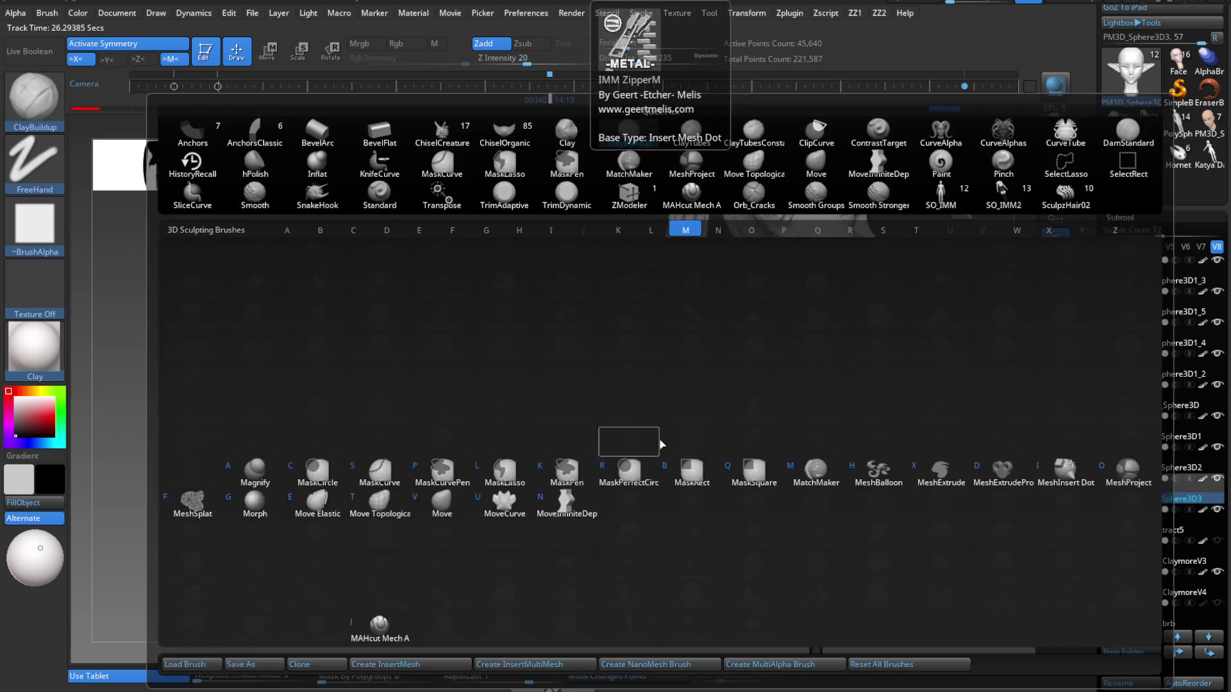
key("m")
key("i")
key("s")
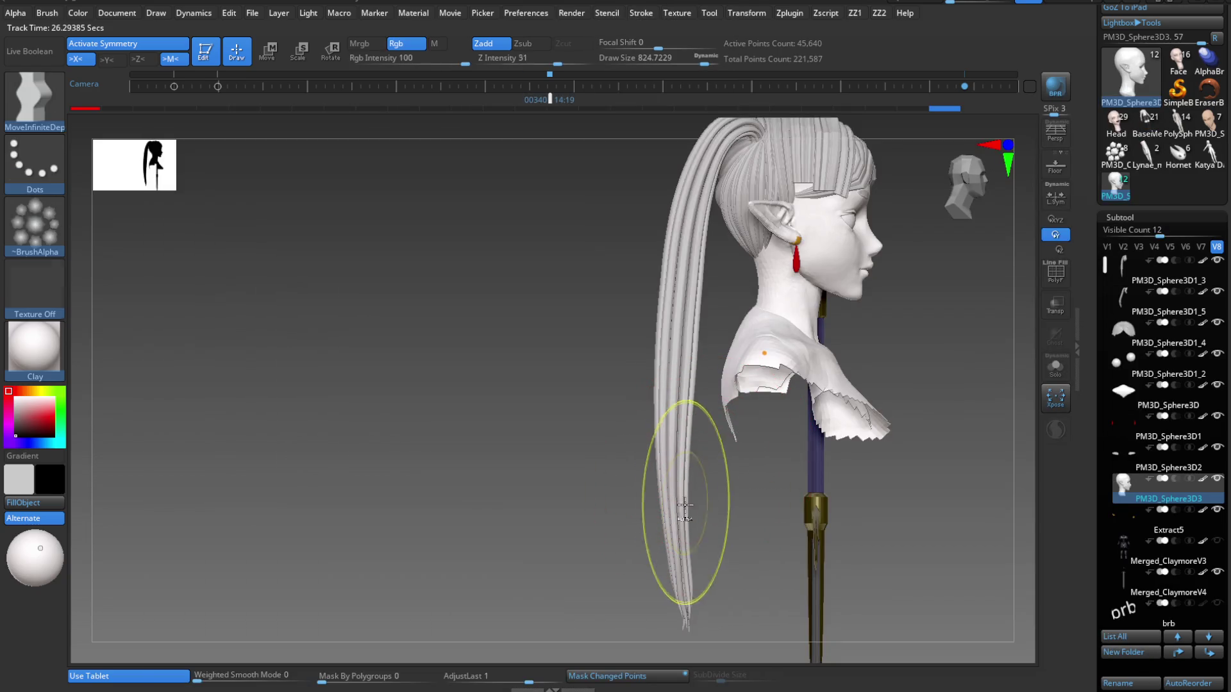
Make the ponytail hair active and mask the area around its tip.
key("b")
key("m")
key("p")
right_click_drag(673, 567, 700, 426, "alt")
left_click_drag(654, 546, 648, 539, "ctrl")
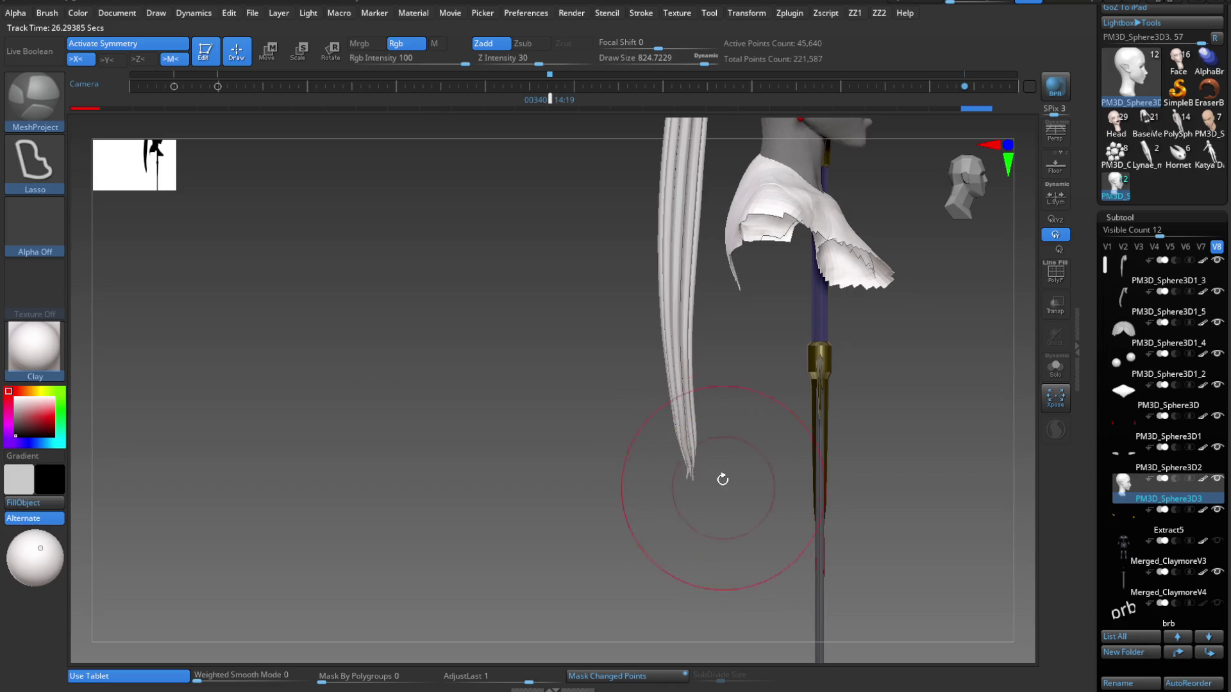
key("b")
key("m")
key("i")
left_click(705, 396, "alt")
left_click_drag(713, 361, 625, 481, "ctrl")
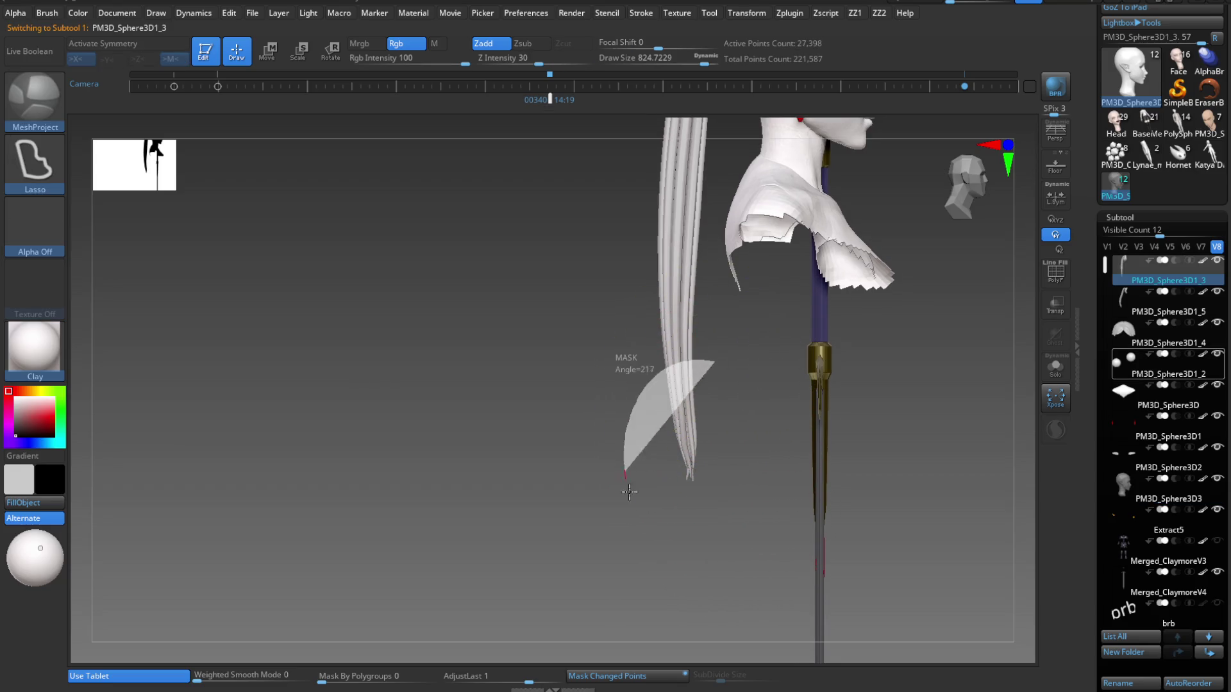
left_click_drag(720, 532, 719, 528, "ctrl")
Enlarge the brush to about 921 and select the PM3D_Sphere3D1_5 hair part.
key("f")
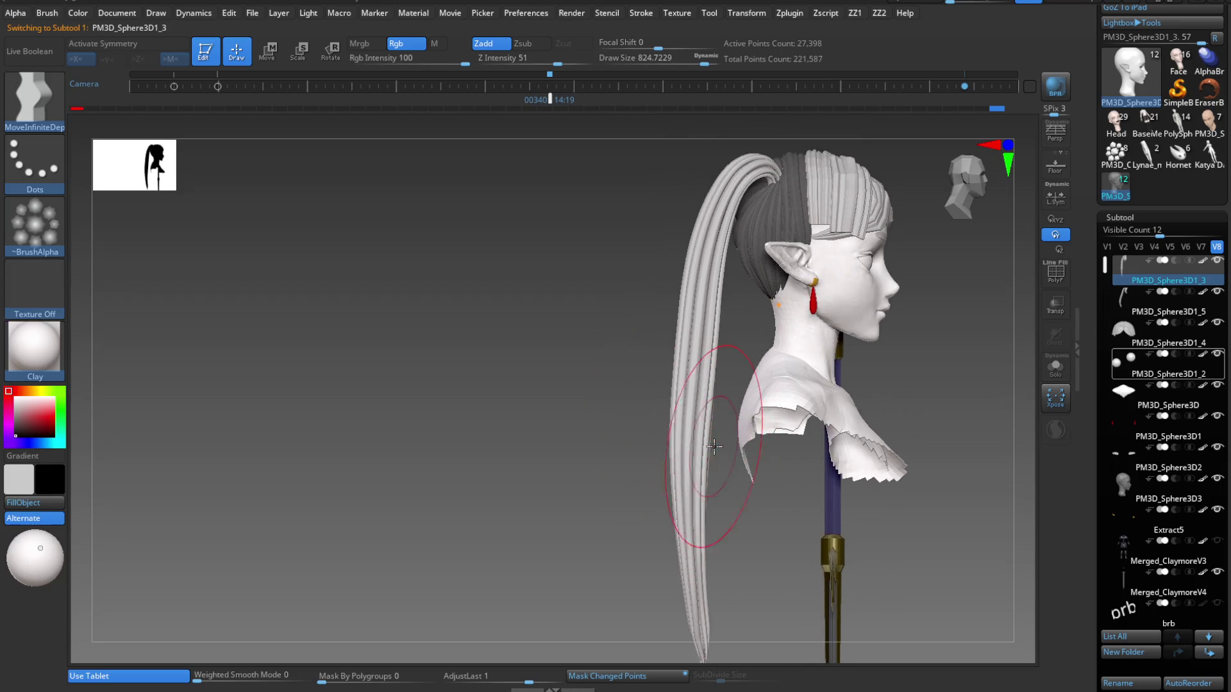
key("b")
key("Escape")
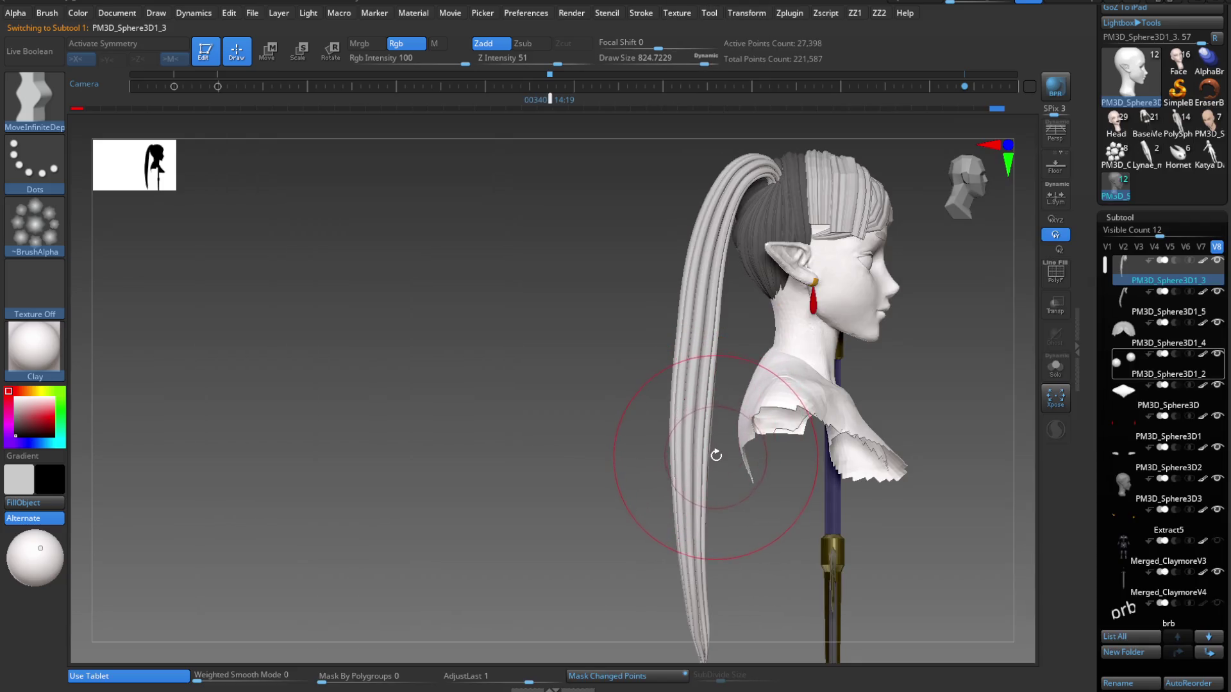
key("s")
mouse_move(609, 487)
left_mouse_down()
mouse_move(687, 536)
mouse_move(729, 495)
mouse_move(721, 466)
left_mouse_up()
left_click(685, 499, "alt")
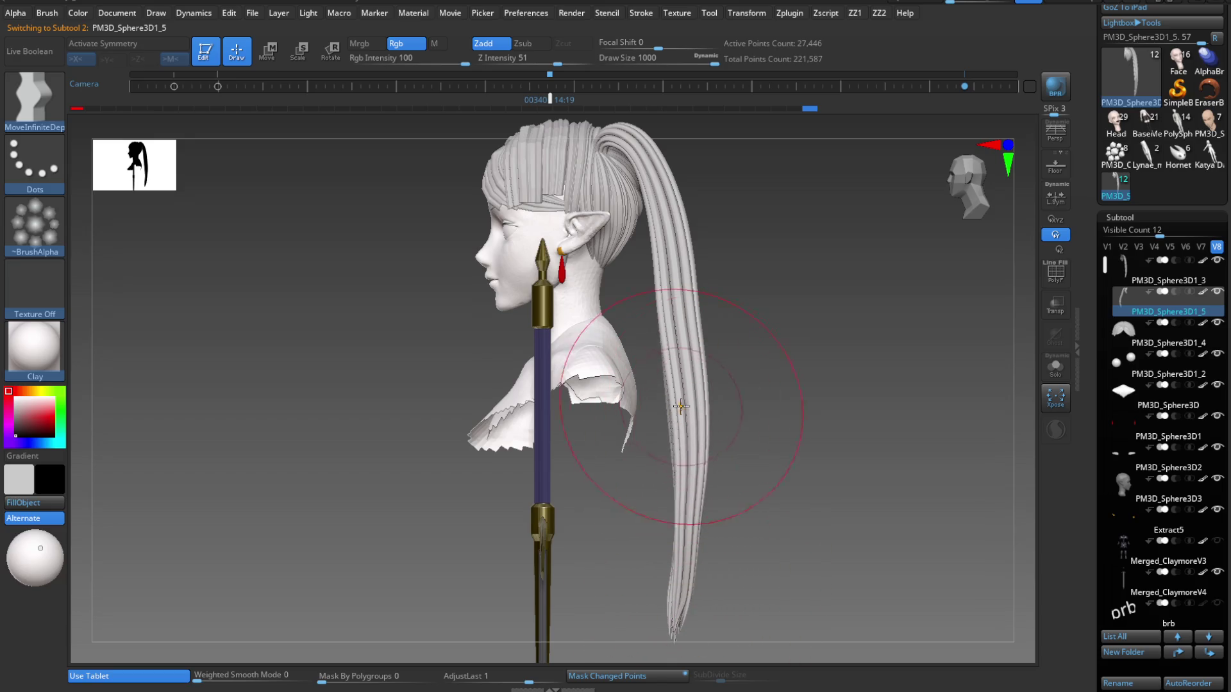
On the opposite profile, set the brush size to 1000, then select the face mesh from the front.
mouse_move(682, 367)
left_mouse_down()
mouse_move(750, 429)
mouse_move(682, 439)
left_mouse_up()
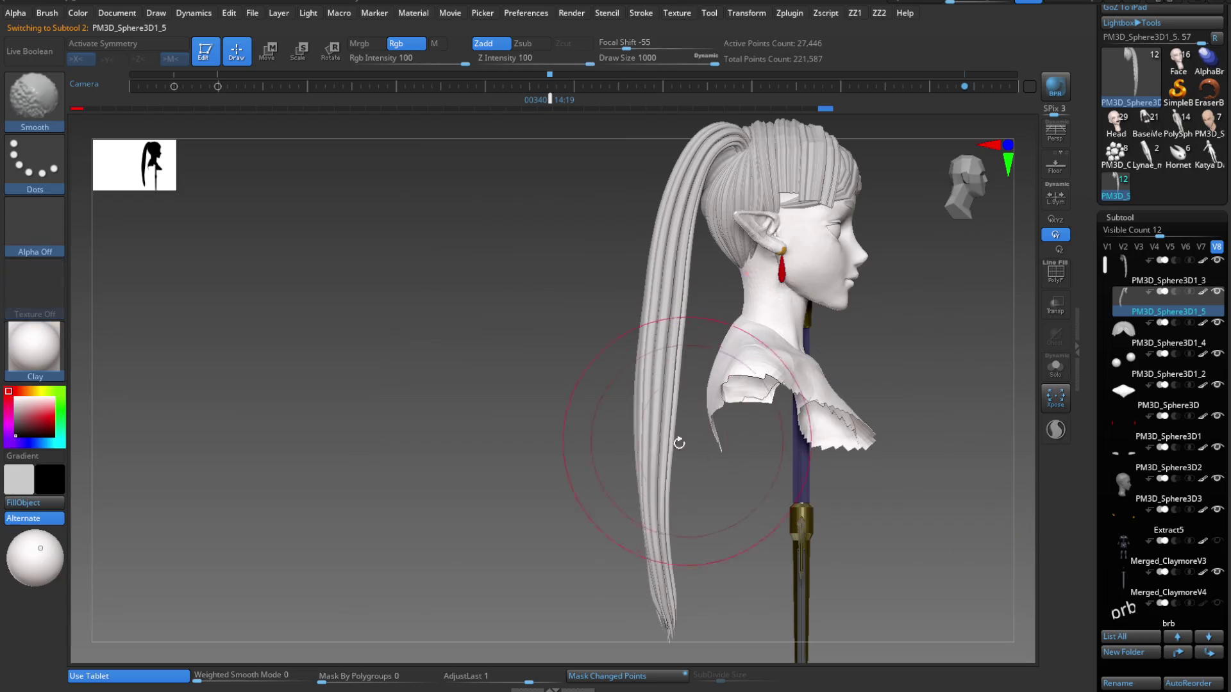
left_click(673, 423, "alt")
key("s")
left_click_drag(683, 331, 661, 329)
key("s")
mouse_move(606, 504)
left_mouse_down()
mouse_move(660, 509)
mouse_move(797, 399)
left_mouse_up()
mouse_move(806, 352)
left_mouse_down("shift")
mouse_move(791, 383)
mouse_move(715, 405)
mouse_move(742, 489)
mouse_move(719, 527)
mouse_move(675, 489)
mouse_move(688, 420)
left_mouse_up("shift")
left_click(688, 420, "alt")
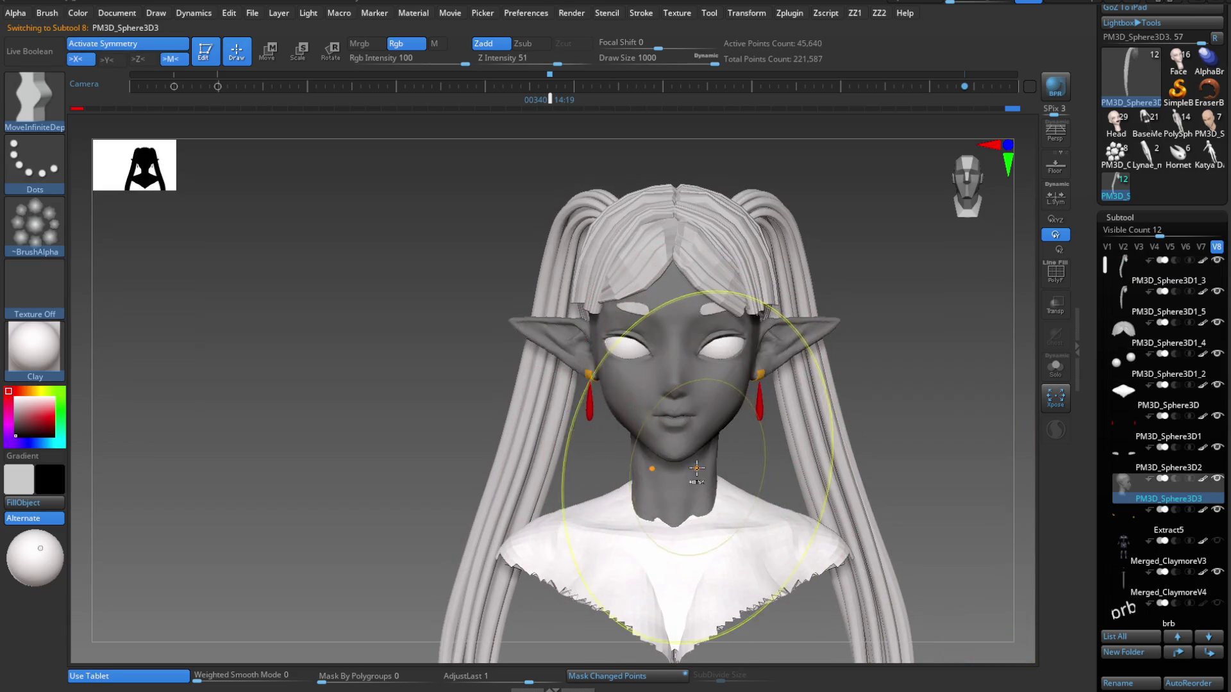
Look over the bust and sword from the right side, zooming out and back in.
mouse_move(870, 456)
left_mouse_down("alt")
mouse_move(863, 325)
mouse_move(811, 445)
mouse_move(744, 468)
mouse_move(770, 550)
left_mouse_up("alt")
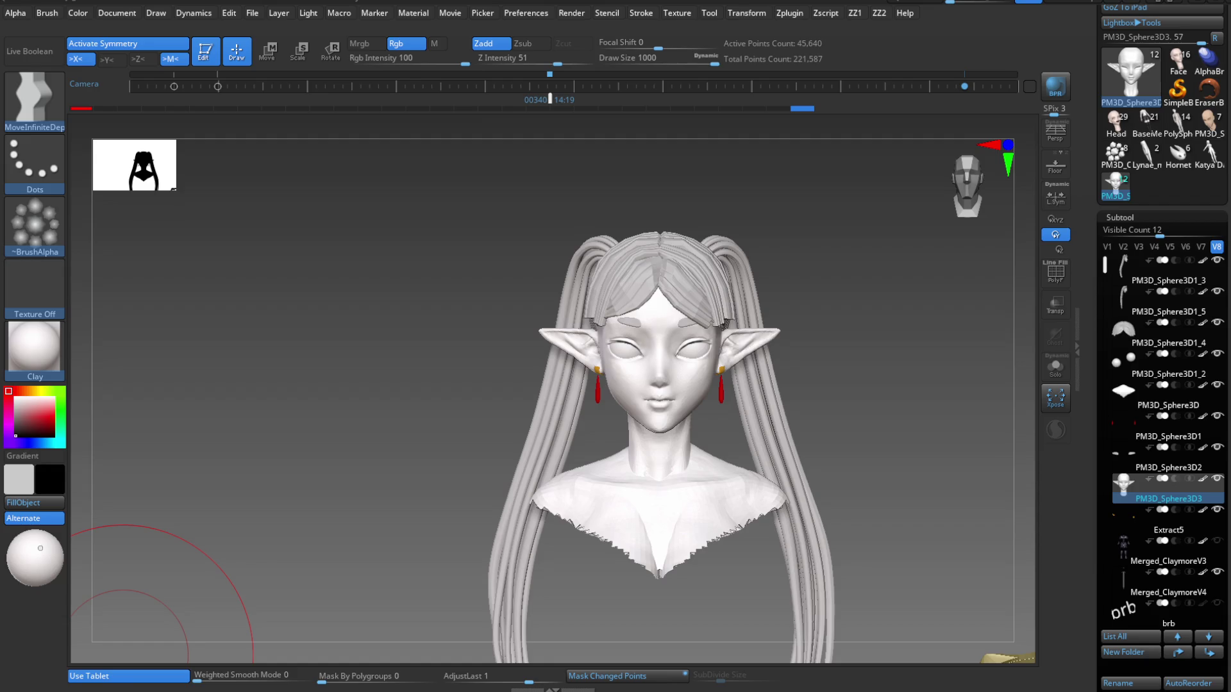
mouse_move(257, 564)
left_mouse_down()
mouse_move(693, 462)
mouse_move(734, 473)
left_mouse_up()
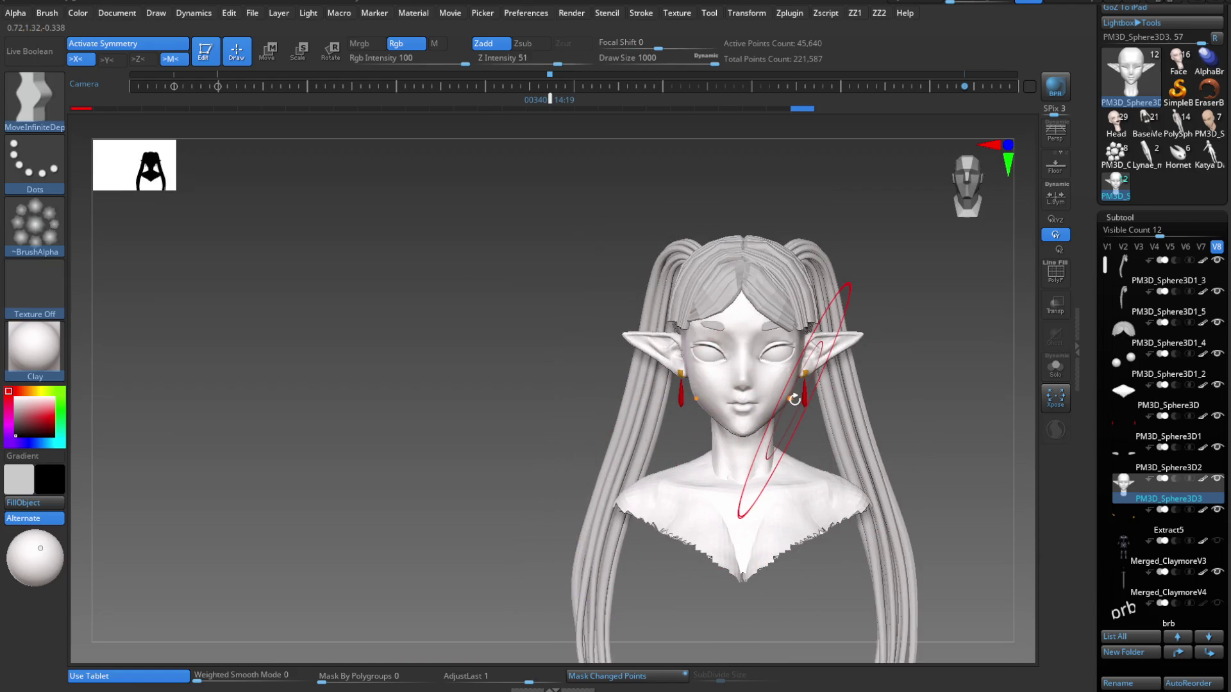
mouse_move(866, 373)
left_mouse_down("alt")
mouse_move(833, 404)
mouse_move(845, 427)
mouse_move(833, 377)
mouse_move(802, 411)
mouse_move(769, 340)
mouse_move(673, 467)
mouse_move(712, 532)
mouse_move(728, 510)
mouse_move(709, 558)
left_mouse_up("alt")
key("b")
key("m")
key("i")
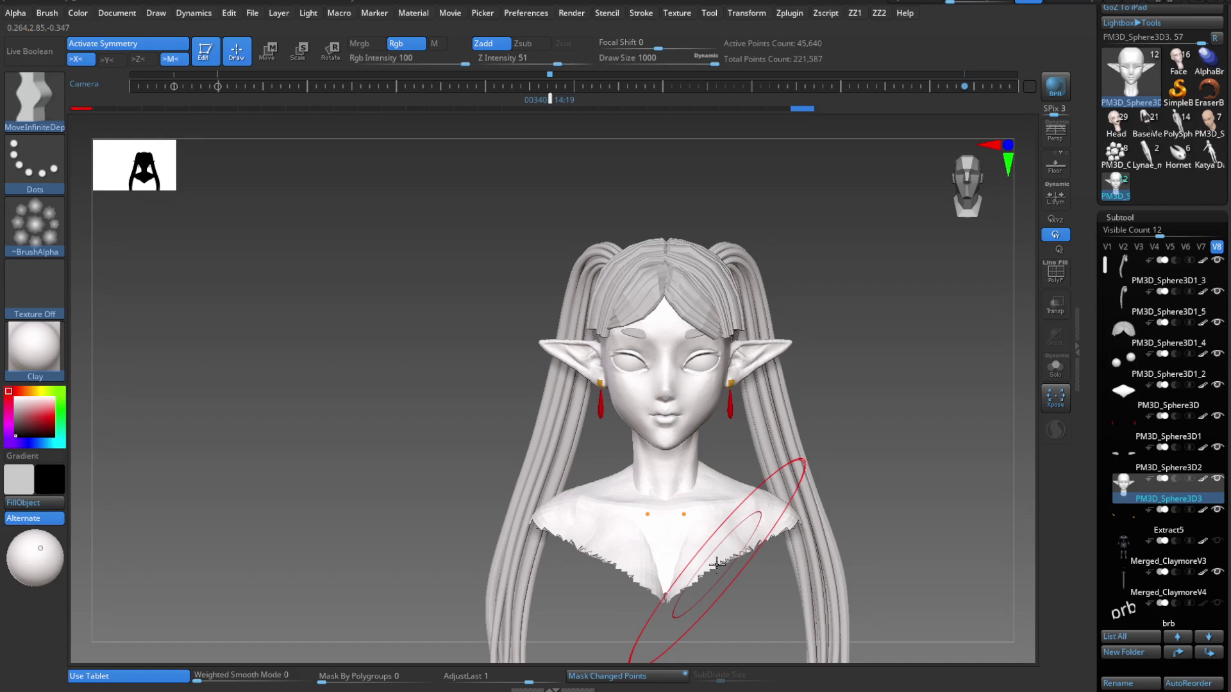
key("b")
key("m")
key("p")
mouse_move(825, 453)
left_mouse_down("alt")
mouse_move(907, 449)
mouse_move(859, 410)
mouse_move(807, 429)
left_mouse_up("alt")
key("b")
key("m")
key("i")
left_click_drag(711, 461, 745, 484, "alt")
key("b")
key("m")
key("p")
Return to the MoveInfiniteDepth brush and reframe the scene into a close view of the centred bust.
key("b")
key("m")
key("i")
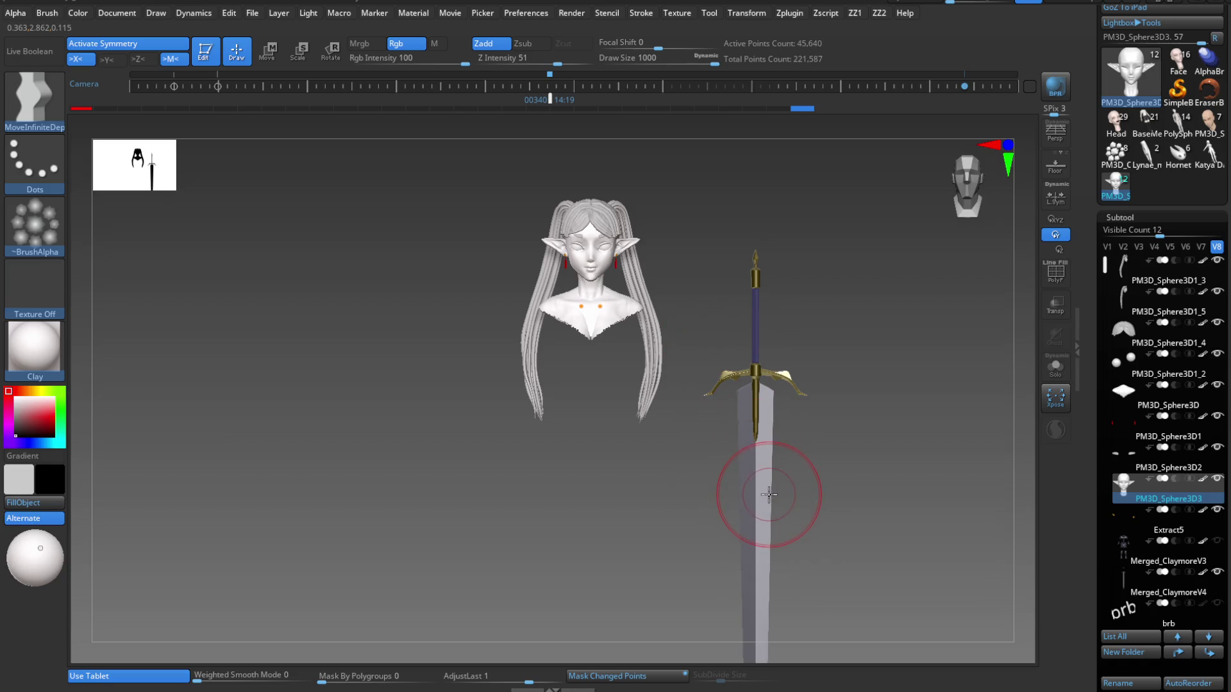
key("b")
key("m")
key("p")
mouse_move(761, 484)
left_mouse_down("alt")
mouse_move(764, 429)
mouse_move(737, 434)
left_mouse_up("alt")
key("b")
key("m")
key("i")
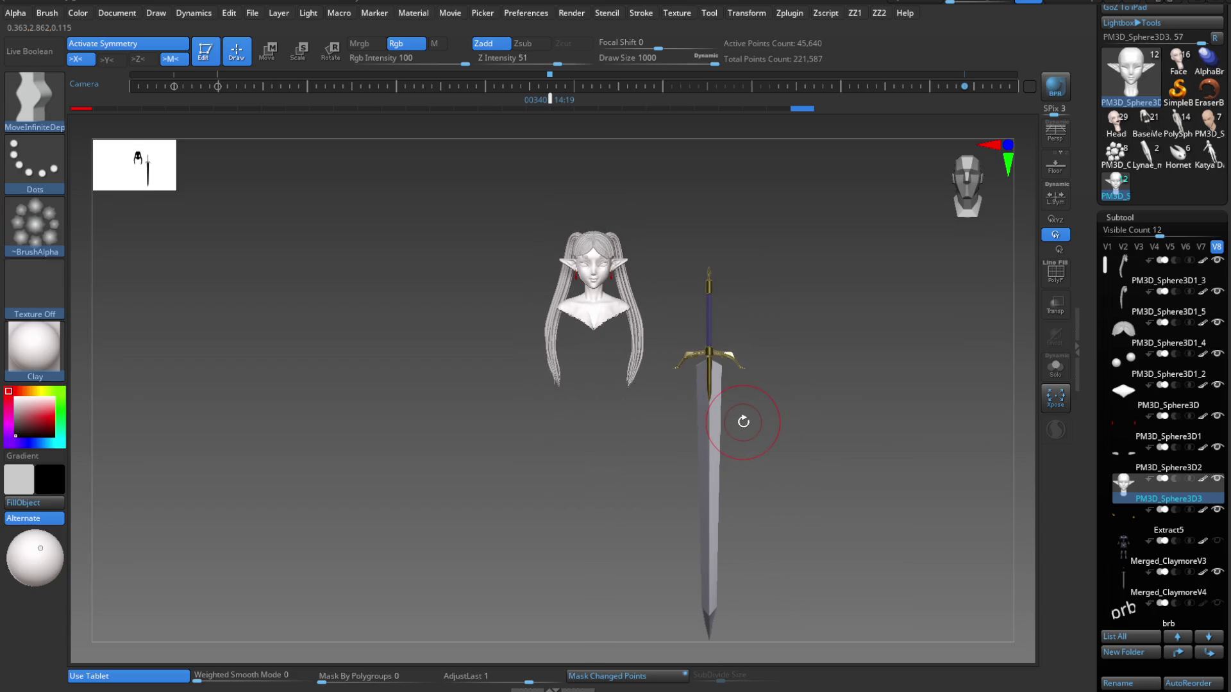
mouse_move(700, 486)
left_mouse_down("alt")
mouse_move(709, 472)
mouse_move(824, 445)
mouse_move(806, 461)
mouse_move(802, 371)
left_mouse_up("alt")
key("b")
key("m")
key("p")
key("alt")
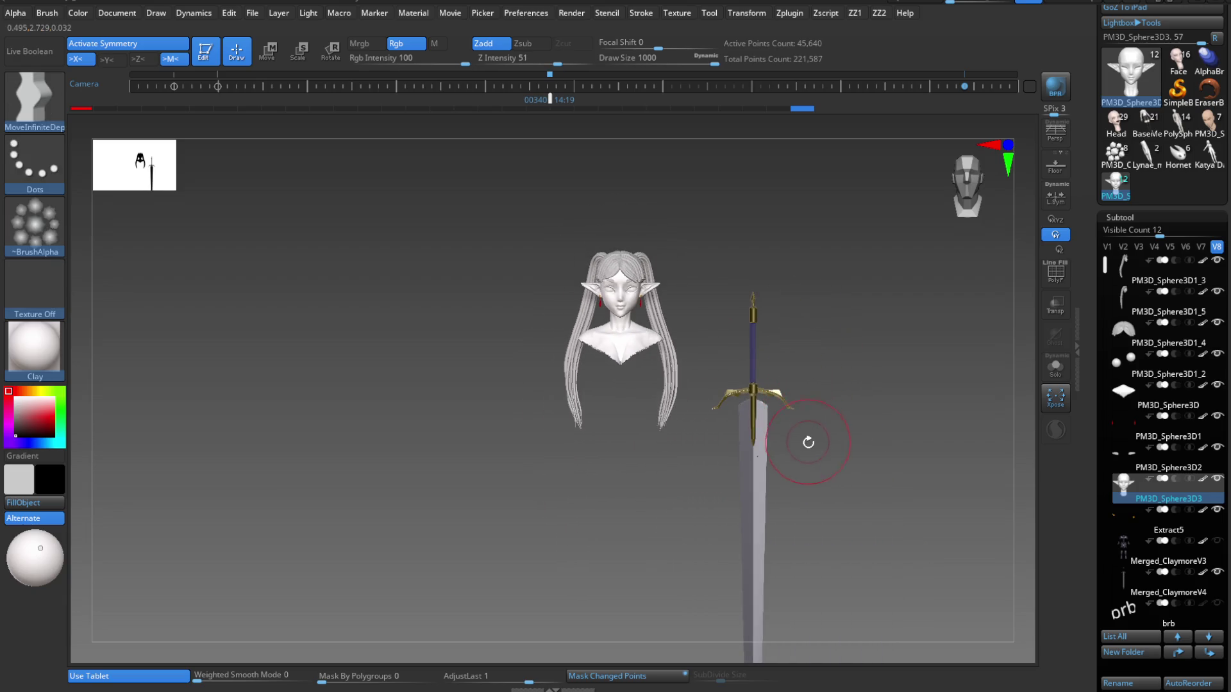
mouse_move(753, 425)
left_mouse_down("alt")
mouse_move(682, 533)
mouse_move(673, 508)
mouse_move(685, 598)
mouse_move(625, 484)
mouse_move(645, 541)
mouse_move(518, 538)
left_mouse_up("alt")
Switch to the Paint brush at about 14.2 and darken the upper eyelid crease with black.
key("b")
key("p")
key("a")
key("s")
mouse_move(581, 564)
left_mouse_down()
mouse_move(619, 513)
mouse_move(697, 463)
mouse_move(985, 428)
left_mouse_up()
Paint black liner along both upper lids, thickening it into a tapered wing at the outer corners.
scroll(914, 441, "up", 3)
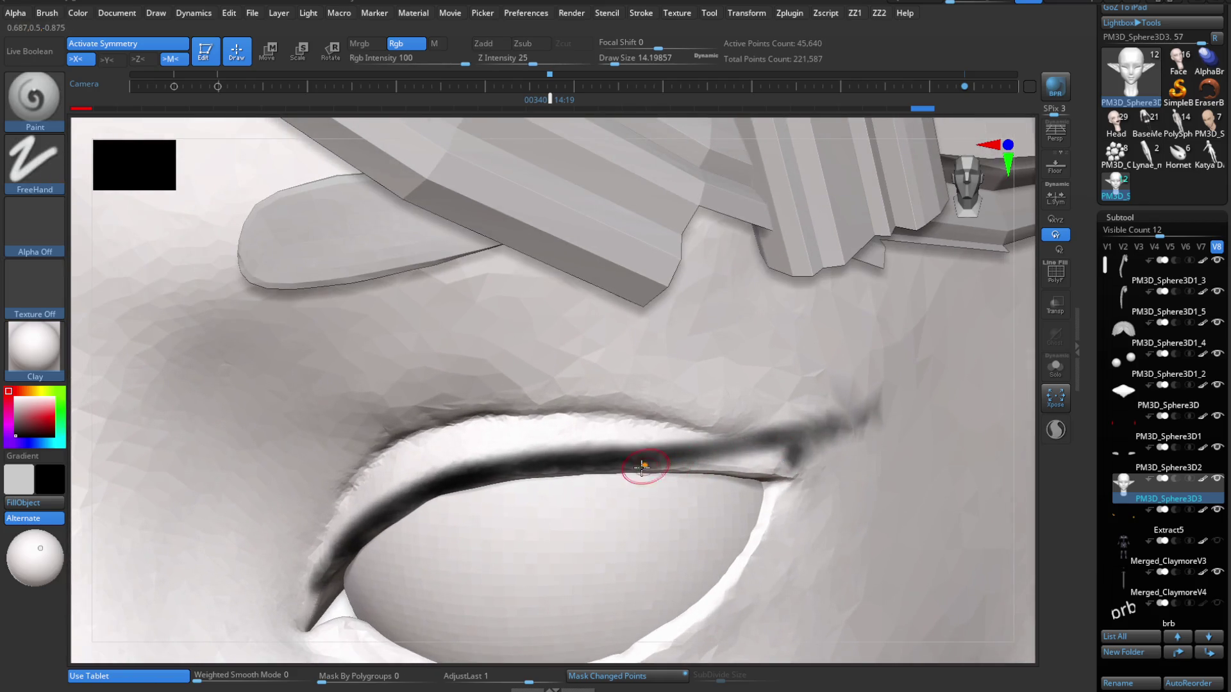
mouse_move(637, 467)
left_mouse_down()
mouse_move(744, 465)
mouse_move(824, 444)
mouse_move(794, 463)
mouse_move(706, 467)
mouse_move(779, 472)
mouse_move(674, 459)
mouse_move(812, 437)
mouse_move(698, 455)
left_mouse_up()
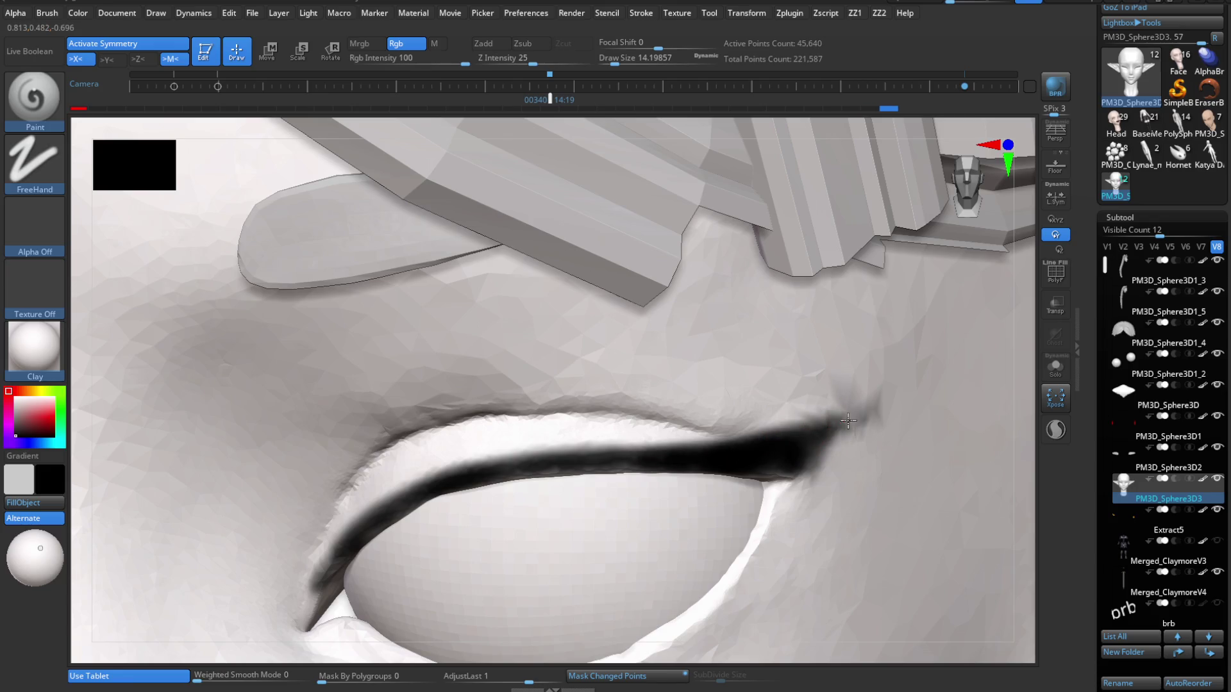
left_click_drag(848, 421, 824, 453)
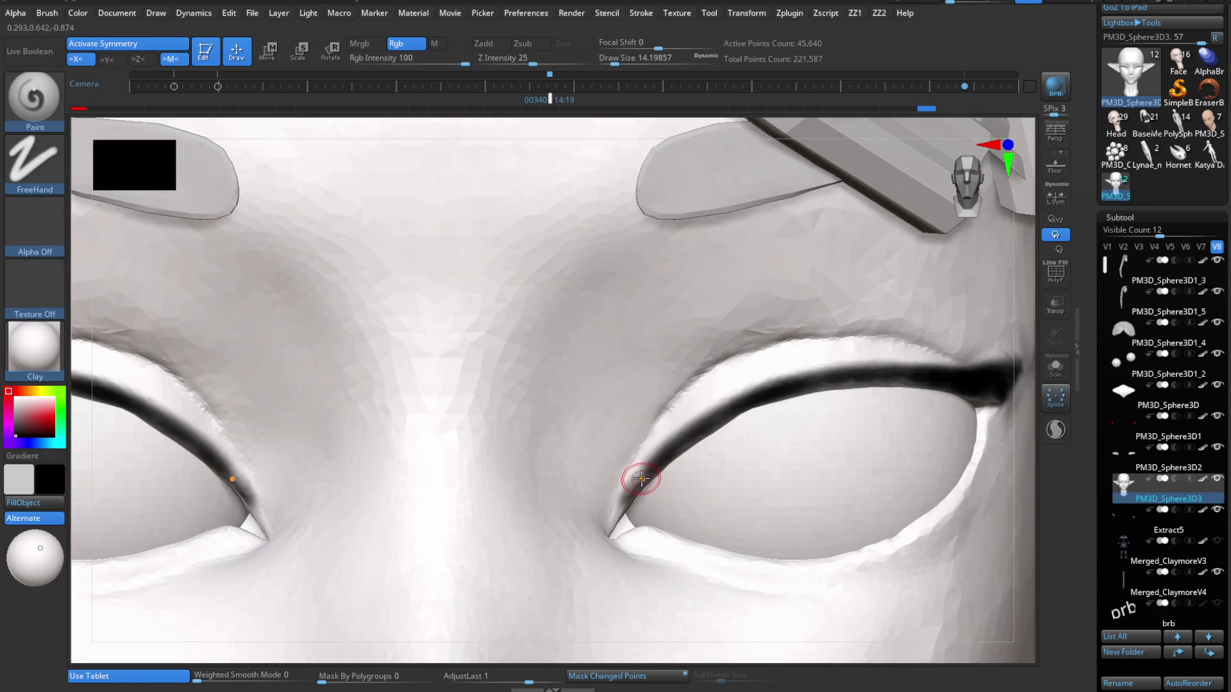
mouse_move(637, 480)
left_mouse_down()
mouse_move(731, 401)
mouse_move(868, 365)
mouse_move(992, 372)
left_mouse_up()
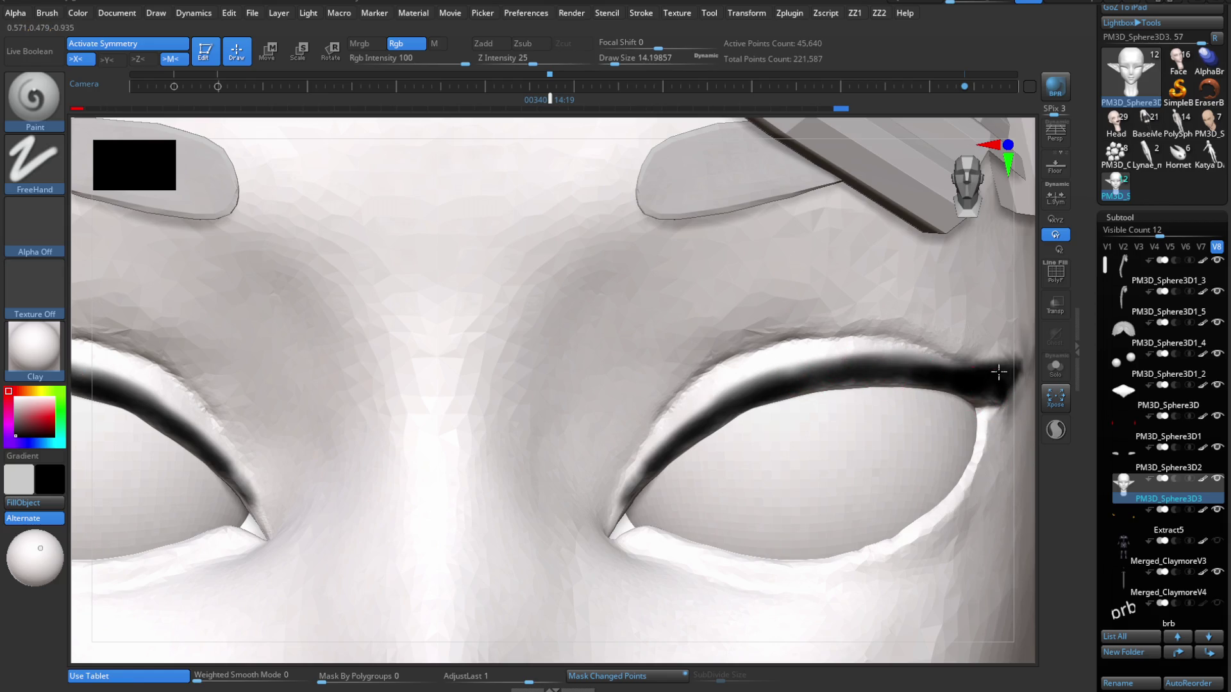
mouse_move(970, 385)
right_mouse_down()
mouse_move(1032, 379)
mouse_move(879, 398)
right_mouse_up()
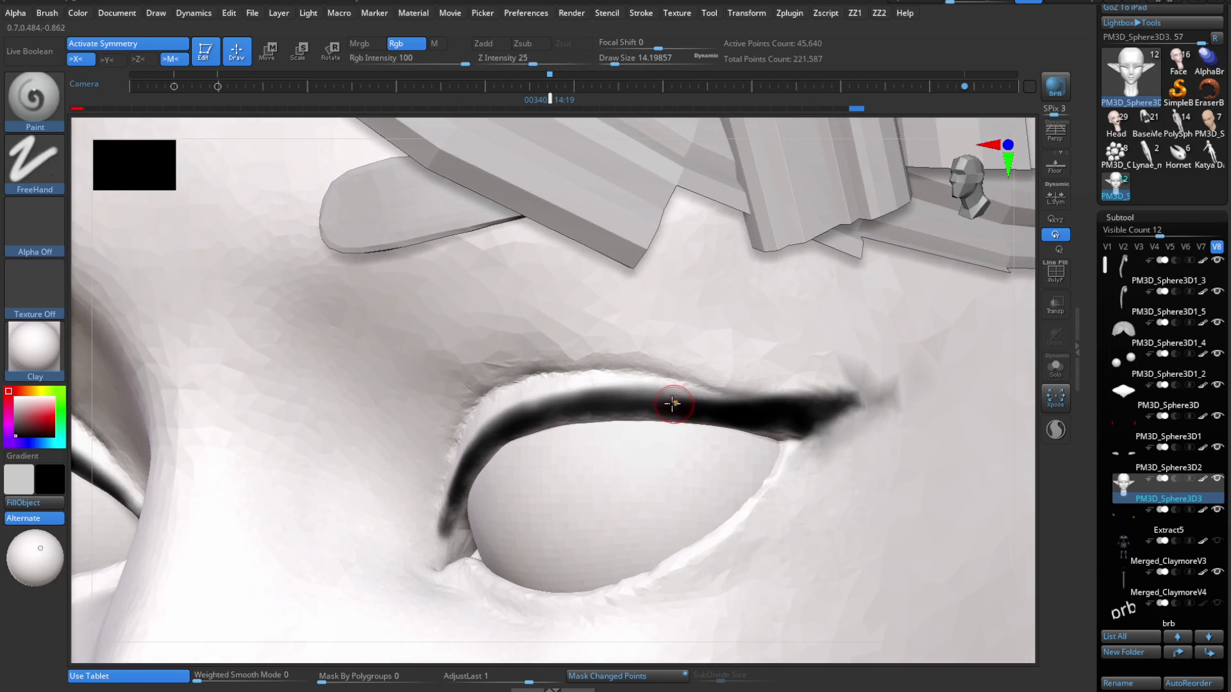
left_click_drag(757, 406, 864, 423)
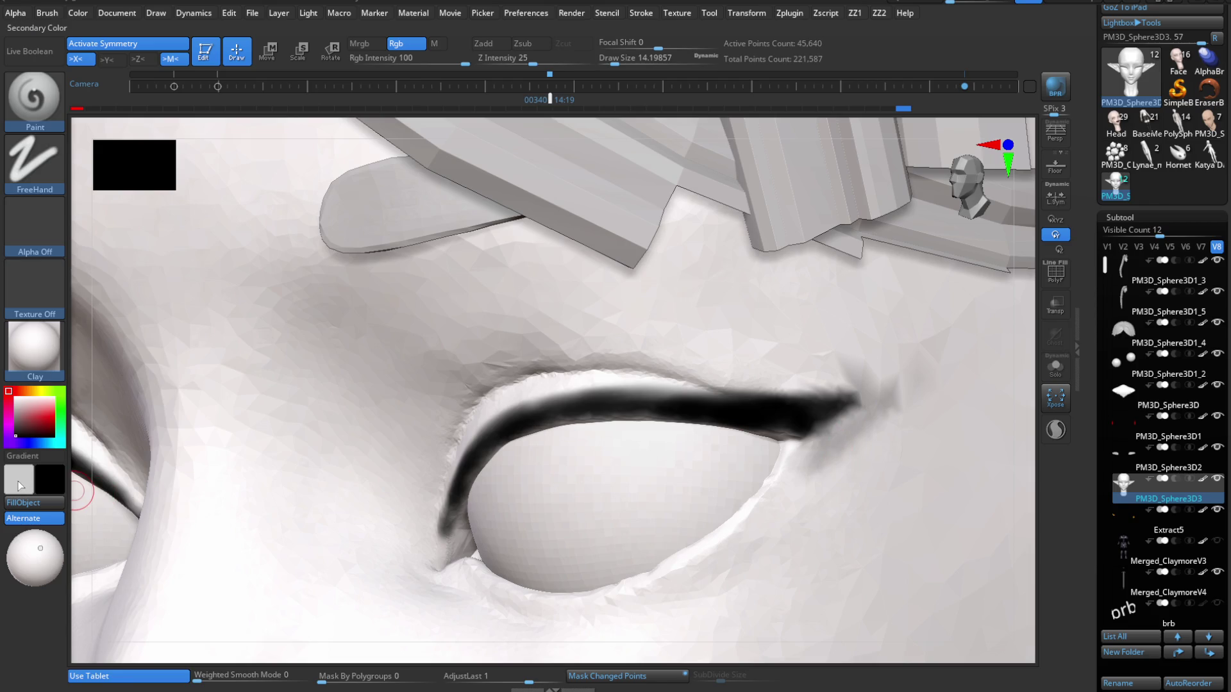
Paint over the grey smudge under the eye corner with the picked colour.
left_click(24, 417)
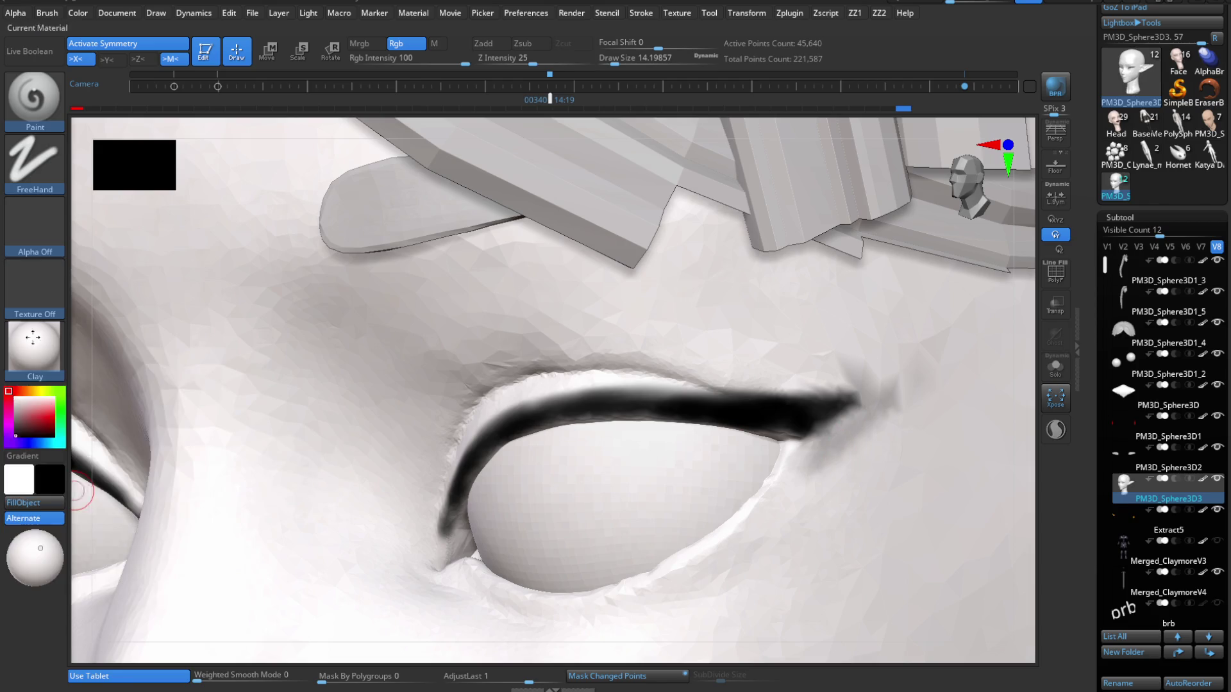
left_click_drag(829, 476, 853, 428)
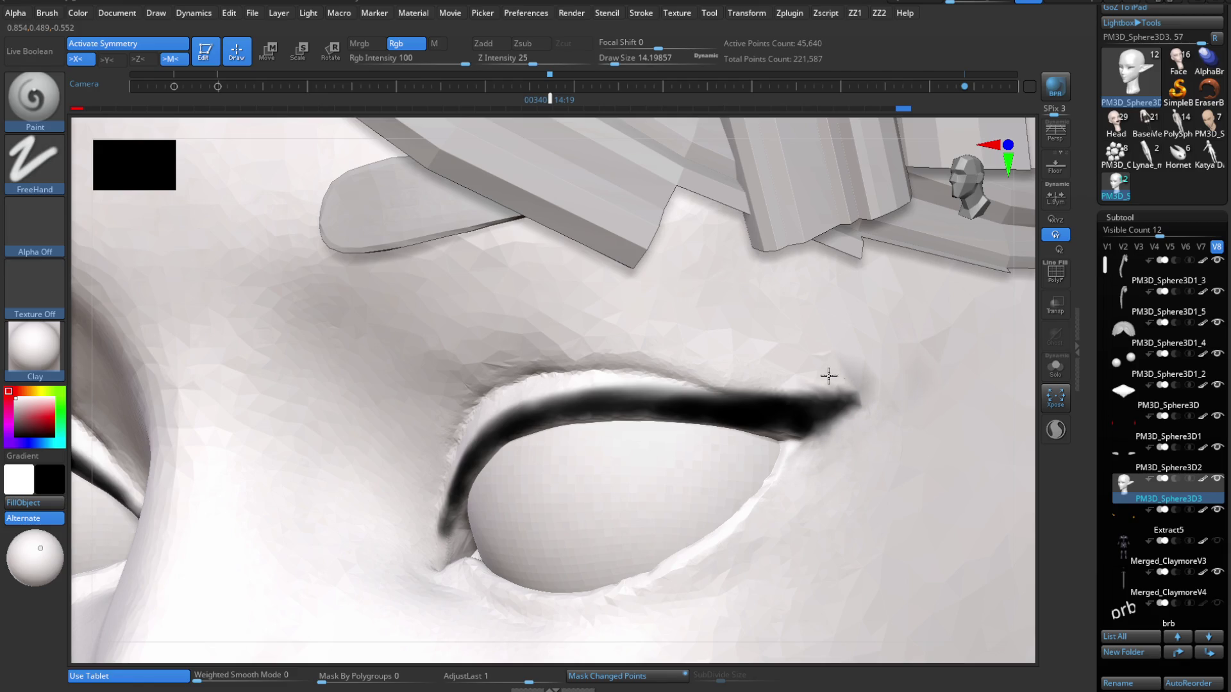
mouse_move(892, 361)
right_mouse_down("ctrl")
mouse_move(887, 417)
mouse_move(821, 420)
mouse_move(781, 472)
mouse_move(816, 438)
mouse_move(777, 569)
mouse_move(778, 516)
mouse_move(709, 536)
mouse_move(788, 476)
mouse_move(806, 404)
mouse_move(728, 447)
right_mouse_up("ctrl")
key("b")
key("m")
key("p")
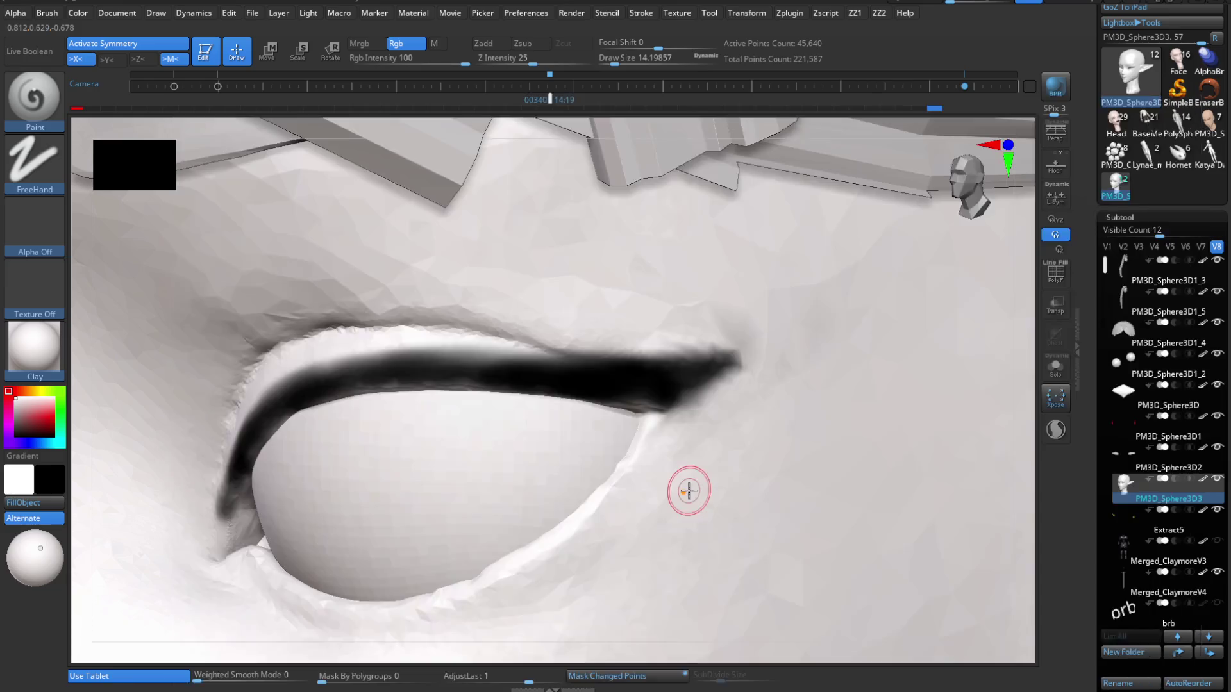
right_click_drag(689, 492, 709, 457, "ctrl")
Paint a thick black liner stroke trailing down from the outer eye corner.
key("b")
key("p")
key("a")
key("s")
mouse_move(667, 409)
left_mouse_down()
mouse_move(560, 541)
mouse_move(668, 405)
mouse_move(657, 374)
left_mouse_up()
mouse_move(638, 429)
left_mouse_down()
mouse_move(629, 443)
mouse_move(646, 404)
mouse_move(591, 511)
left_mouse_up()
left_click_drag(656, 469, 594, 537)
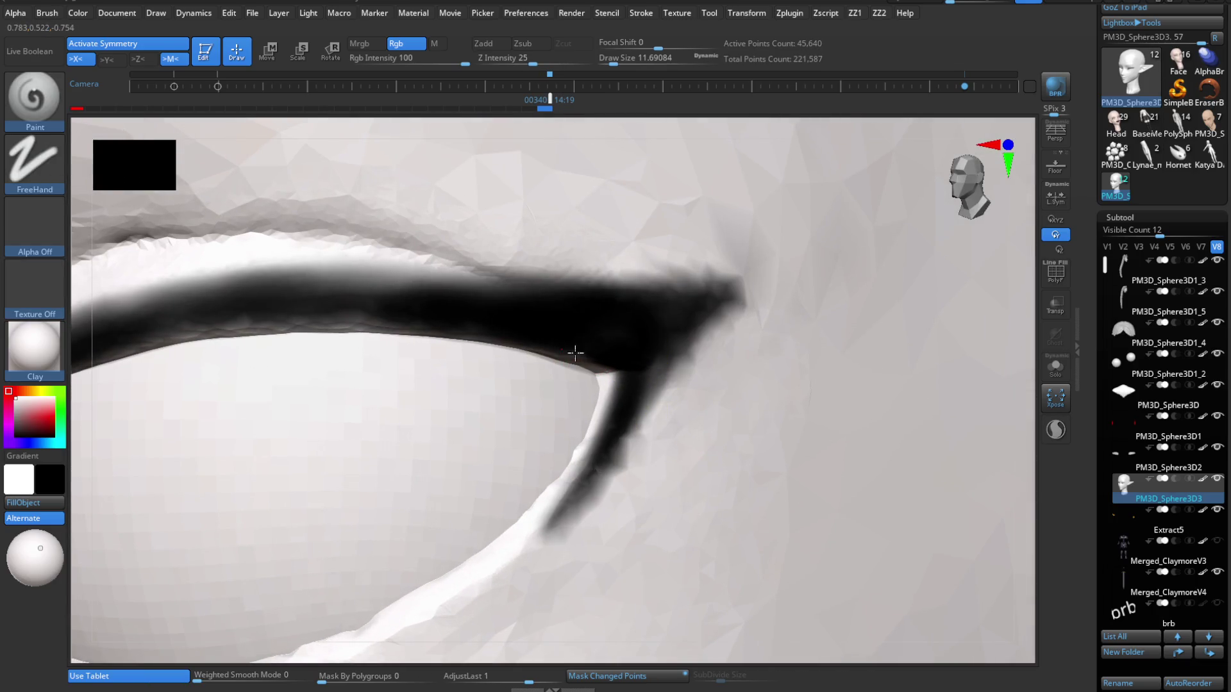
left_click_drag(639, 342, 639, 478)
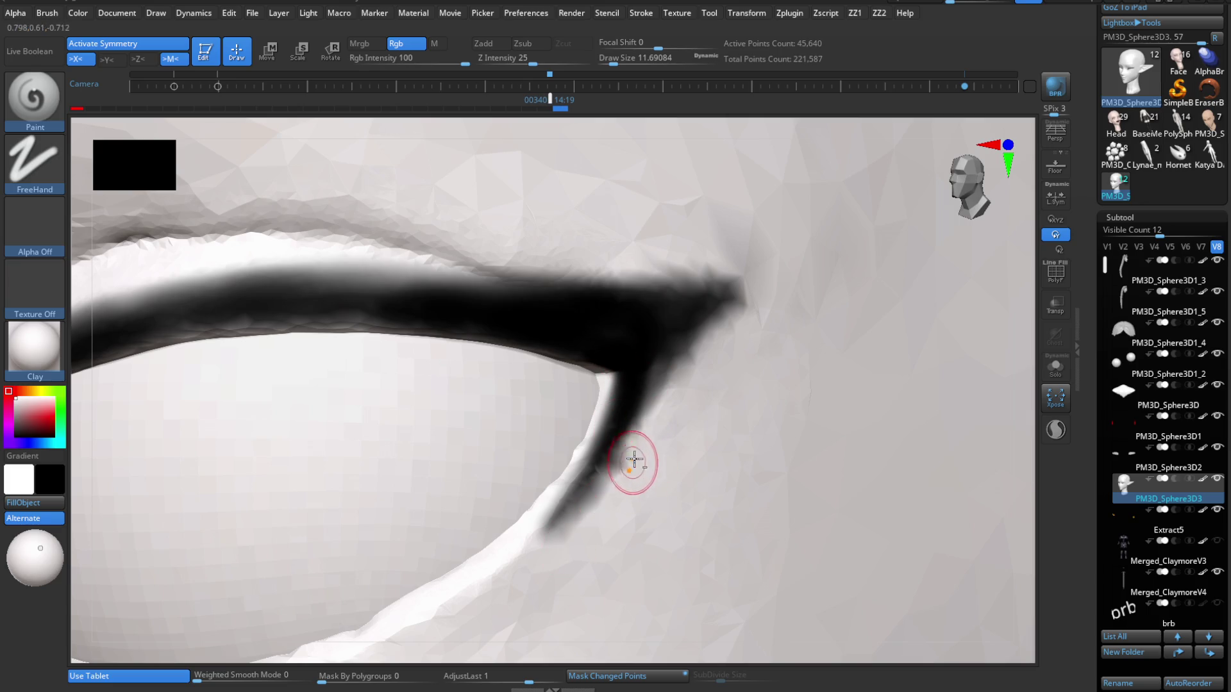
Extend and taper the lower liner branch, filling black between the two branches.
mouse_move(651, 453)
right_mouse_down("ctrl")
mouse_move(629, 445)
mouse_move(635, 473)
right_mouse_up("ctrl")
mouse_move(552, 505)
left_mouse_down()
mouse_move(480, 568)
mouse_move(585, 456)
mouse_move(673, 409)
left_mouse_up()
left_click_drag(604, 467, 484, 590, "alt")
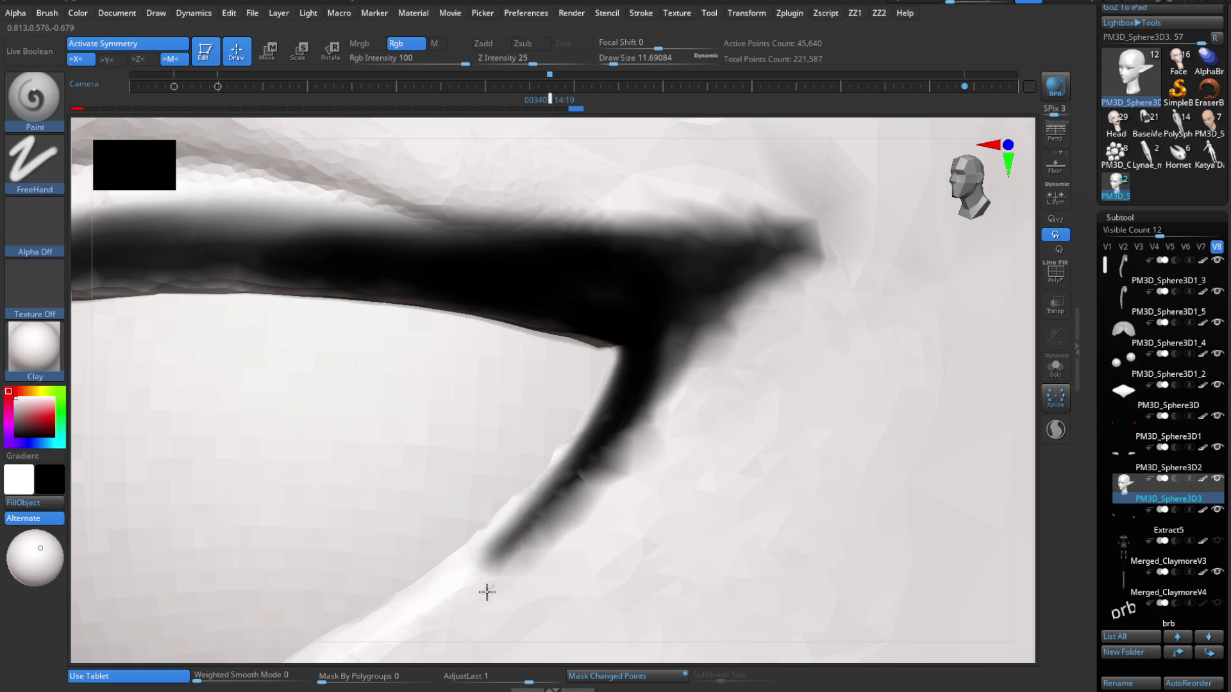
mouse_move(676, 445)
left_mouse_down()
mouse_move(618, 445)
mouse_move(690, 327)
mouse_move(737, 288)
mouse_move(734, 257)
left_mouse_up()
mouse_move(734, 256)
right_mouse_down("ctrl")
mouse_move(654, 230)
mouse_move(658, 354)
mouse_move(706, 514)
mouse_move(729, 486)
mouse_move(720, 508)
mouse_move(654, 407)
mouse_move(667, 397)
mouse_move(694, 480)
mouse_move(692, 429)
mouse_move(637, 387)
right_mouse_up("ctrl")
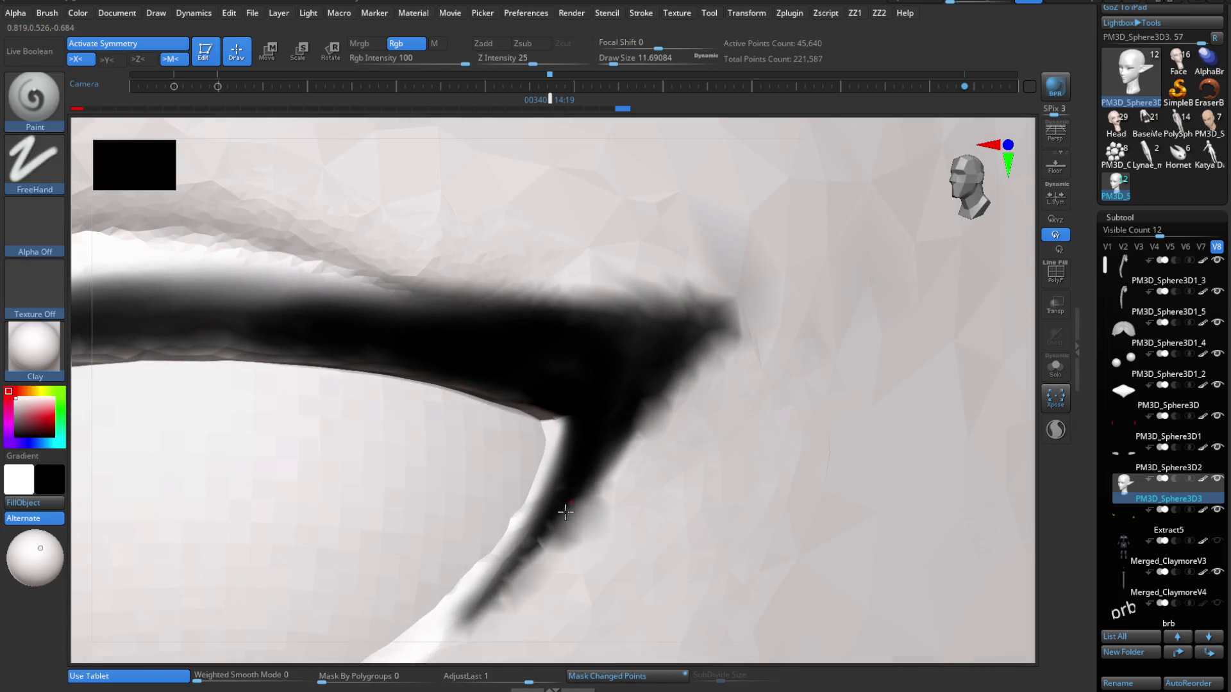
left_click_drag(568, 508, 466, 627)
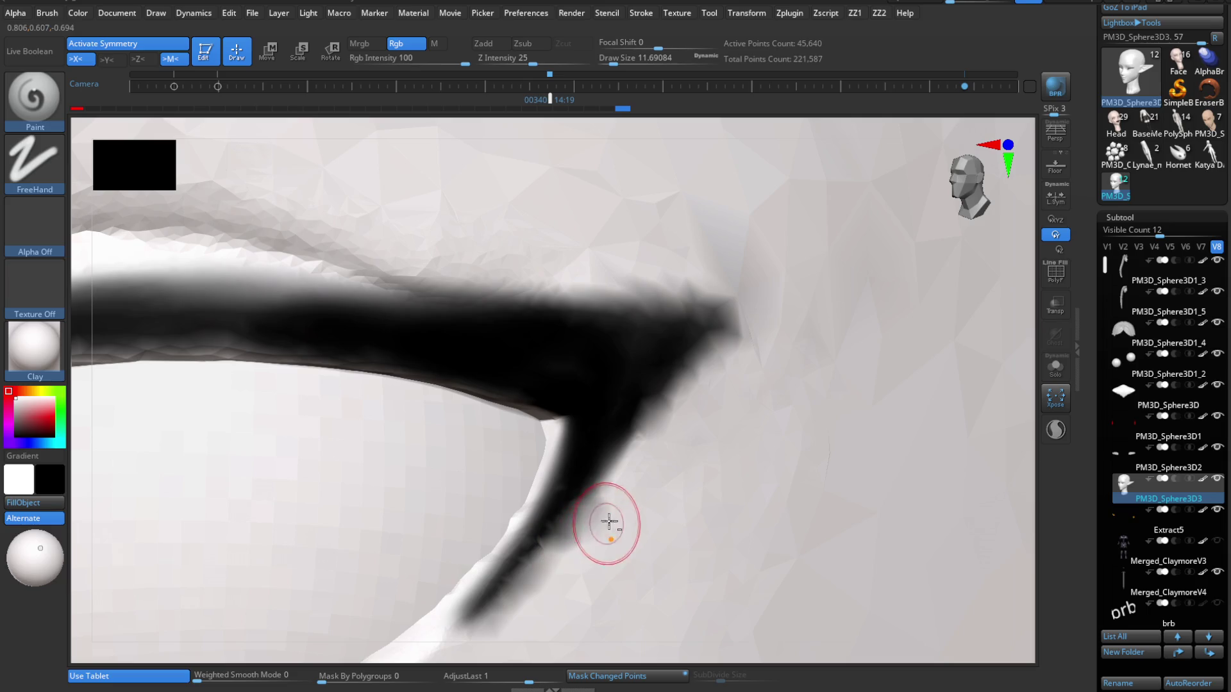
left_click_drag(606, 524, 475, 627)
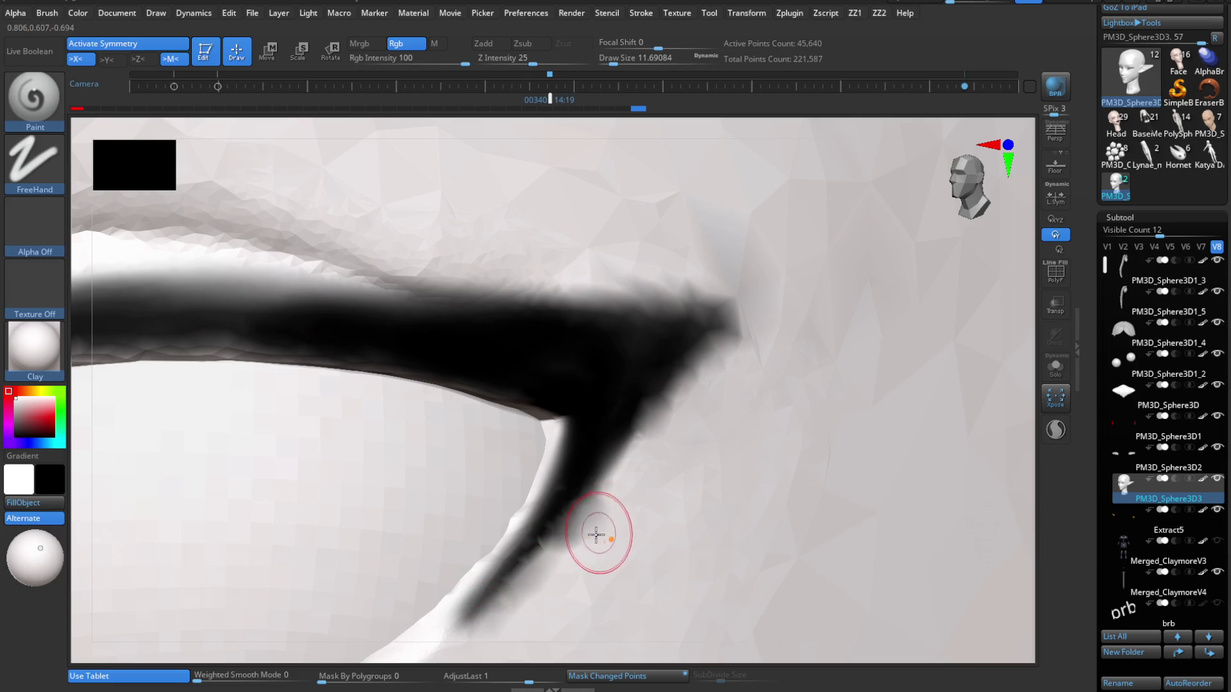
Reduce the brush size to 8.42 and repaint the lower liner darker.
key("s")
mouse_move(532, 565)
left_mouse_down()
mouse_move(513, 564)
mouse_move(638, 411)
left_mouse_up()
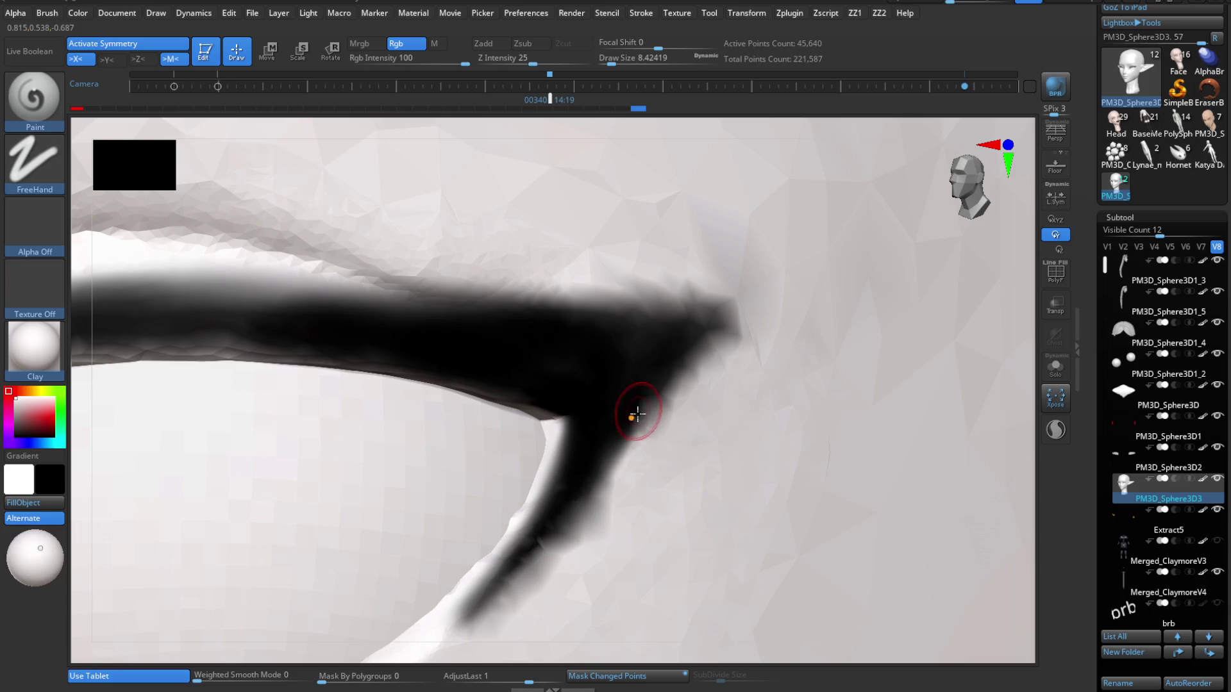
left_click_drag(571, 513, 465, 623)
mouse_move(582, 531)
right_mouse_down()
mouse_move(541, 550)
mouse_move(599, 459)
mouse_move(610, 522)
mouse_move(591, 426)
right_mouse_up()
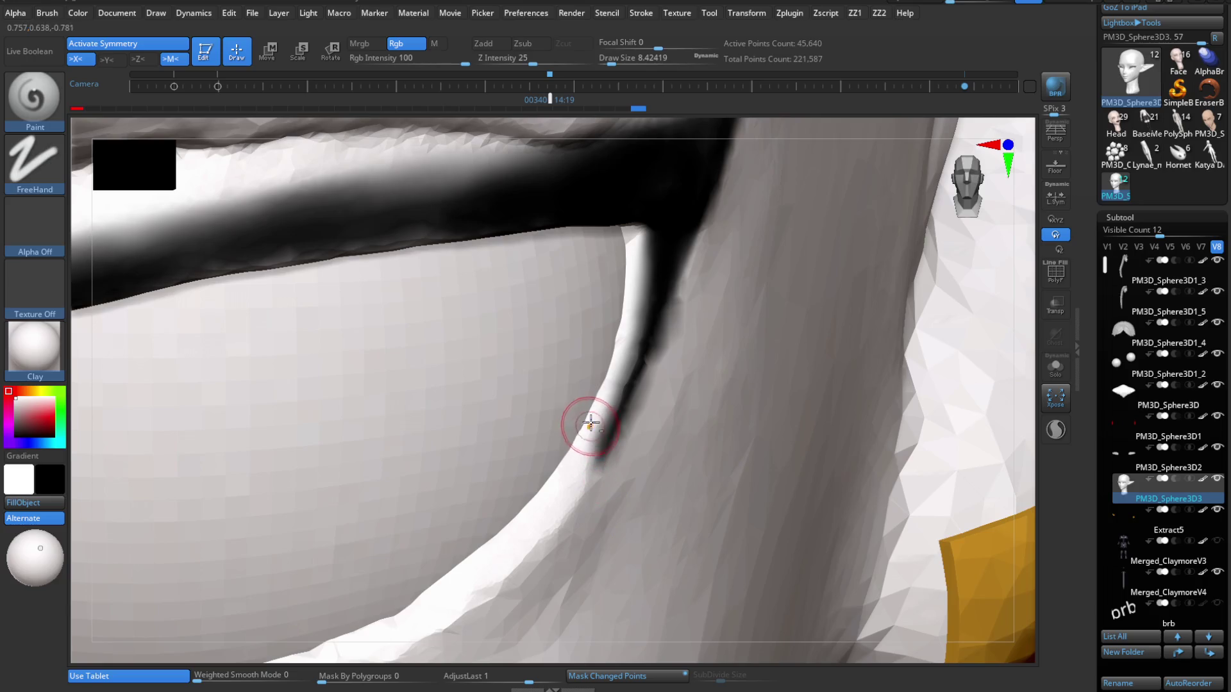
right_click_drag(653, 353, 625, 425)
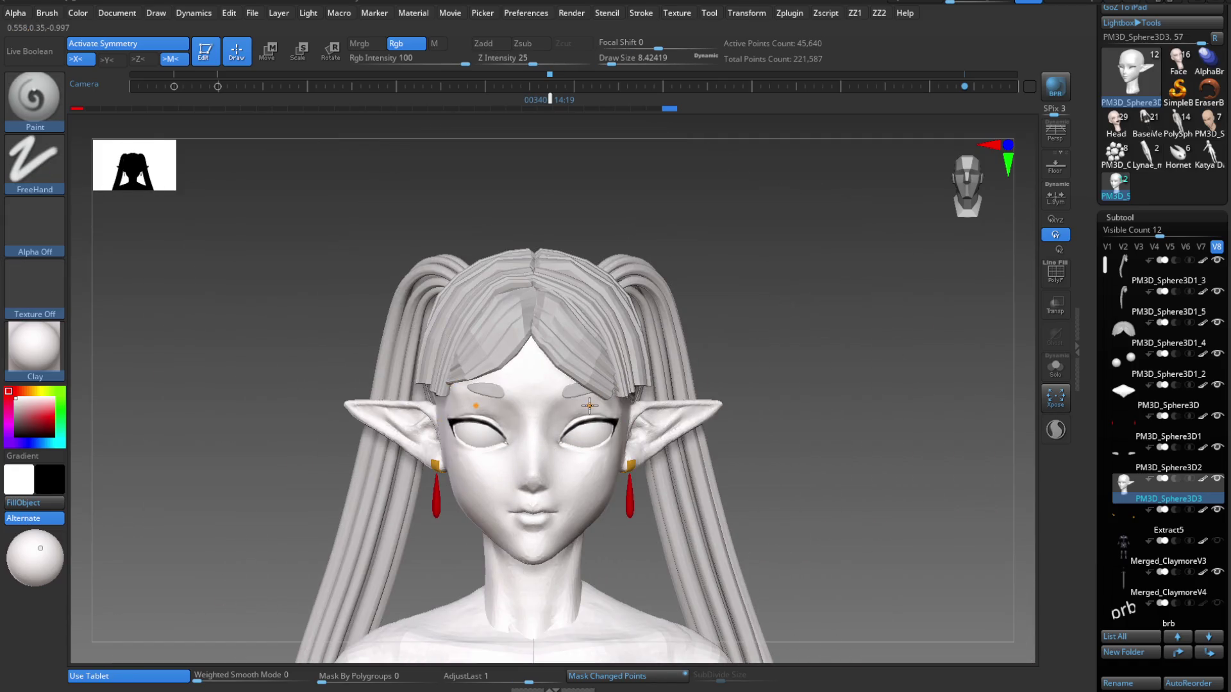
Turn the head to a three-quarter view and switch to the Move brush (B, M, V).
right_click_drag(590, 405, 490, 459)
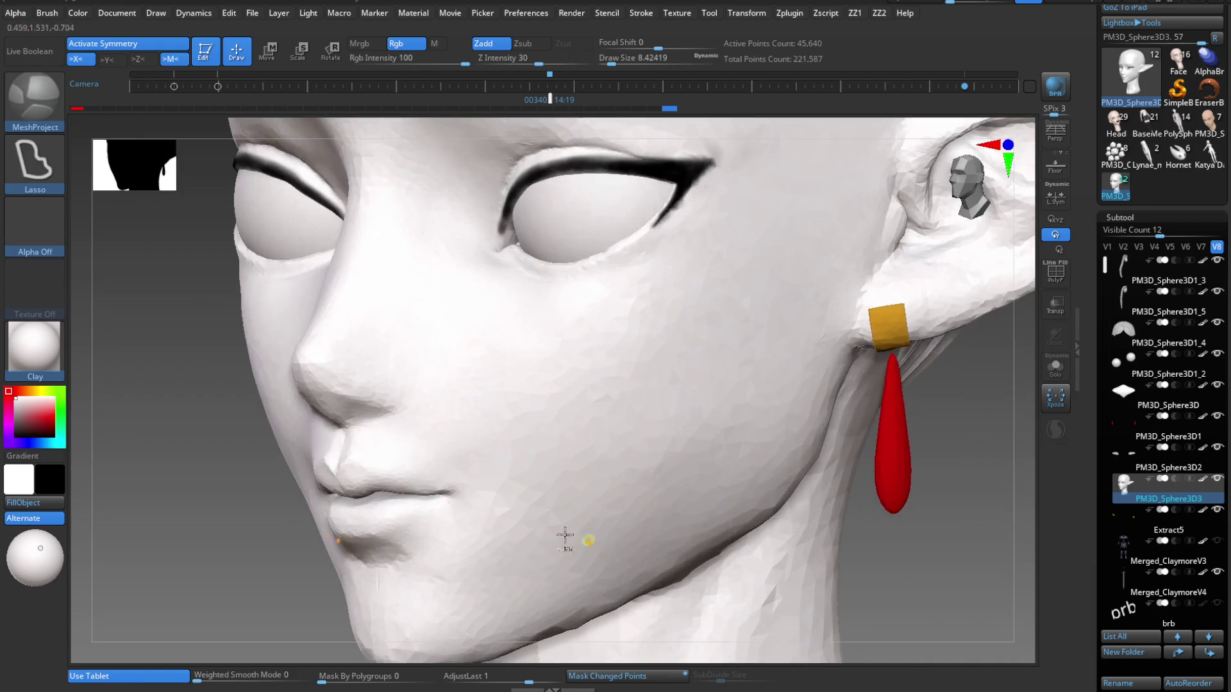
key("b")
key("m")
key("v")
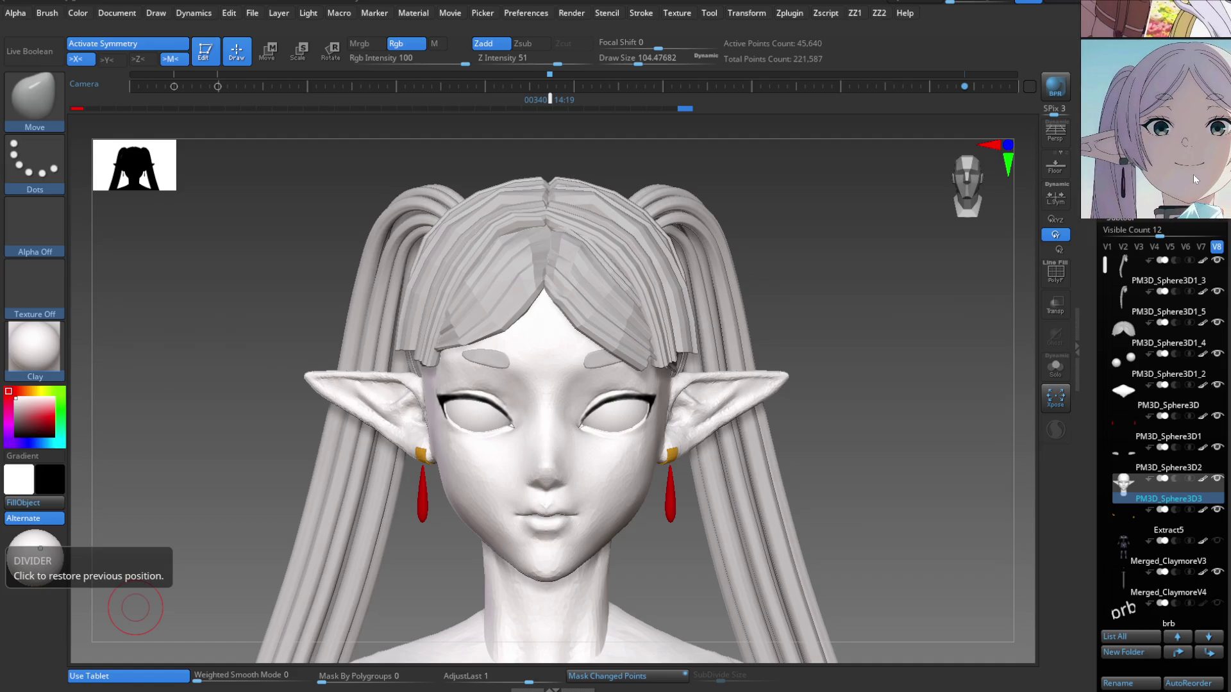
Select the gold earring stud, solo it, and slice a corner off with a curve cut.
mouse_move(136, 607)
left_mouse_down()
mouse_move(661, 442)
mouse_move(581, 476)
mouse_move(557, 454)
left_mouse_up()
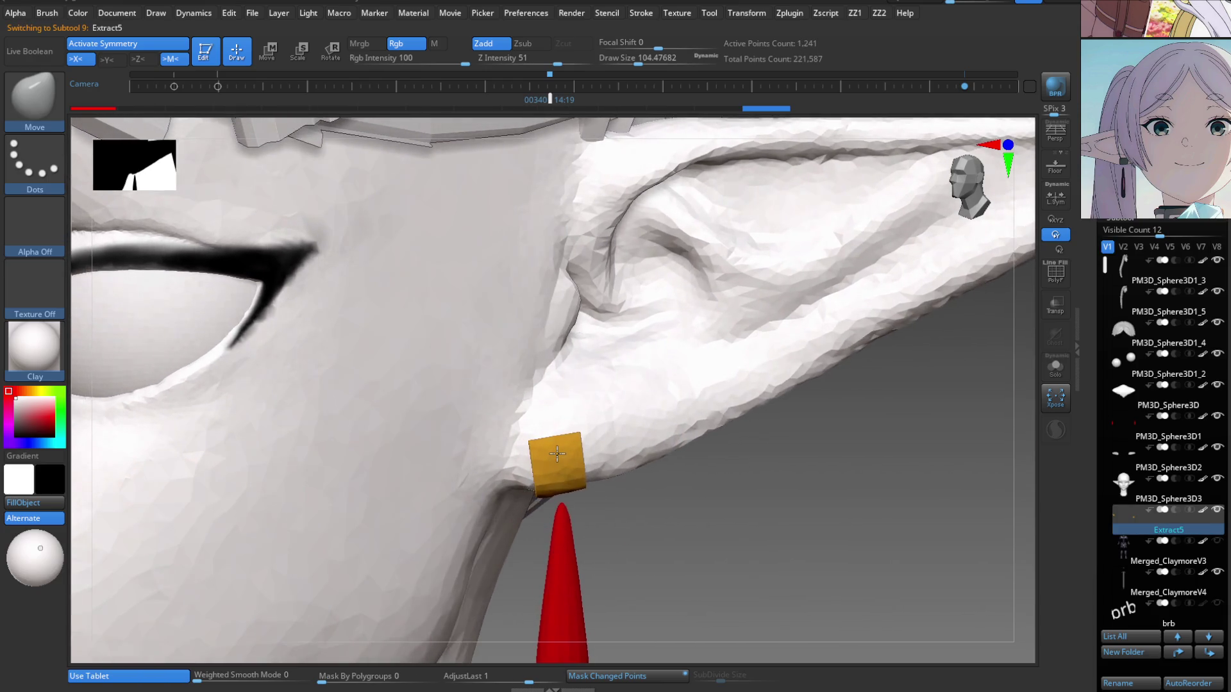
left_click(557, 452, "alt")
key("ctrl+shift")
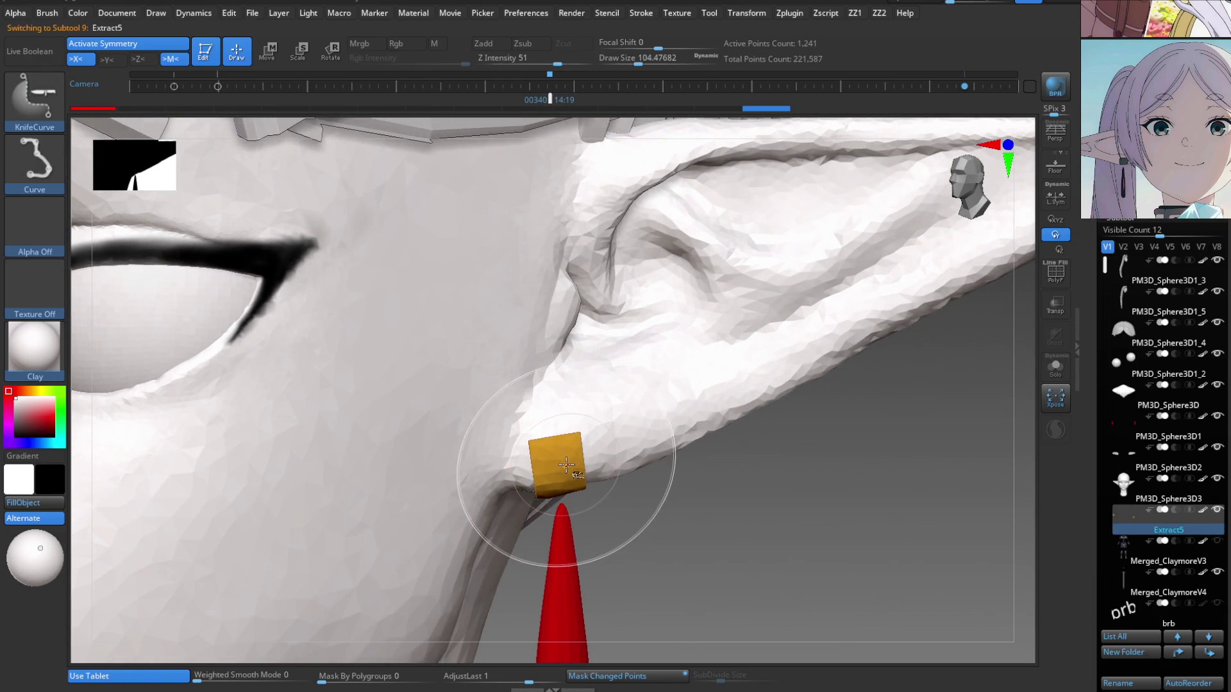
left_click(1055, 367)
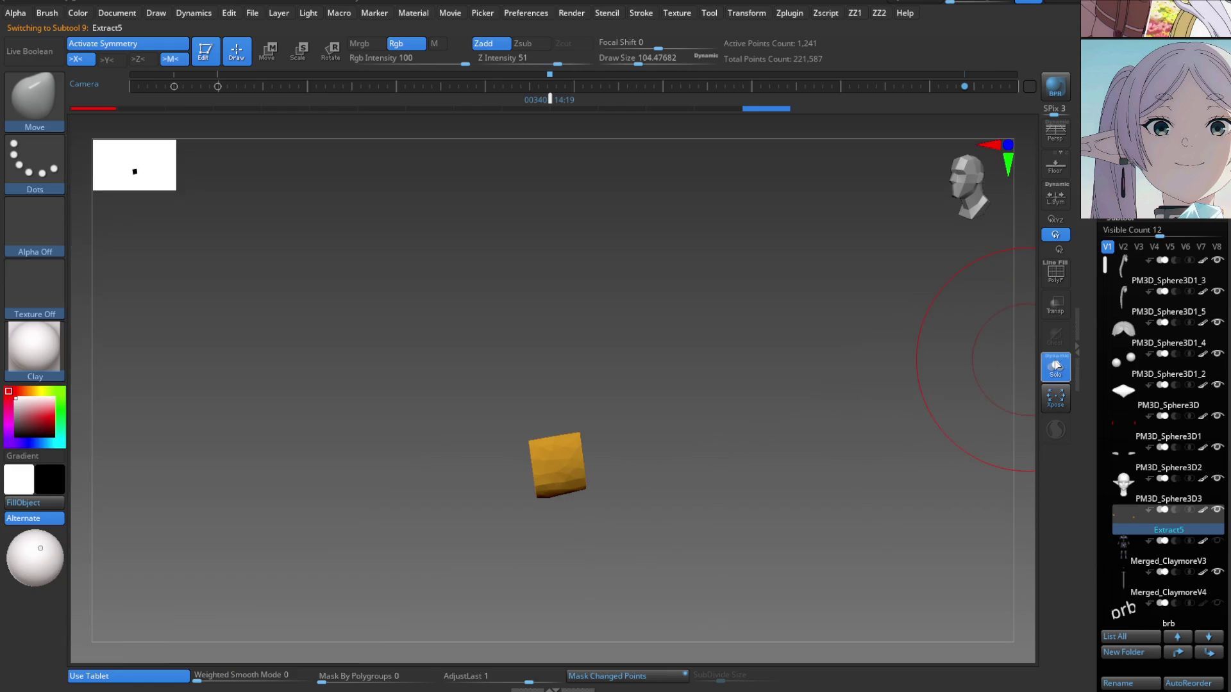
key("ctrl+shift")
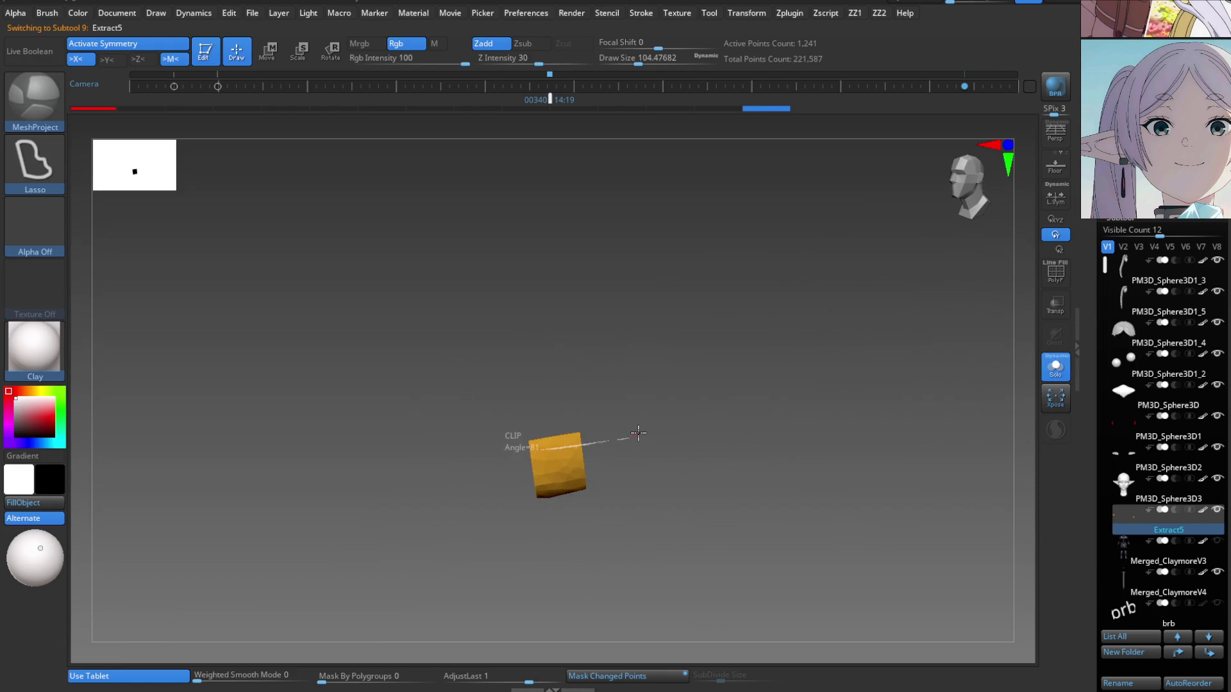
left_click_drag(509, 454, 653, 437, "ctrl+shift")
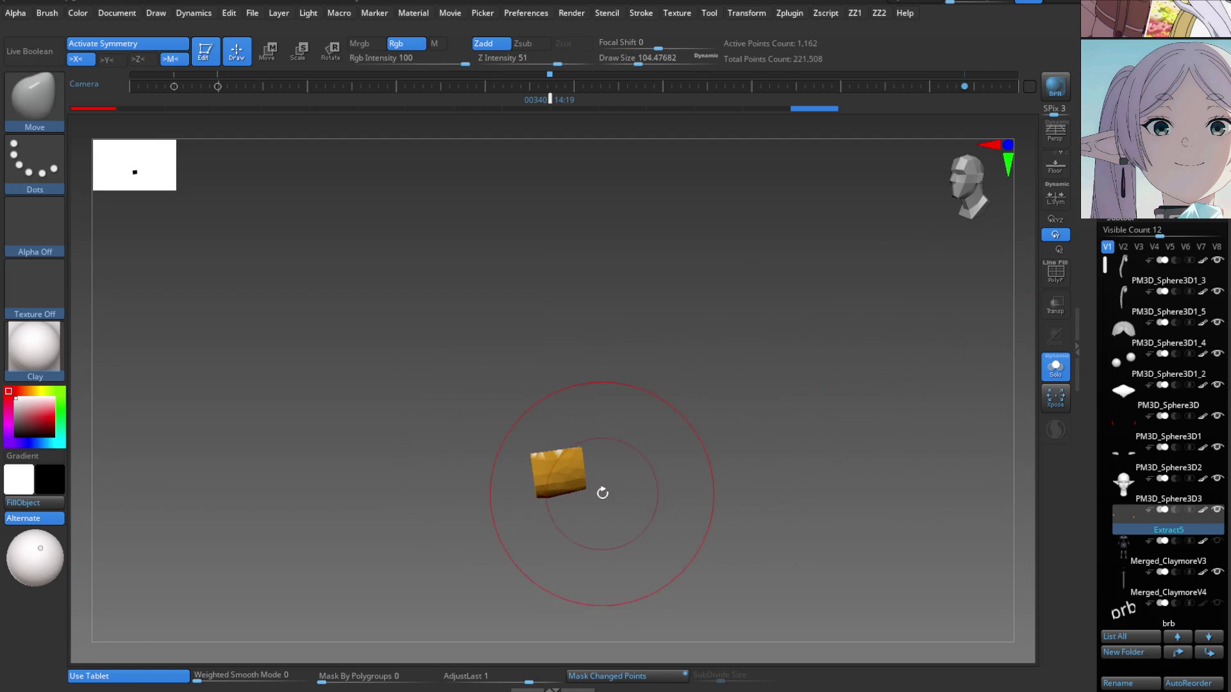
Sample the stud's gold colour, swap main and secondary colours, and turn Solo off.
key("c")
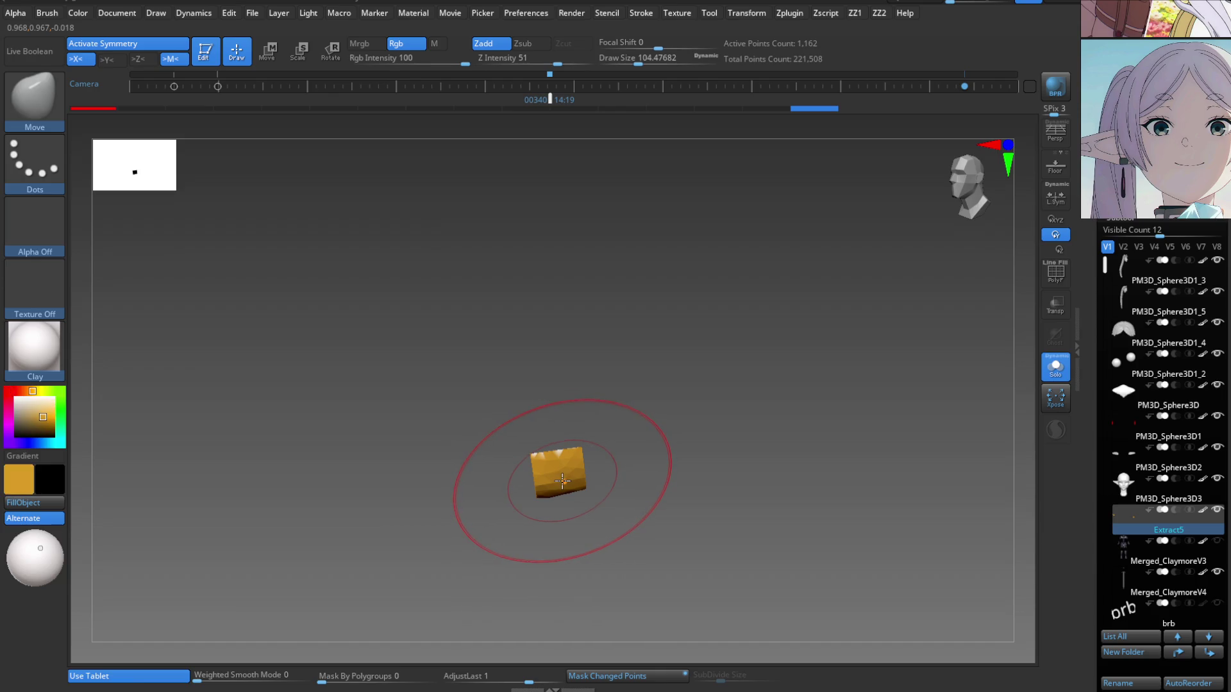
key("v")
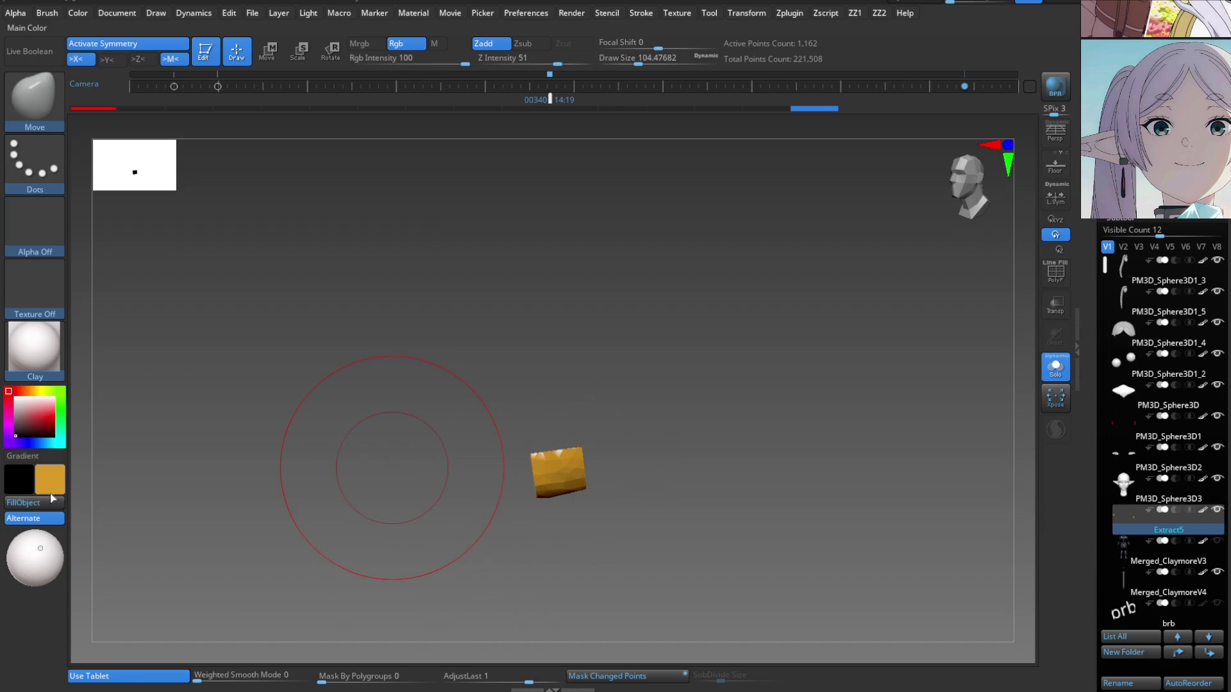
left_click(1056, 371)
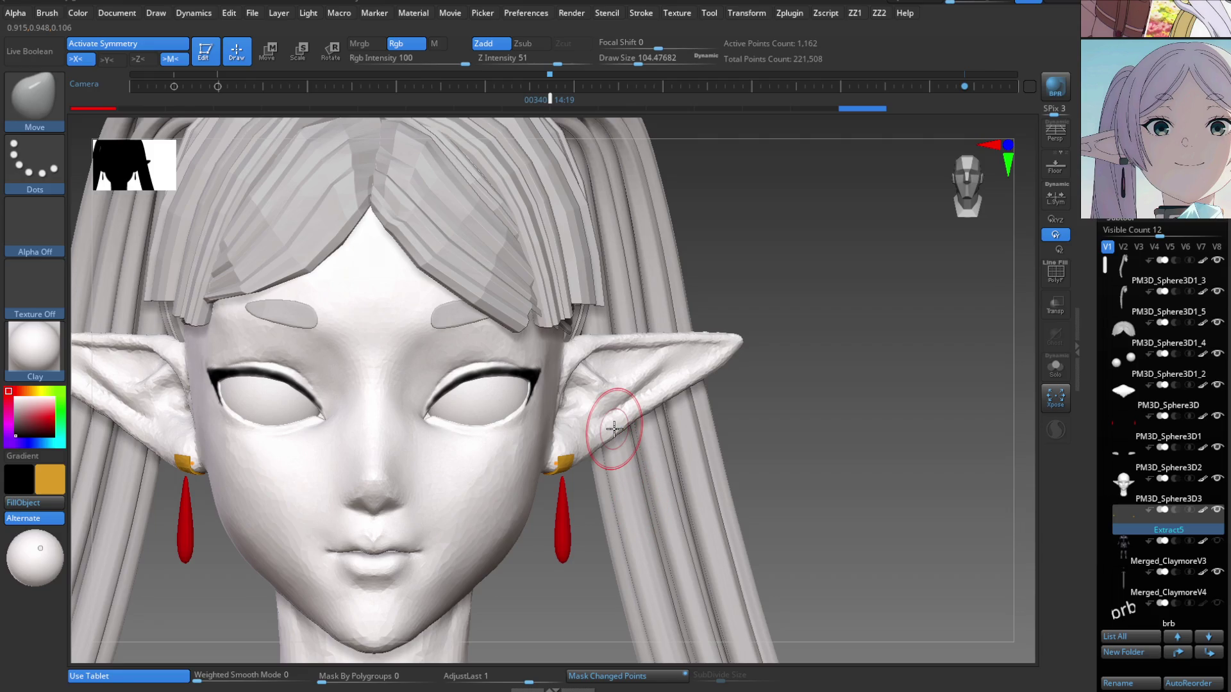
Select the front hair subtool PM3D_Sphere3D1_4 and frame the head from the front.
mouse_move(599, 385)
right_mouse_down("ctrl")
mouse_move(659, 311)
mouse_move(591, 494)
mouse_move(564, 473)
mouse_move(563, 494)
mouse_move(651, 295)
right_mouse_up("ctrl")
mouse_move(706, 423)
right_mouse_down()
mouse_move(605, 426)
mouse_move(593, 456)
mouse_move(508, 425)
mouse_move(522, 481)
mouse_move(698, 432)
mouse_move(709, 409)
mouse_move(699, 423)
mouse_move(678, 375)
right_mouse_up()
left_click(709, 408, "alt")
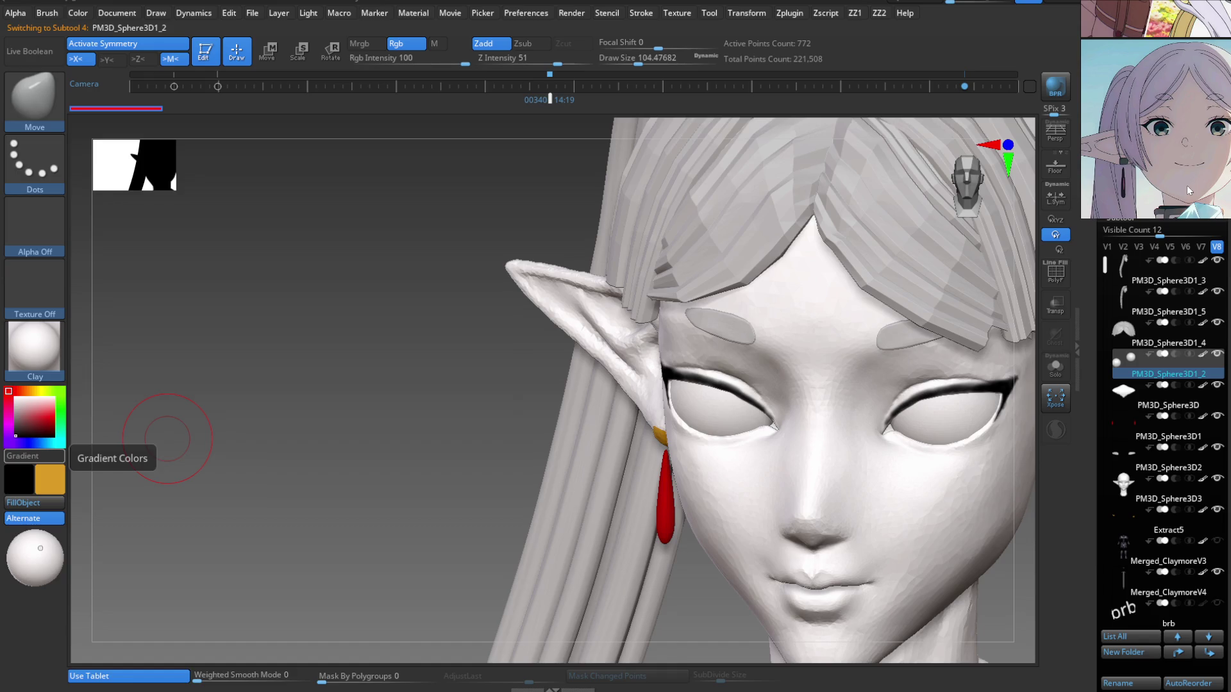
mouse_move(166, 439)
right_mouse_down("shift")
mouse_move(885, 412)
mouse_move(934, 275)
right_mouse_up("shift")
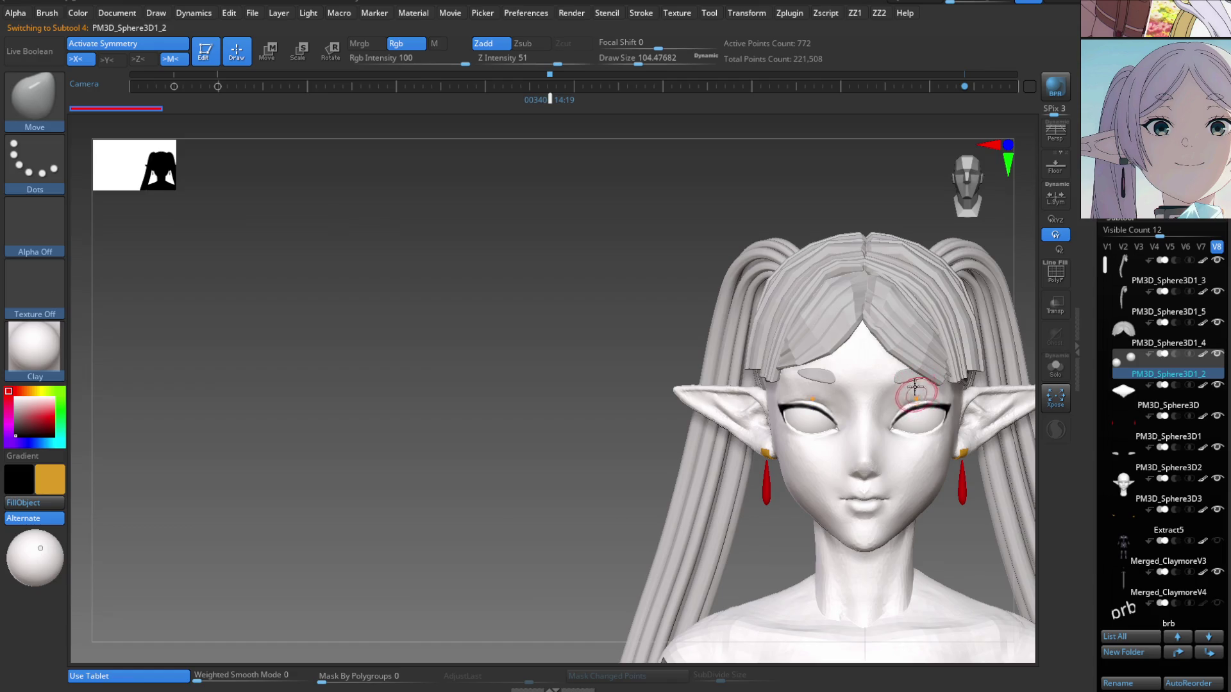
left_click(929, 344, "alt")
right_click_drag(929, 344, 648, 411, "alt")
mouse_move(848, 426)
right_mouse_down("ctrl")
mouse_move(767, 478)
mouse_move(755, 520)
right_mouse_up("ctrl")
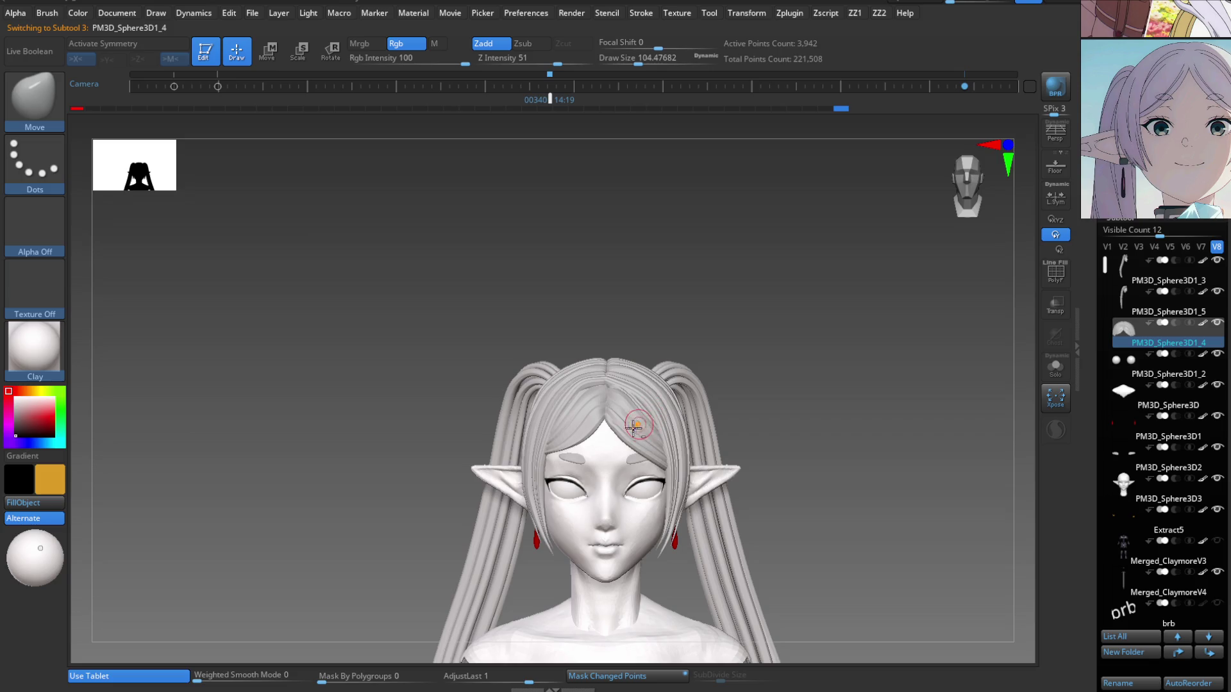
mouse_move(435, 417)
right_mouse_down()
mouse_move(495, 400)
mouse_move(586, 421)
mouse_move(575, 445)
right_mouse_up()
left_click(45, 491)
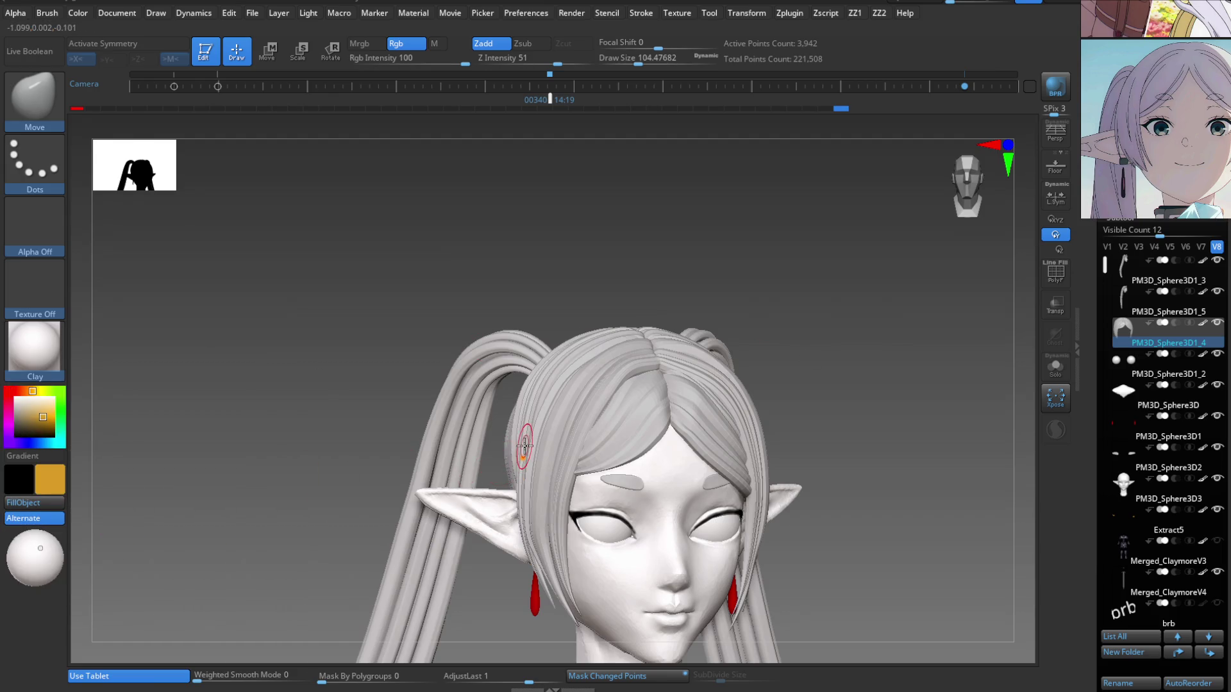
Choose a lilac colour and fill the front hair with it.
key("c")
left_click(62, 492)
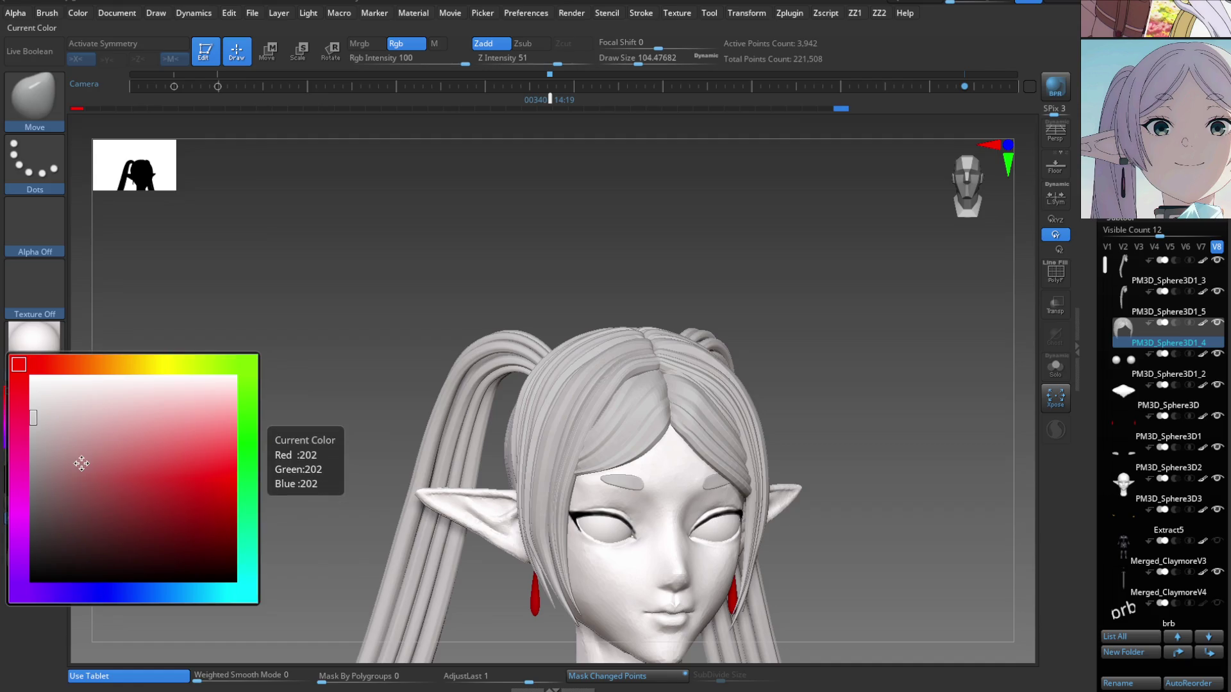
mouse_move(26, 377)
left_mouse_down()
mouse_move(13, 577)
mouse_move(20, 533)
mouse_move(20, 565)
left_mouse_up()
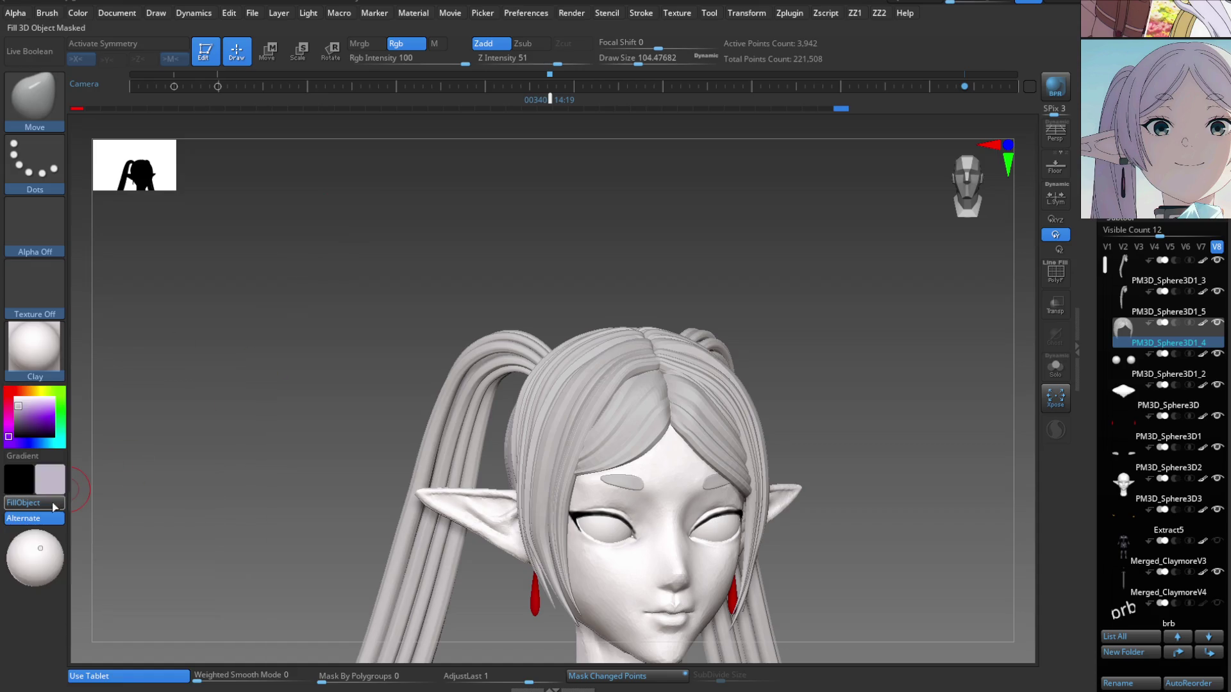
left_click(55, 507)
Fill the PM3D_Sphere3D1_3 ponytail and PM3D_Sphere3D1_5 hair piece with lilac.
mouse_move(359, 449)
left_mouse_down()
mouse_move(494, 455)
mouse_move(500, 433)
mouse_move(408, 429)
left_mouse_up()
left_click(502, 451, "alt")
left_click(48, 510)
left_click(350, 440, "alt")
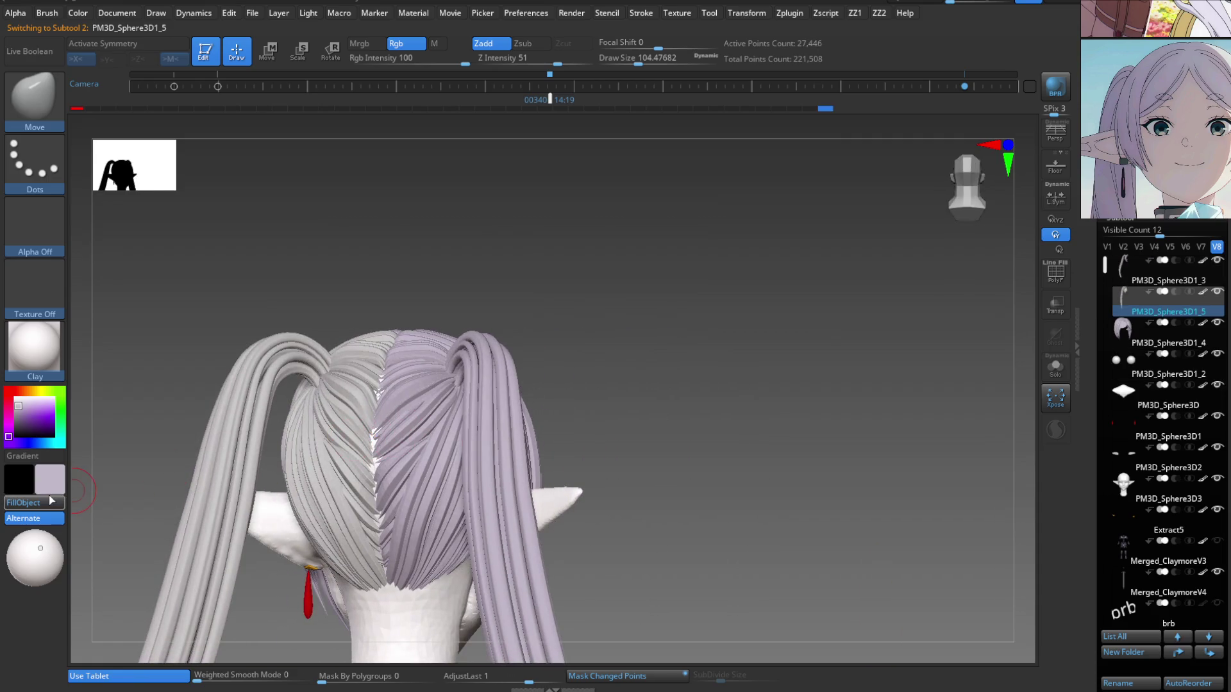
left_click(39, 508)
left_click_drag(90, 462, 296, 448)
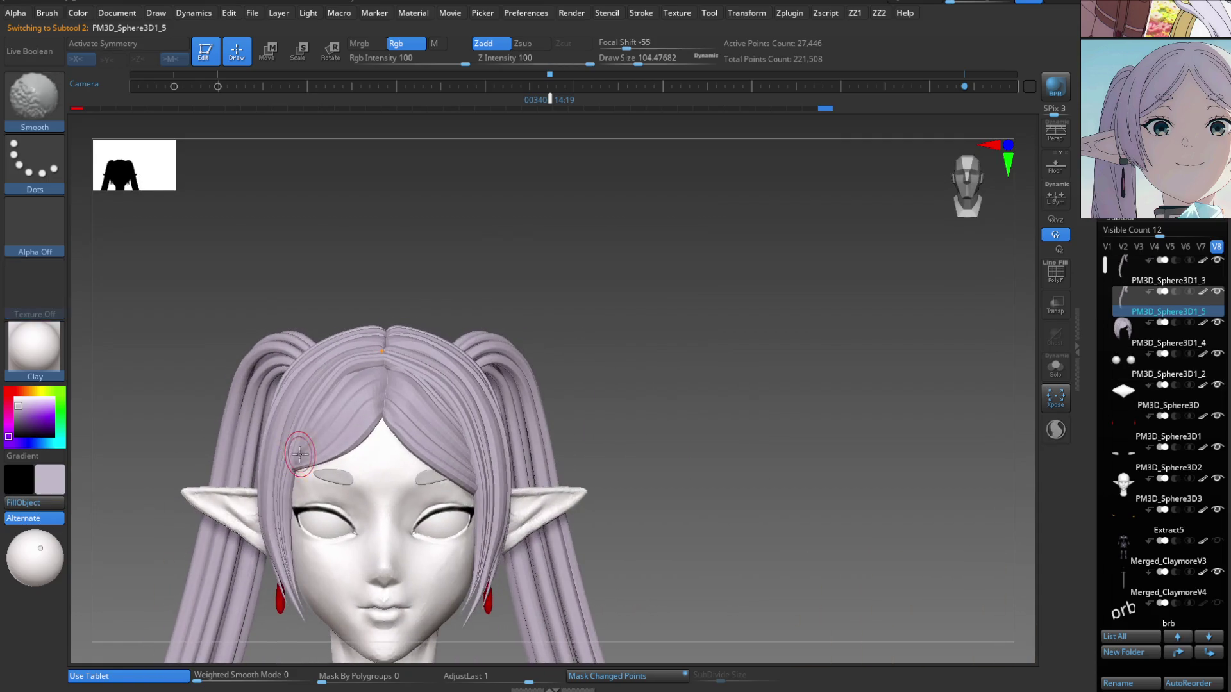
Select the PM3D_Sphere3D1_4 hair, return to the Move brush, then select the eyebrows.
left_click(35, 417)
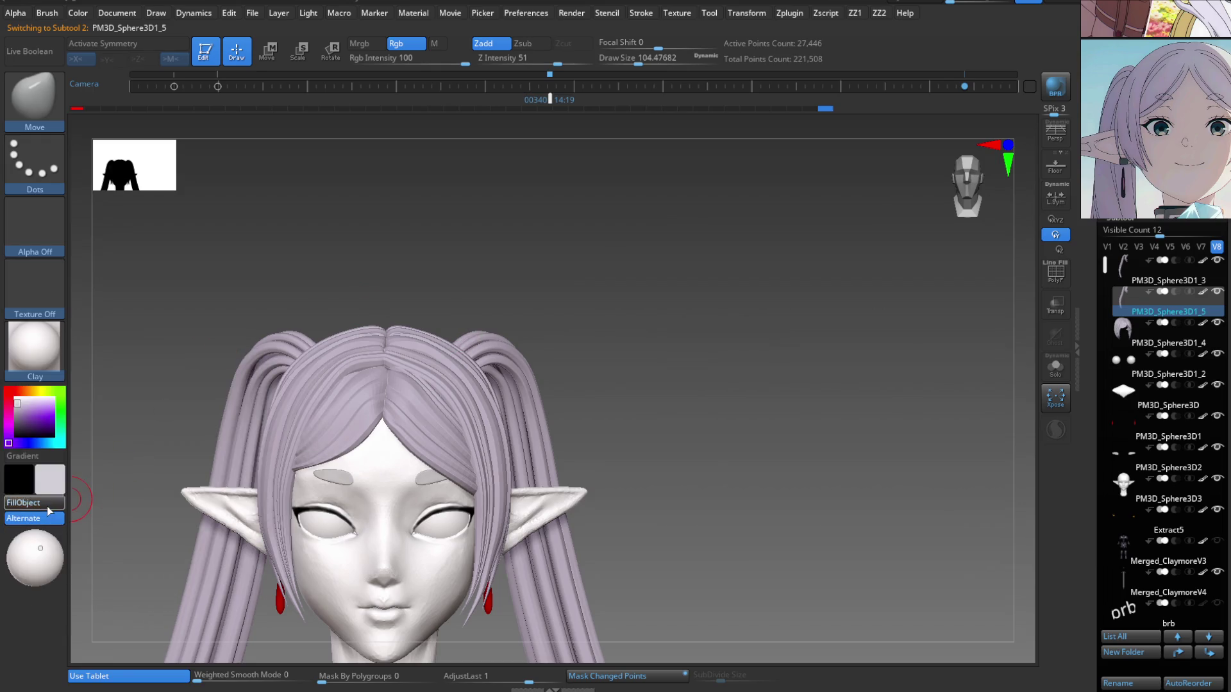
left_click(308, 428, "alt")
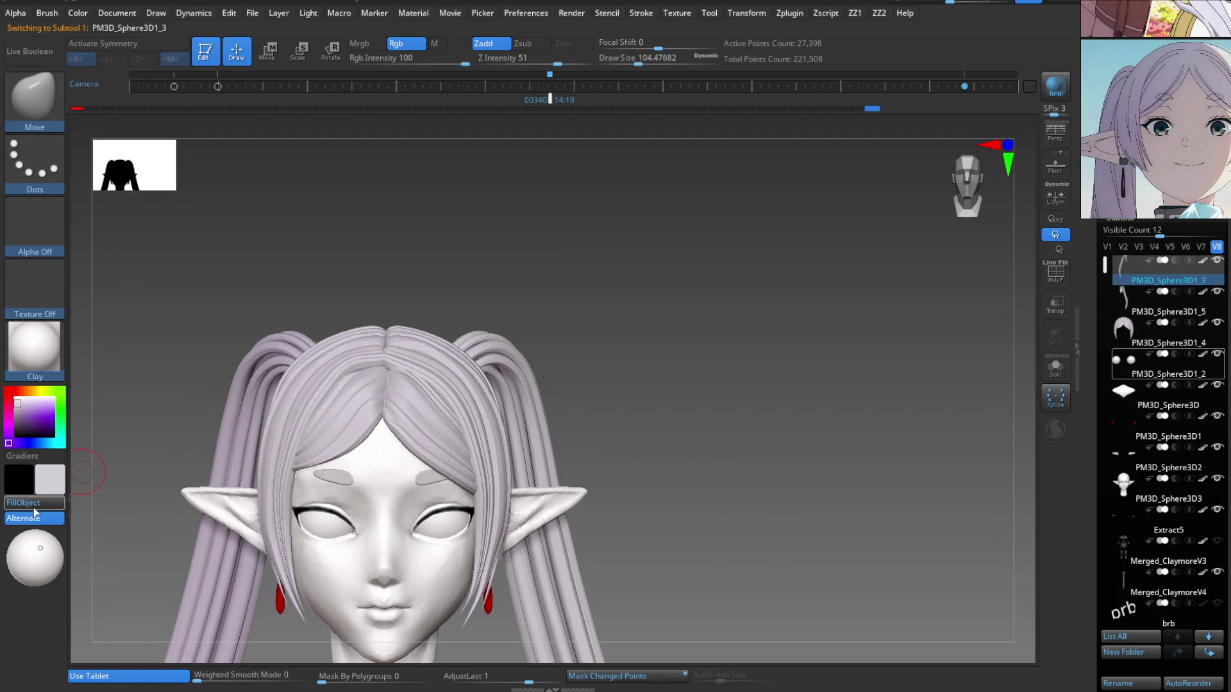
key("b")
key("m")
key("p")
key("b")
key("m")
key("v")
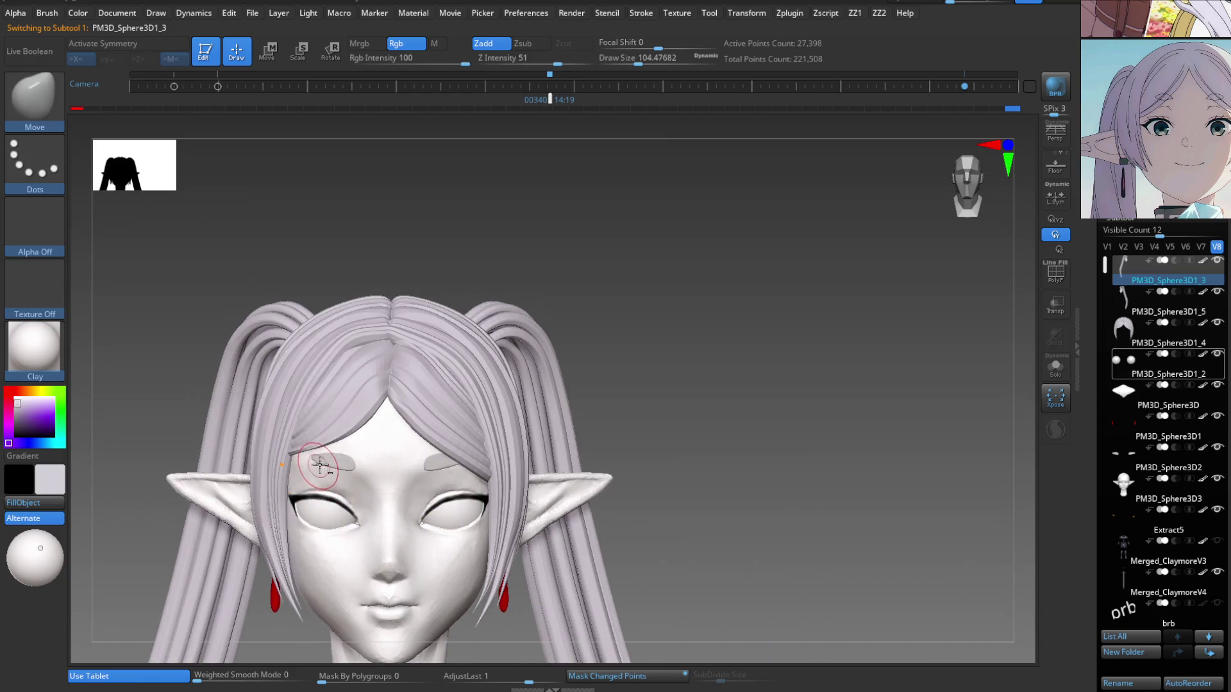
left_click(331, 462, "alt")
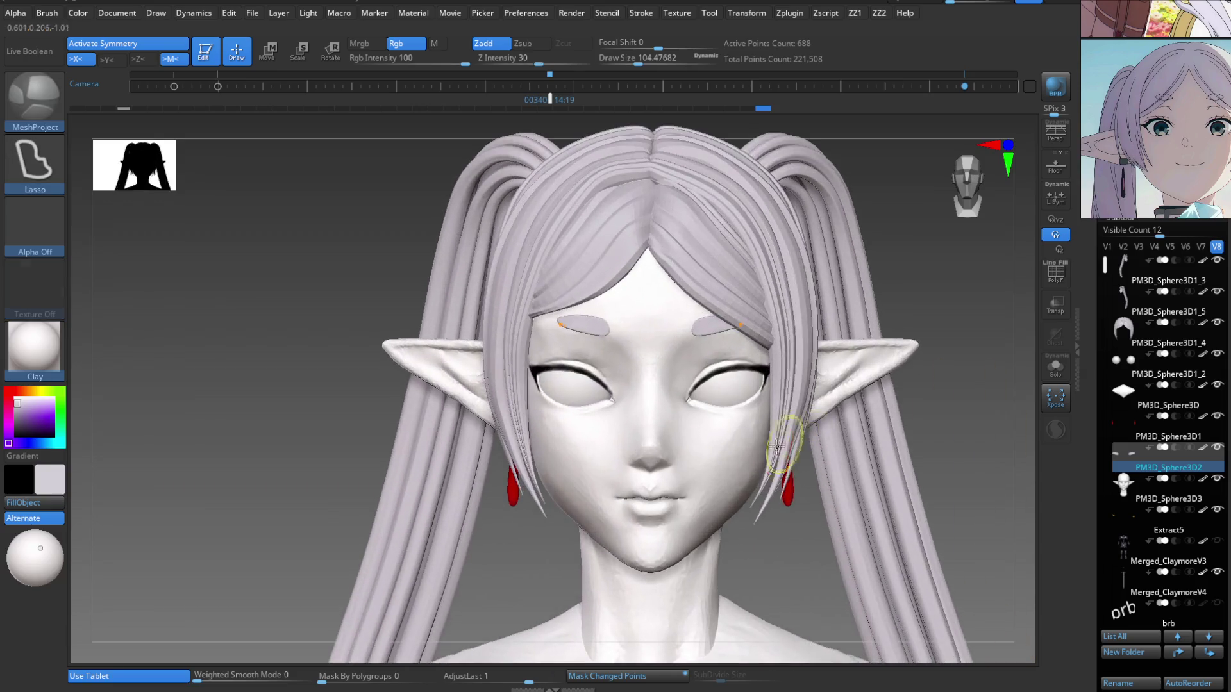
Switch to the Paint brush and make the head the active subtool.
key("b")
key("p")
key("a")
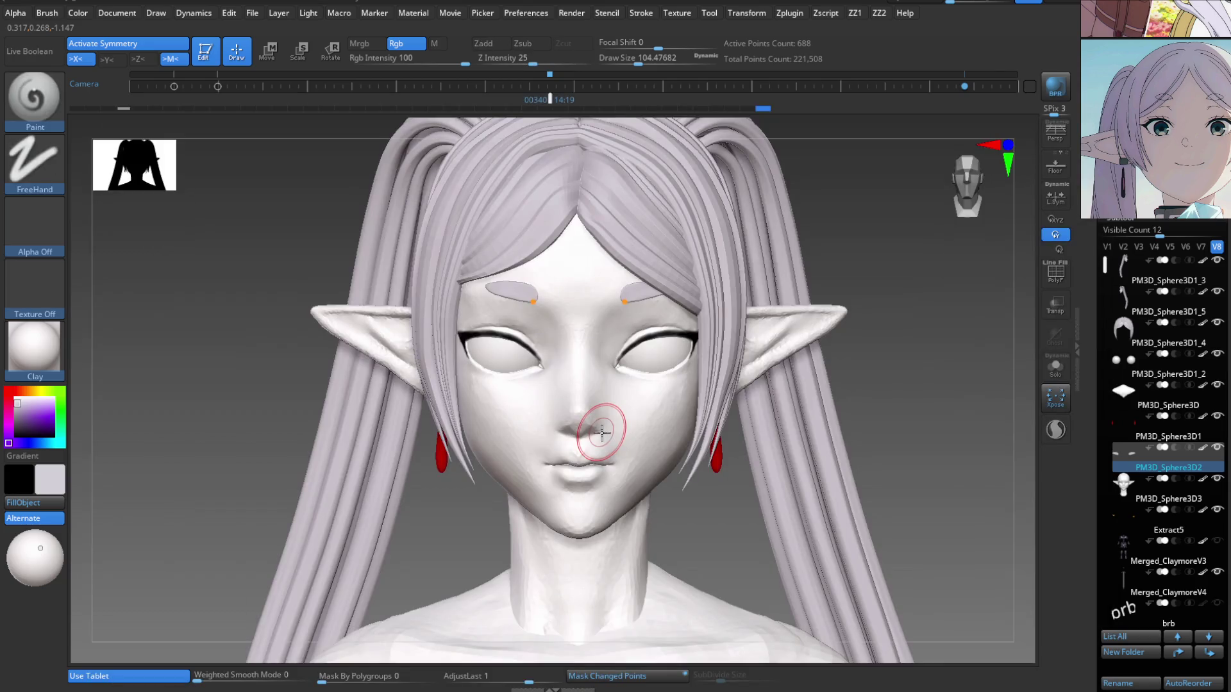
left_click(674, 423, "alt")
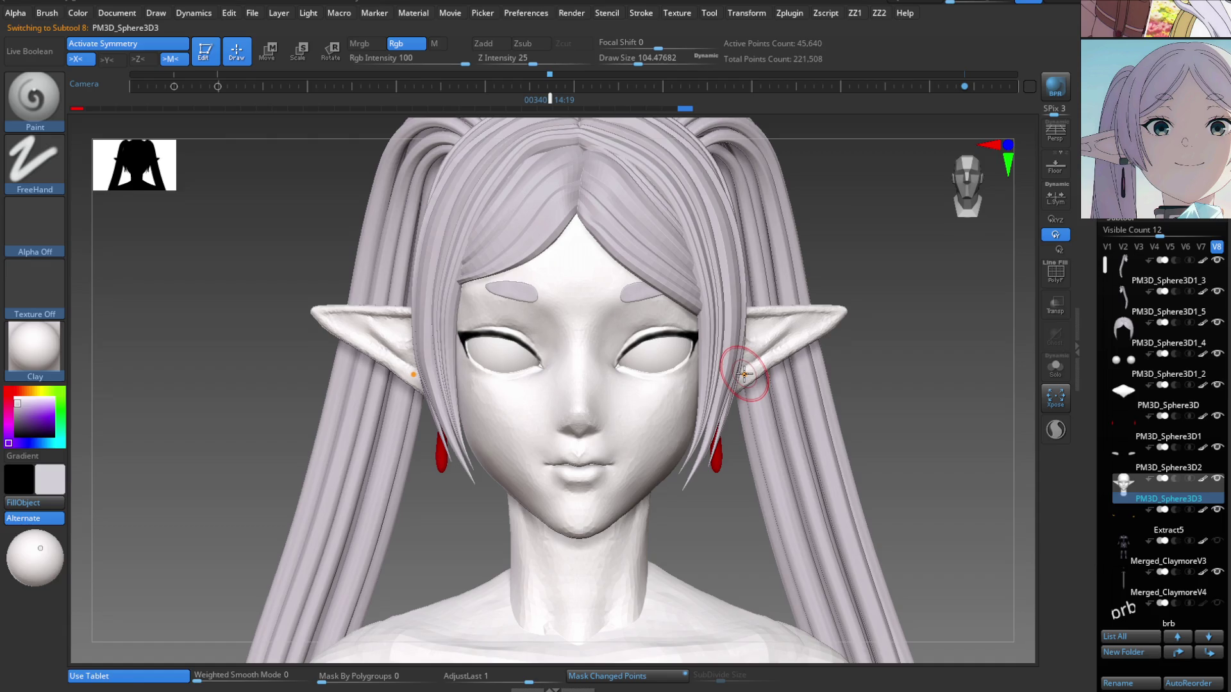
right_click_drag(642, 329, 816, 409, "ctrl")
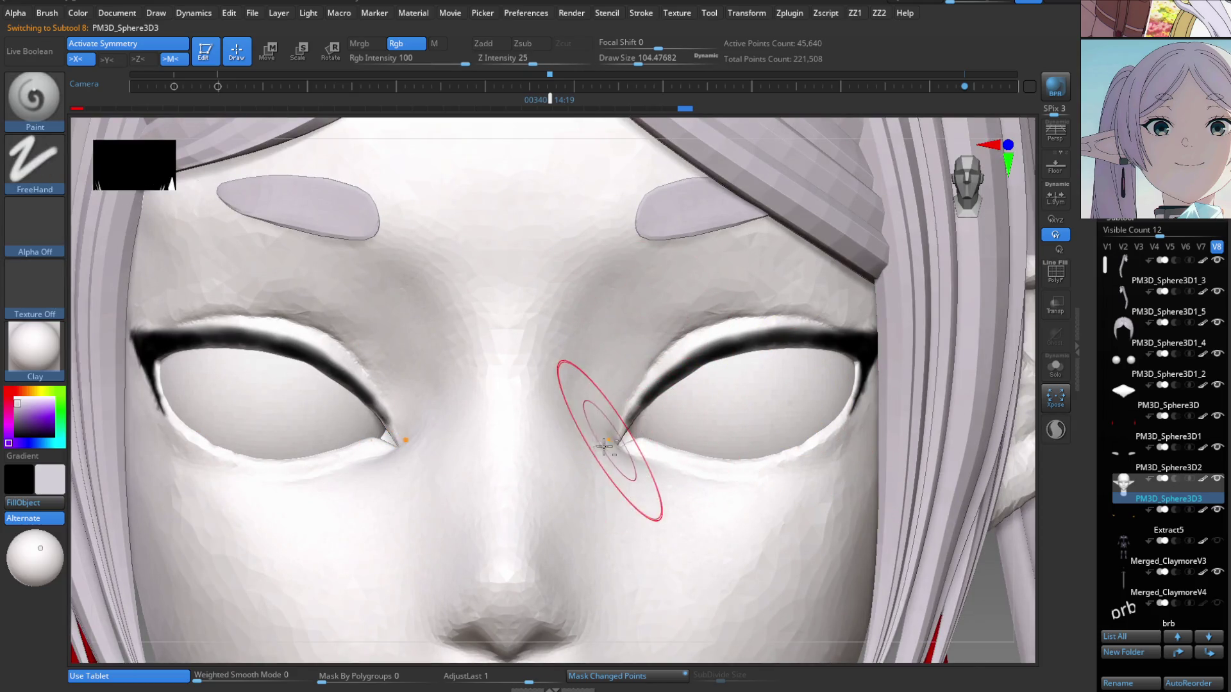
right_click_drag(626, 441, 543, 428)
right_click_drag(549, 508, 563, 371, "ctrl")
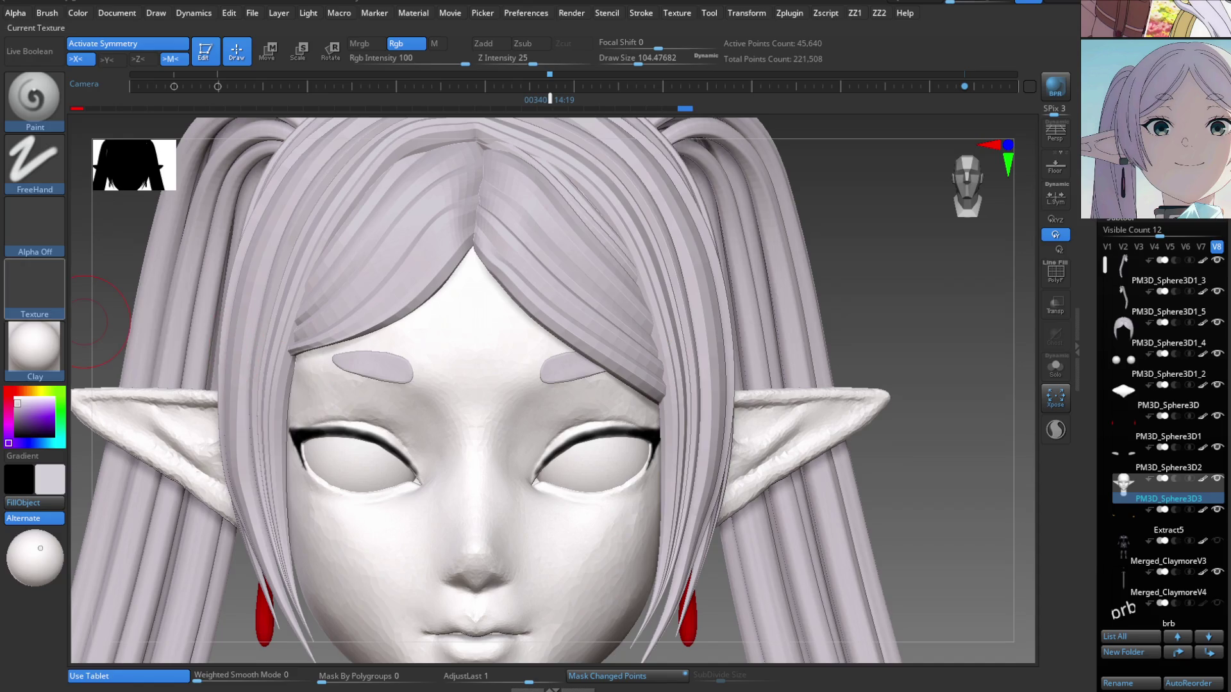
Fill the face and ears with a light orange skin tone.
mouse_move(34, 350)
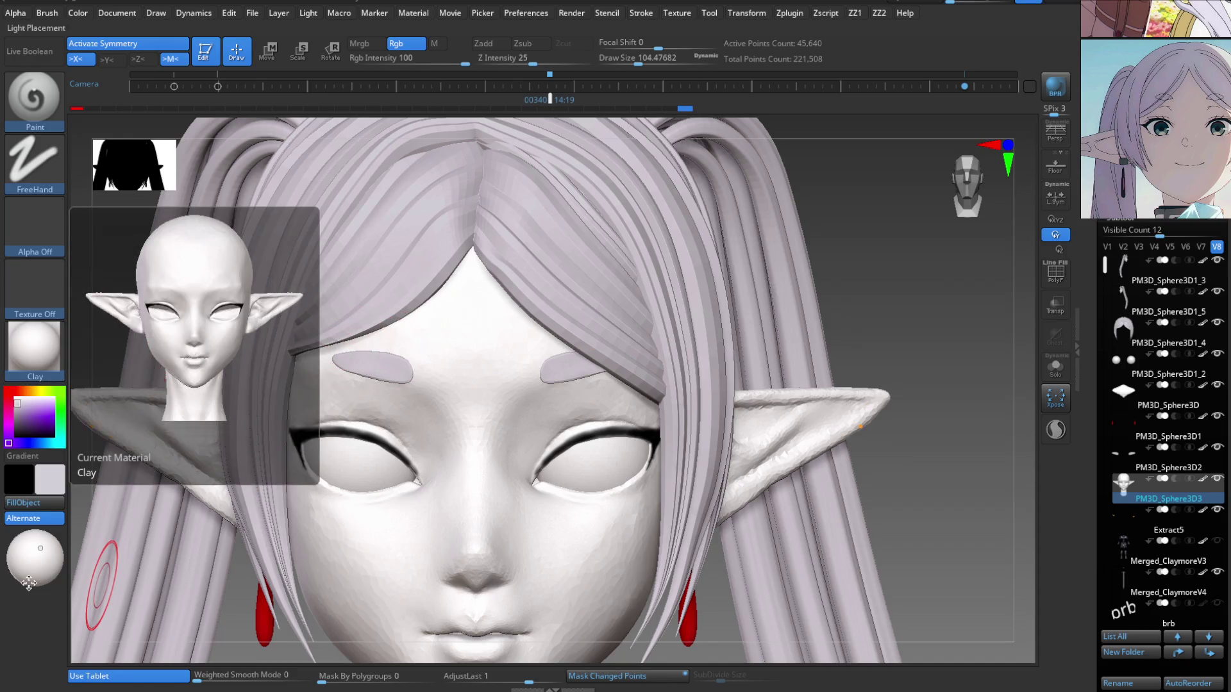
left_click(50, 483)
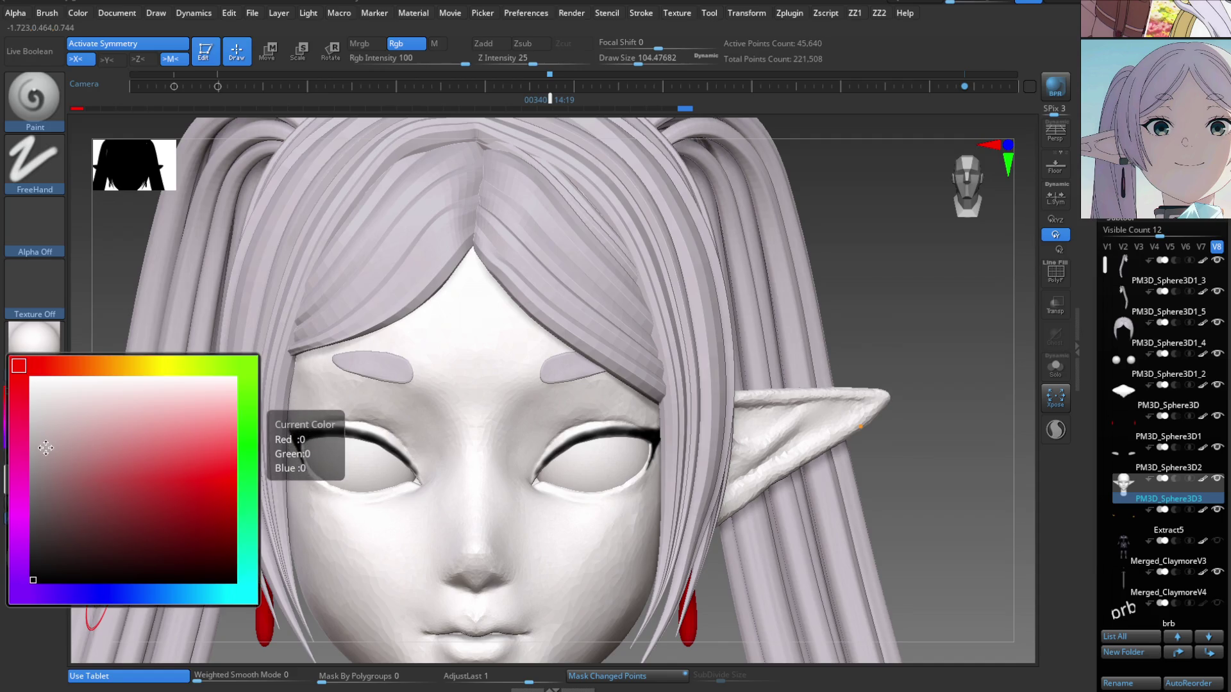
left_click(101, 367)
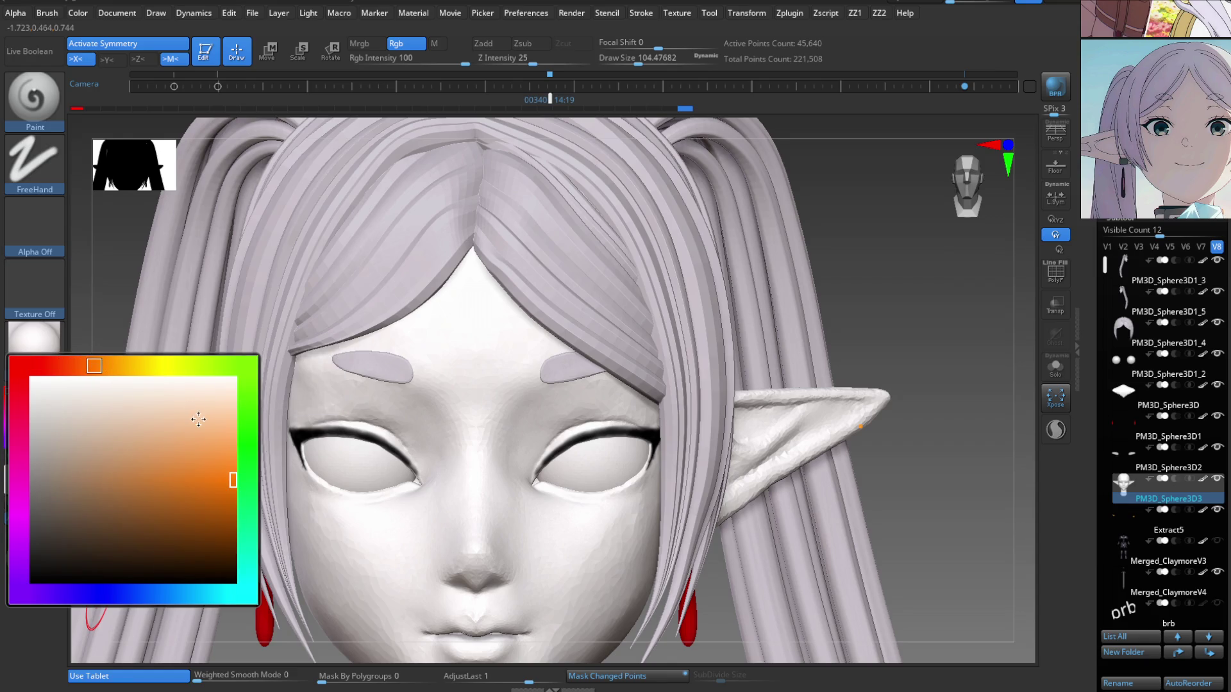
left_click(156, 407)
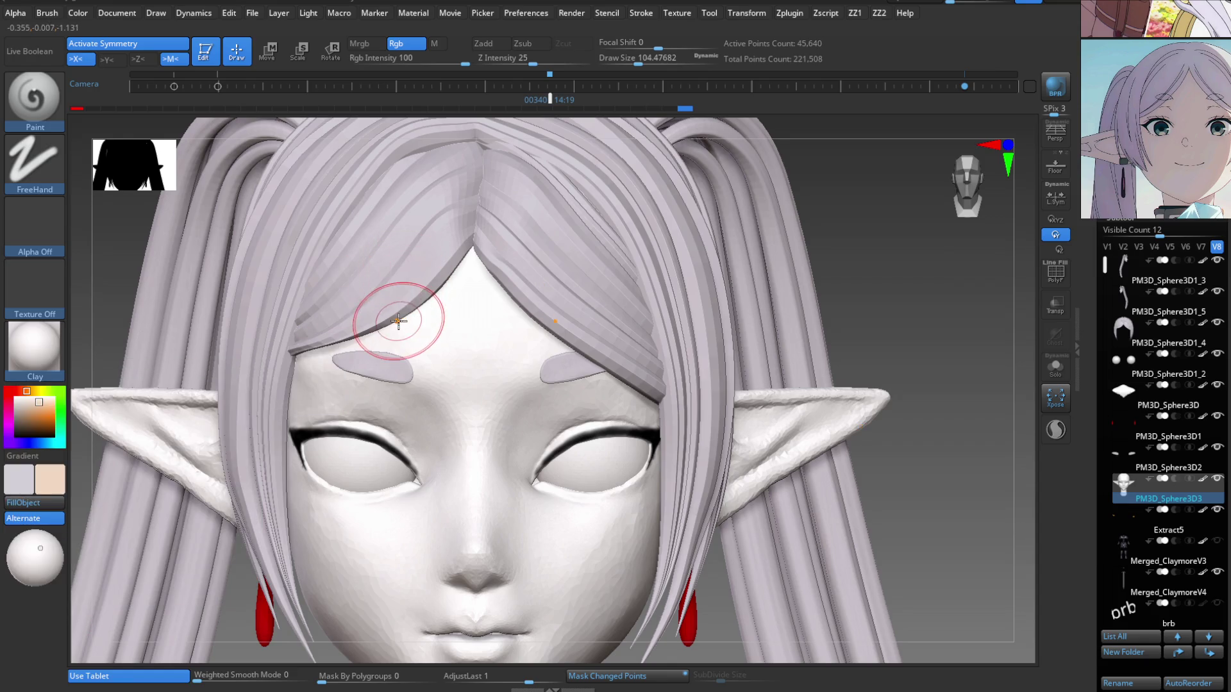
left_click(47, 509)
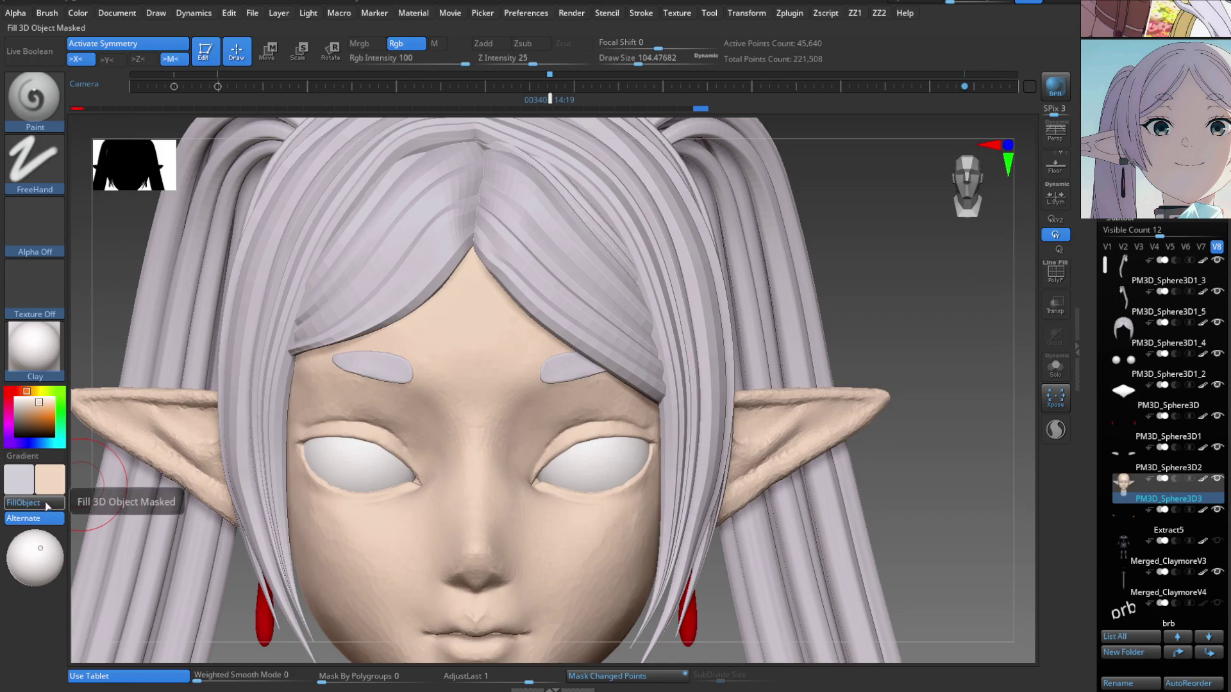
Refill the face and ears with progressively paler peach shades.
left_click(32, 416)
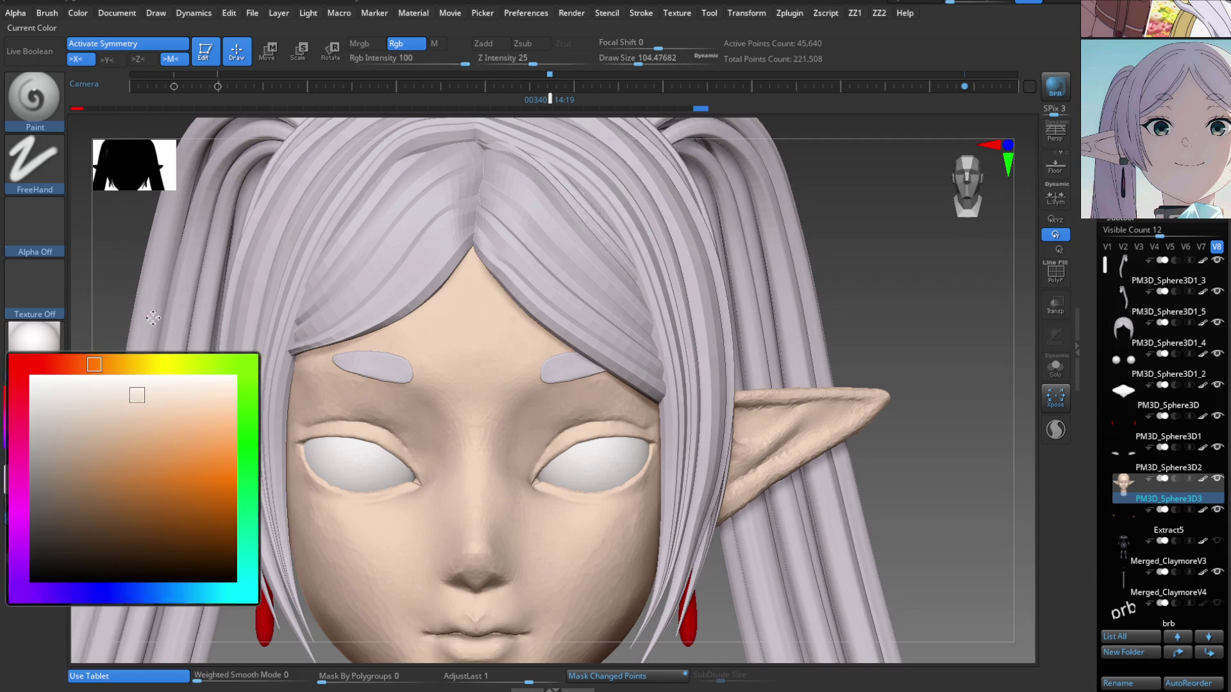
left_click(34, 506)
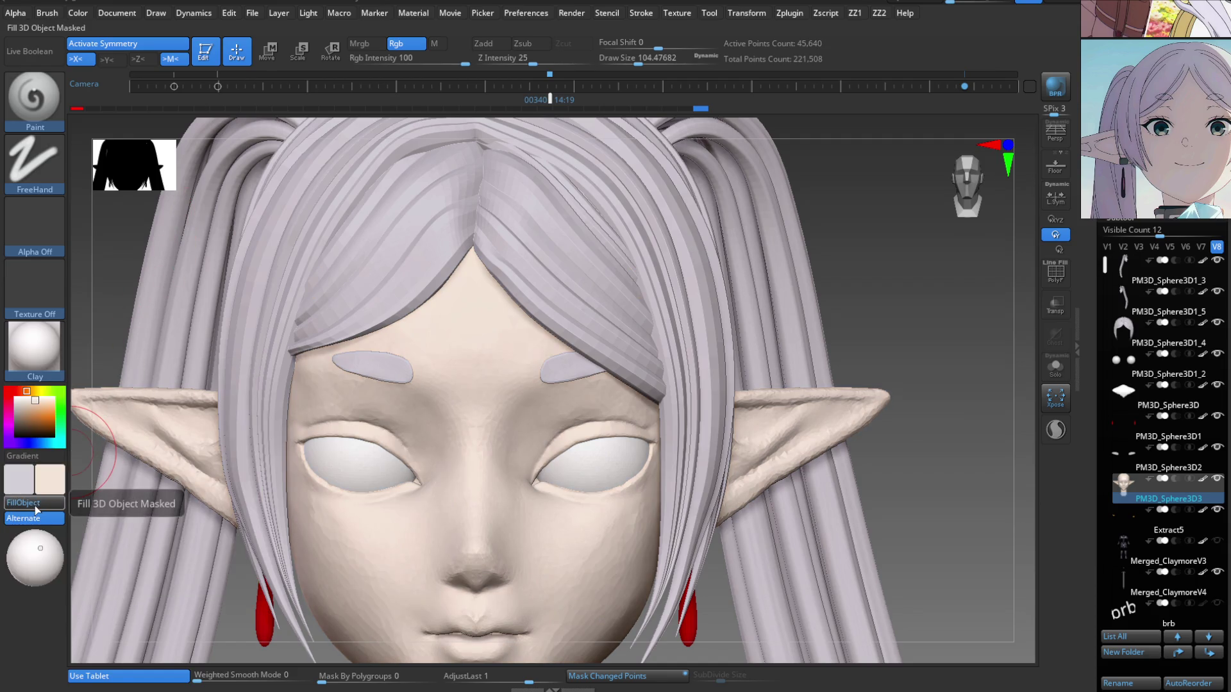
left_click(34, 423)
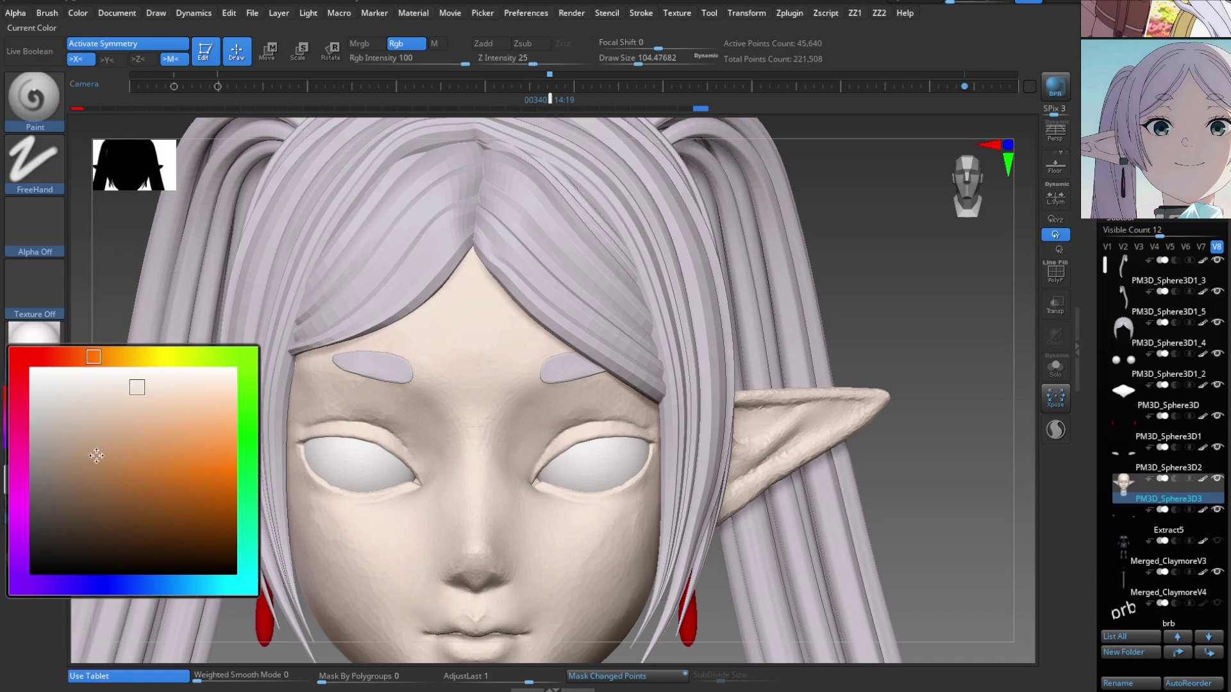
left_click(137, 387)
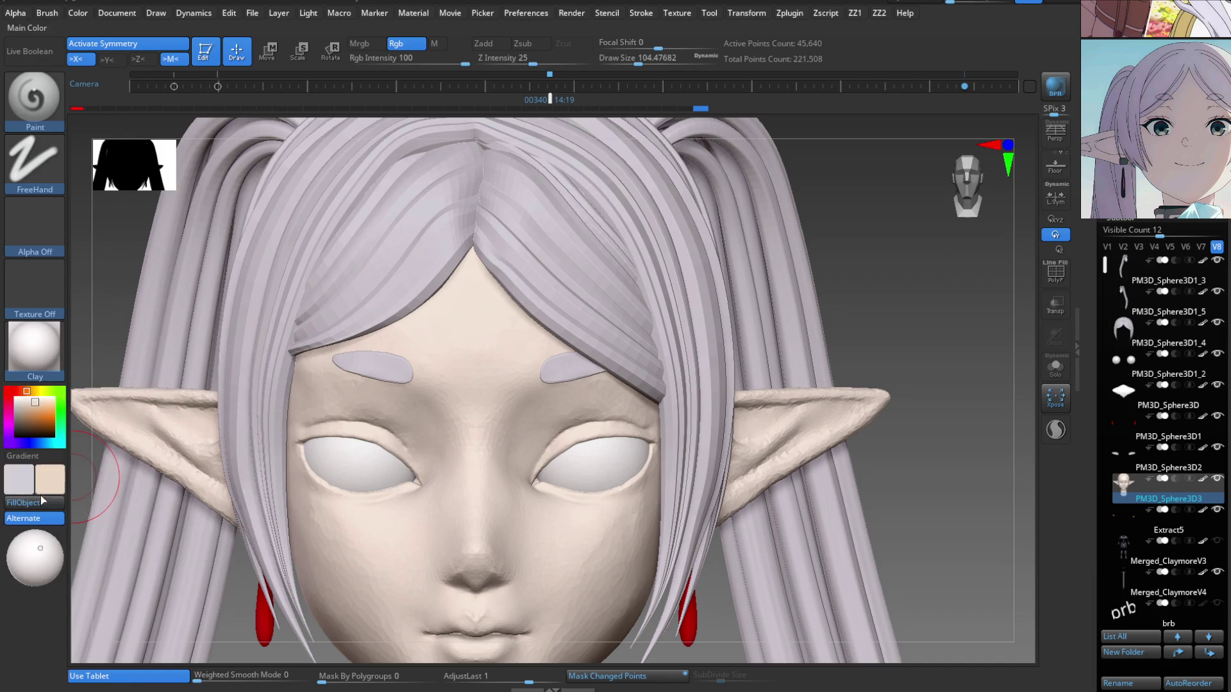
left_click(40, 501)
left_click(41, 442)
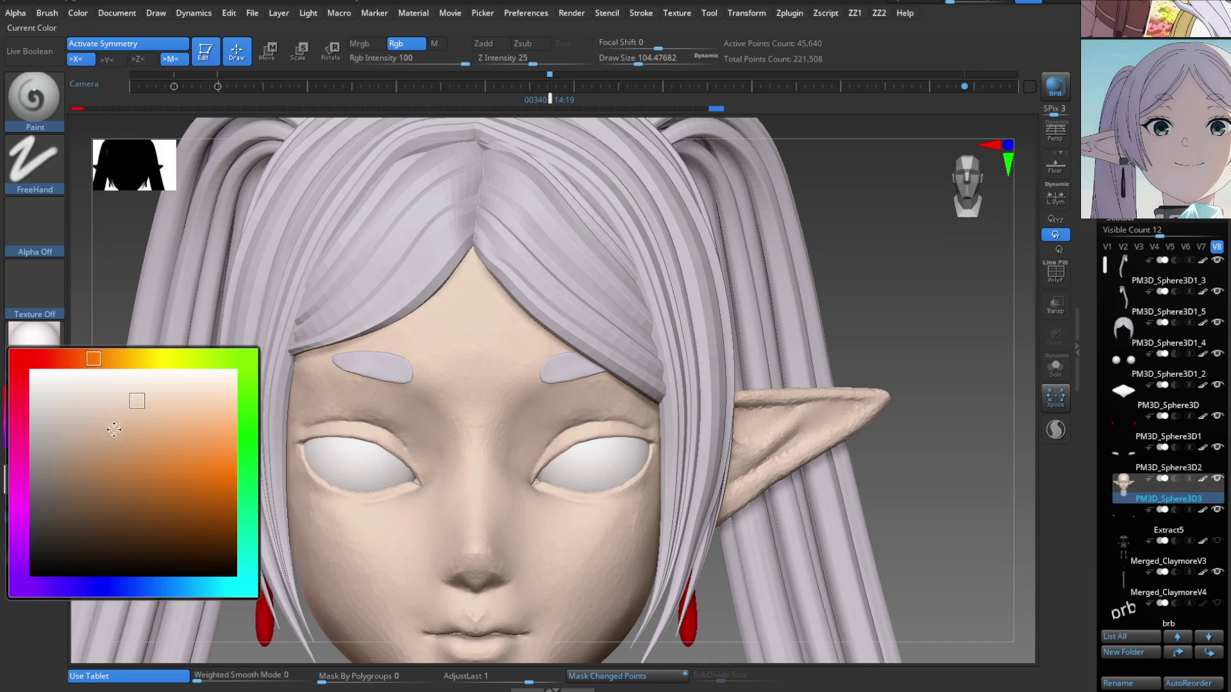
left_click(149, 391)
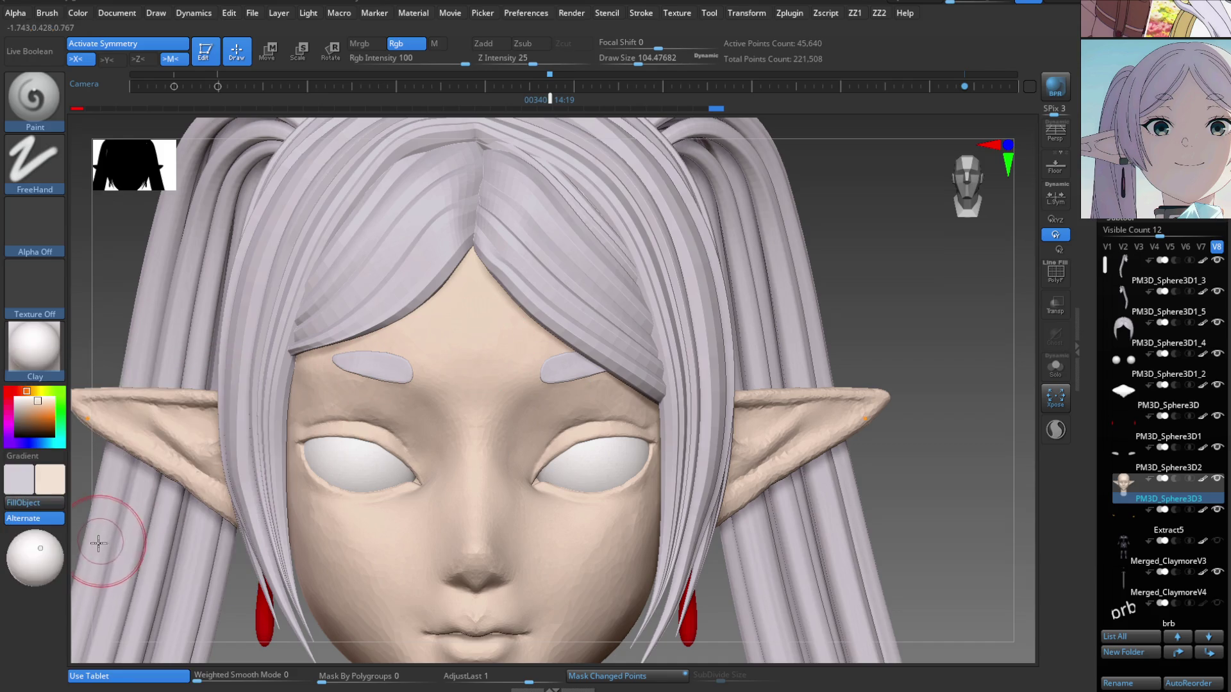
left_click(60, 510)
right_click_drag(449, 478, 343, 413, "ctrl")
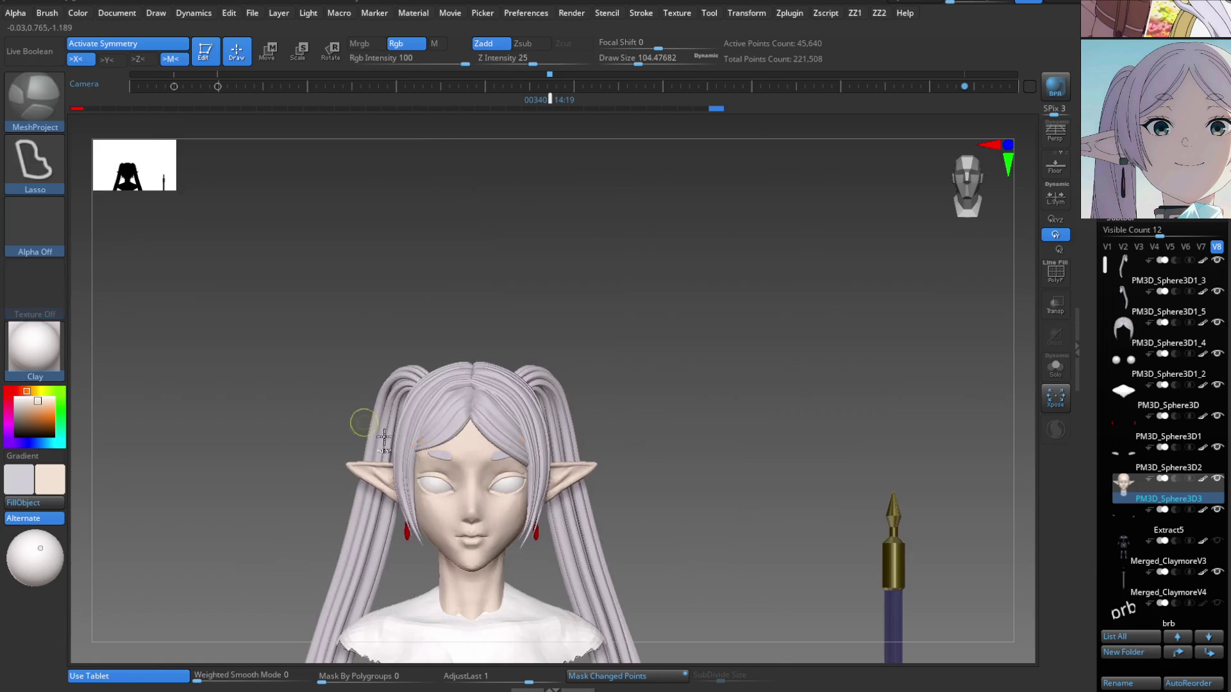
mouse_move(446, 483)
right_mouse_down()
mouse_move(474, 482)
mouse_move(410, 487)
mouse_move(486, 491)
mouse_move(634, 531)
mouse_move(508, 521)
right_mouse_up()
key("b")
key("p")
key("a")
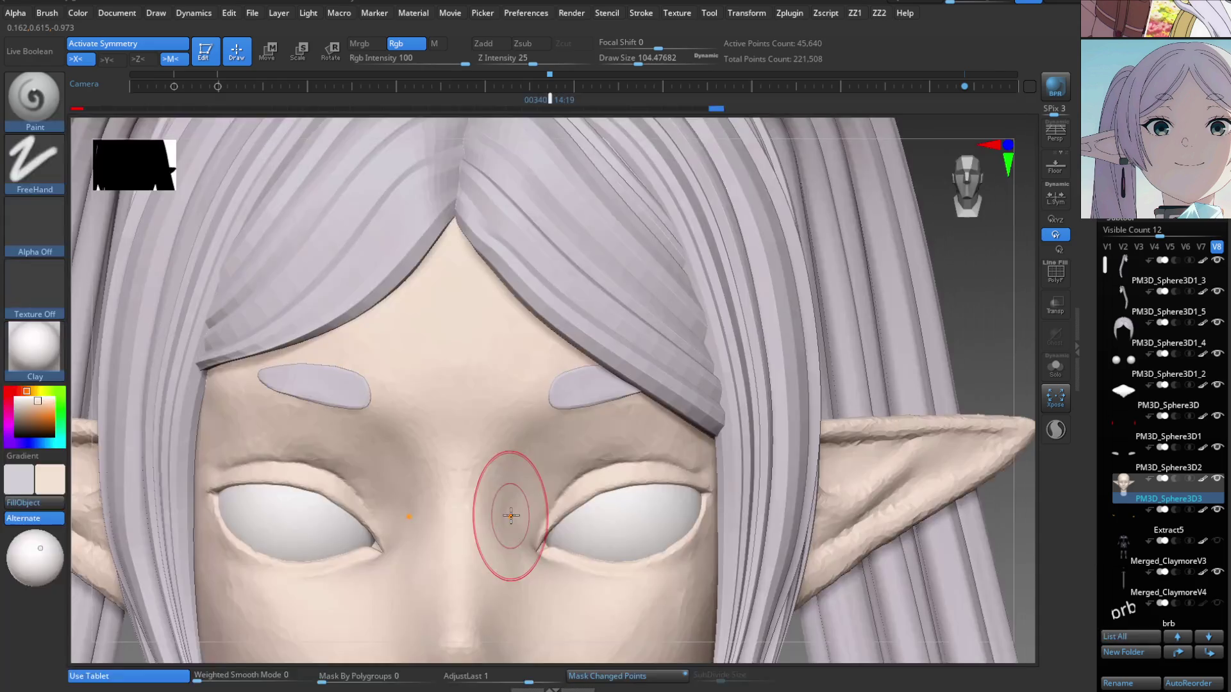
left_click(55, 488)
left_click(26, 588)
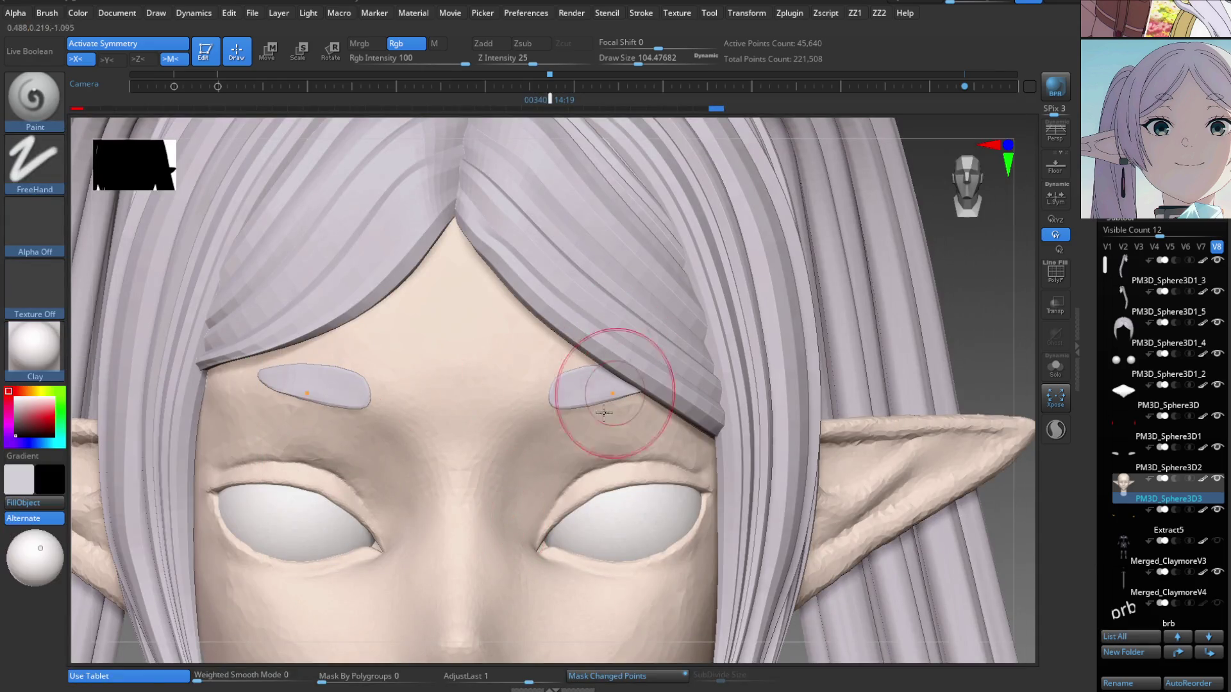
right_click_drag(618, 371, 566, 569, "ctrl")
key("s")
mouse_move(566, 569)
left_mouse_down()
mouse_move(537, 563)
mouse_move(589, 510)
left_mouse_up()
left_click_drag(539, 551, 674, 460)
left_click_drag(578, 514, 728, 486)
right_click_drag(721, 475, 1085, 445)
key("f")
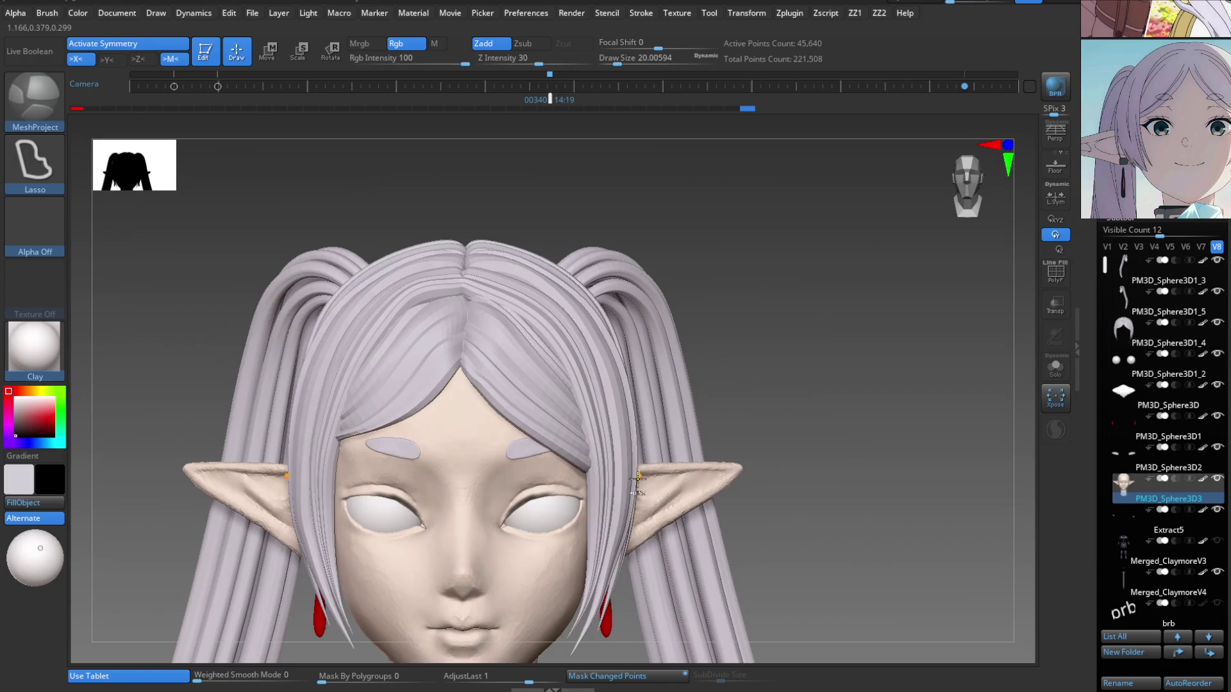
left_click(675, 428, "alt")
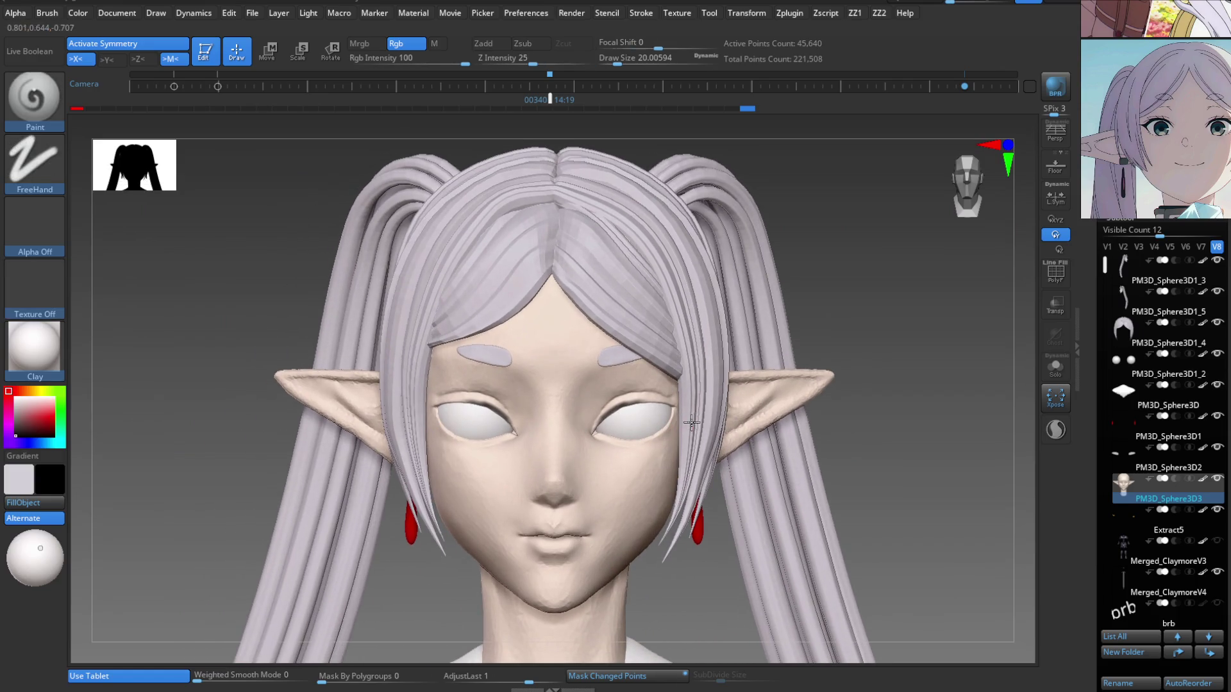
mouse_move(883, 387)
left_mouse_down("ctrl+shift")
mouse_move(538, 569)
mouse_move(426, 585)
mouse_move(426, 571)
mouse_move(306, 594)
left_mouse_up("ctrl+shift")
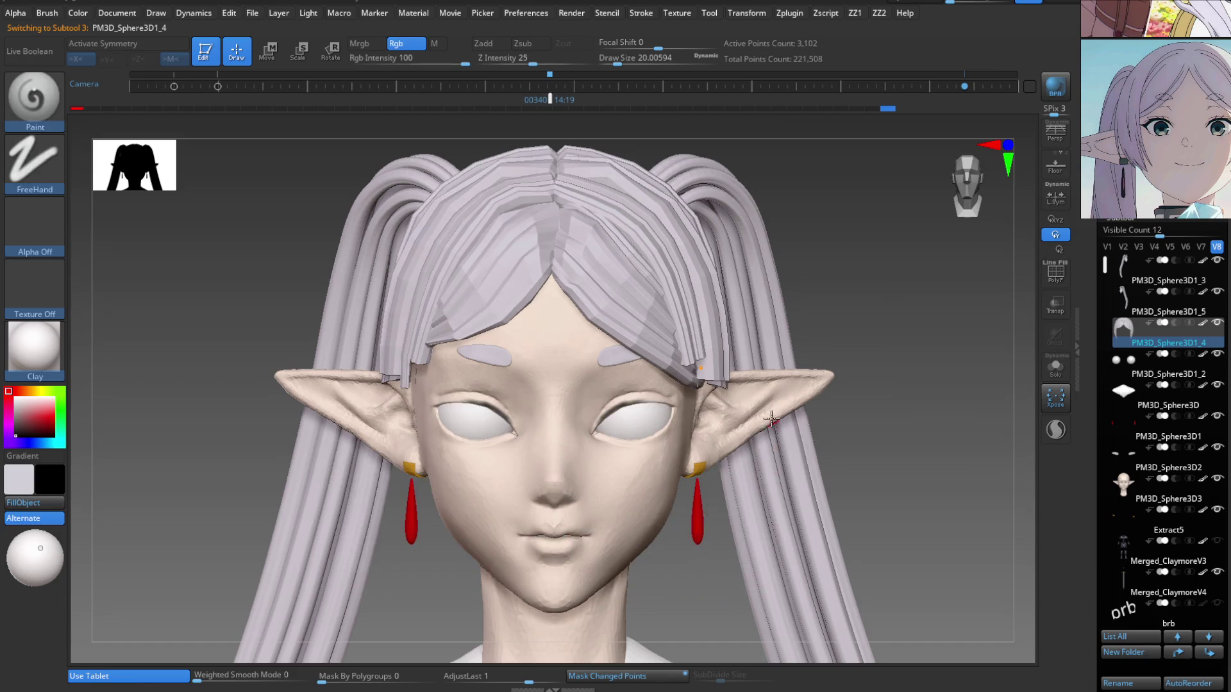
scroll(773, 423, "up", 3)
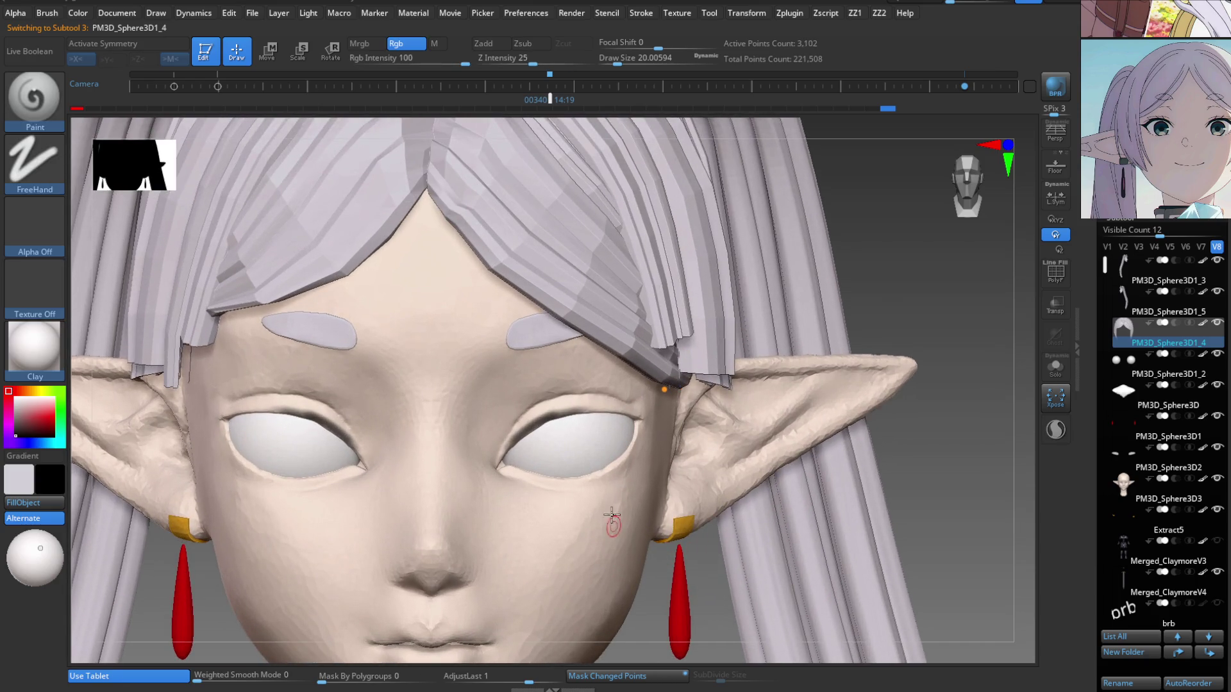
scroll(612, 524, "up", 3)
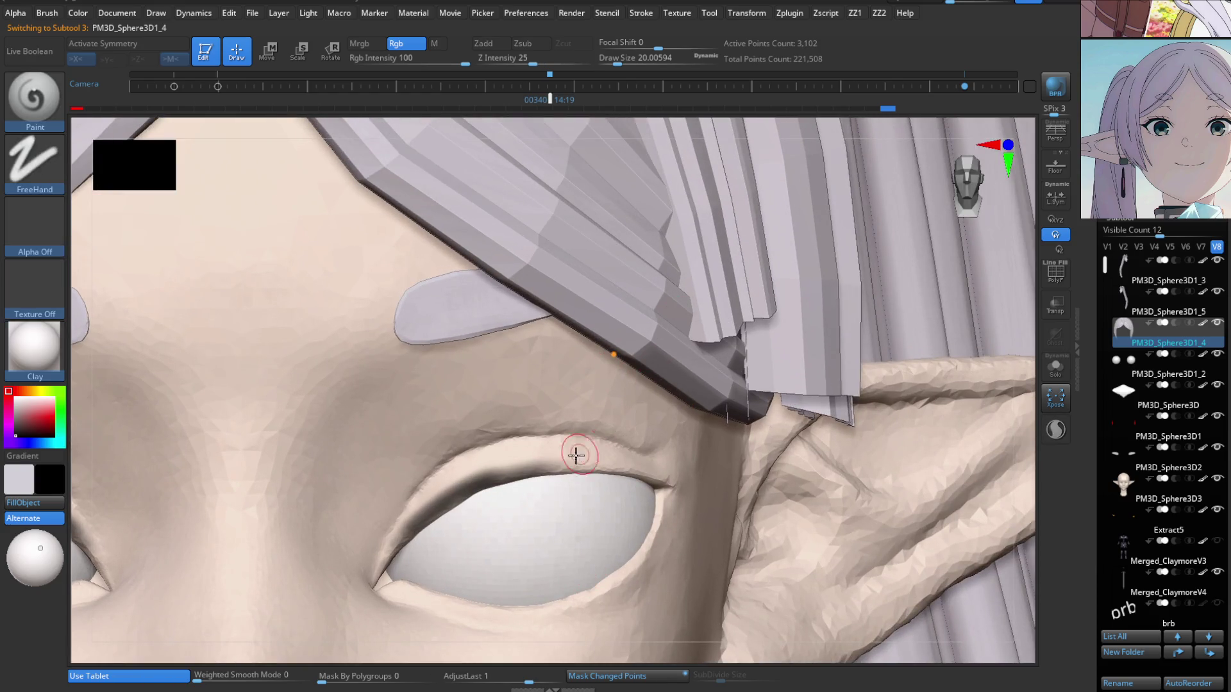
left_click(540, 477)
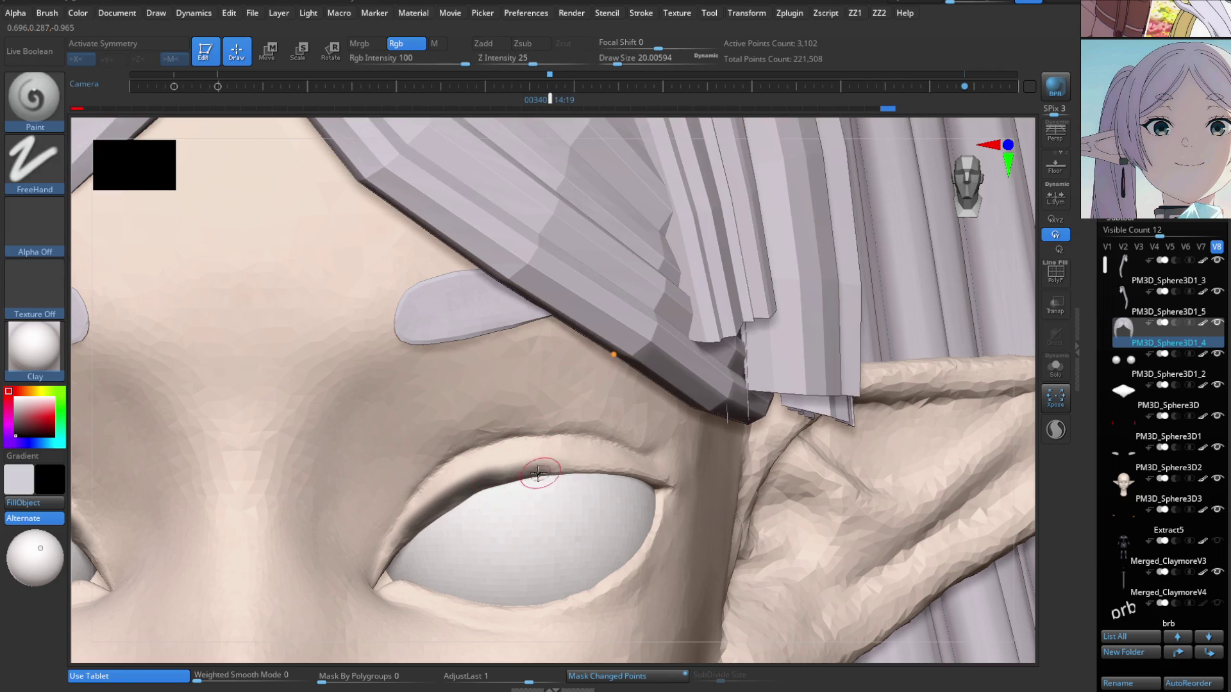
scroll(531, 494, "up", 3)
left_click(541, 530, "alt")
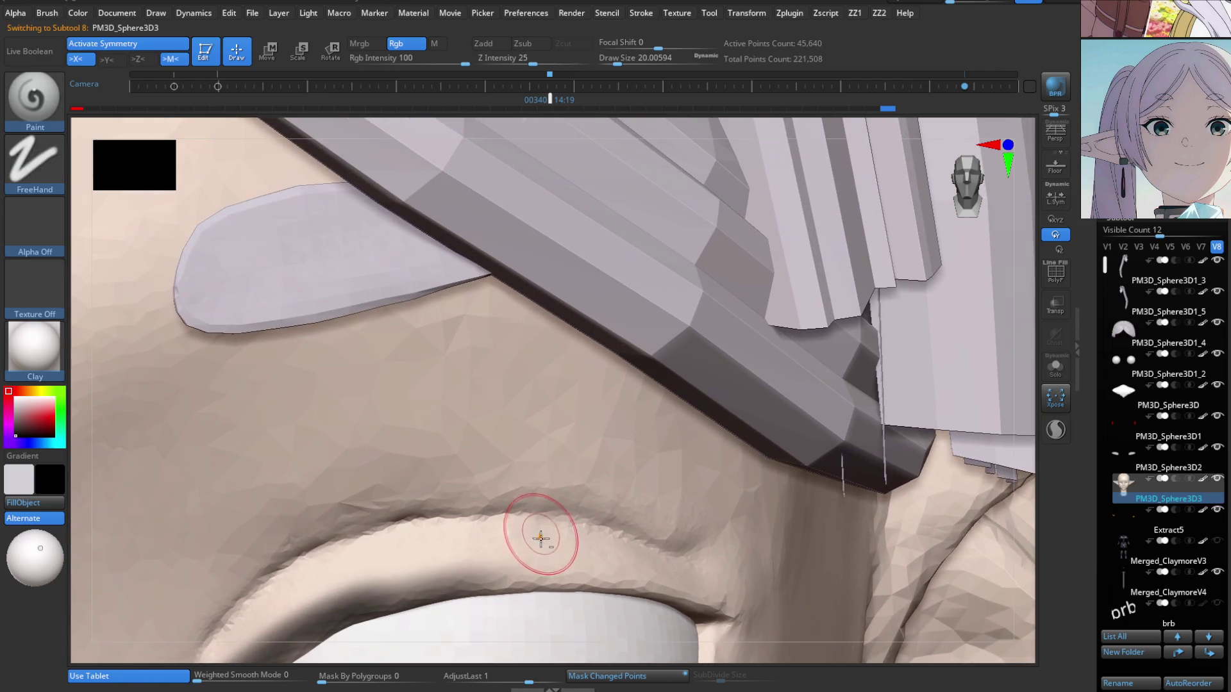
Paint black eyeliner along the upper lid crease, winging it down past the outer corner.
scroll(484, 511, "up", 2)
mouse_move(483, 511)
left_mouse_down()
mouse_move(426, 510)
mouse_move(571, 491)
mouse_move(689, 498)
left_mouse_up()
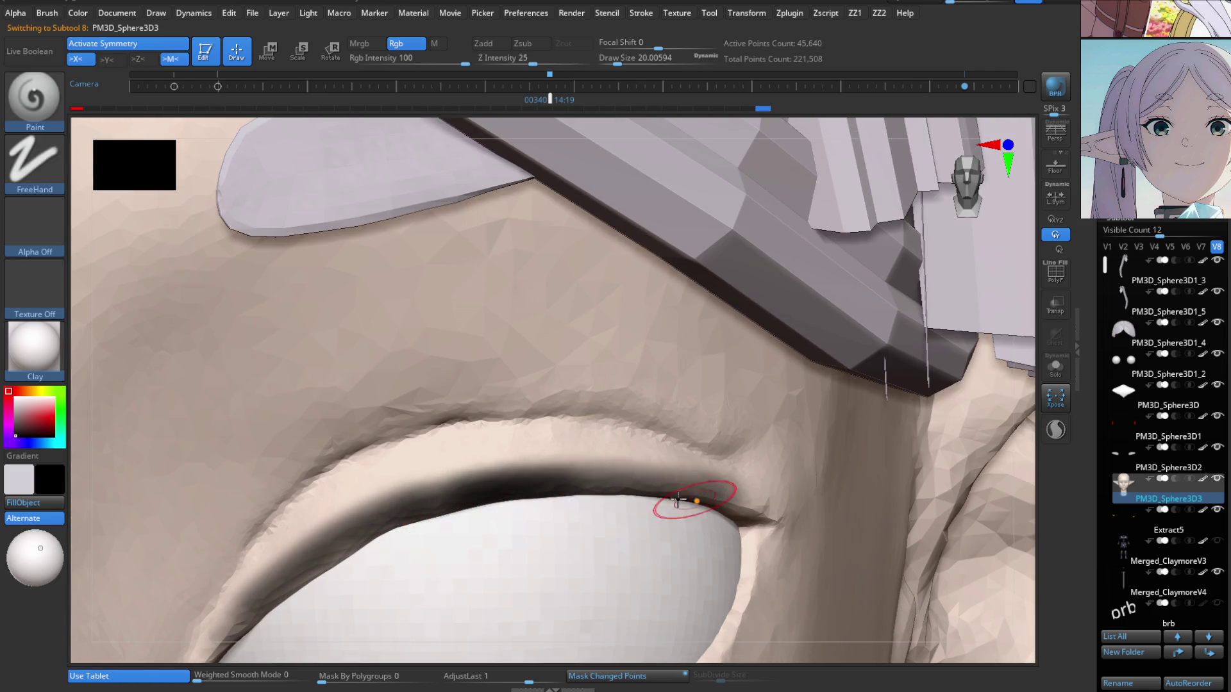
mouse_move(606, 486)
left_mouse_down()
mouse_move(827, 491)
mouse_move(752, 523)
left_mouse_up()
right_click_drag(752, 523, 779, 505)
mouse_move(651, 488)
left_mouse_down()
mouse_move(849, 486)
mouse_move(750, 550)
left_mouse_up()
right_click_drag(790, 523, 778, 489)
key("s")
left_click_drag(778, 489, 766, 489)
mouse_move(779, 449)
left_mouse_down()
mouse_move(788, 489)
mouse_move(696, 602)
left_mouse_up()
right_click_drag(695, 601, 801, 531)
Set the Paint brush draw size to about 18 and zoom in on the right eye.
key("c")
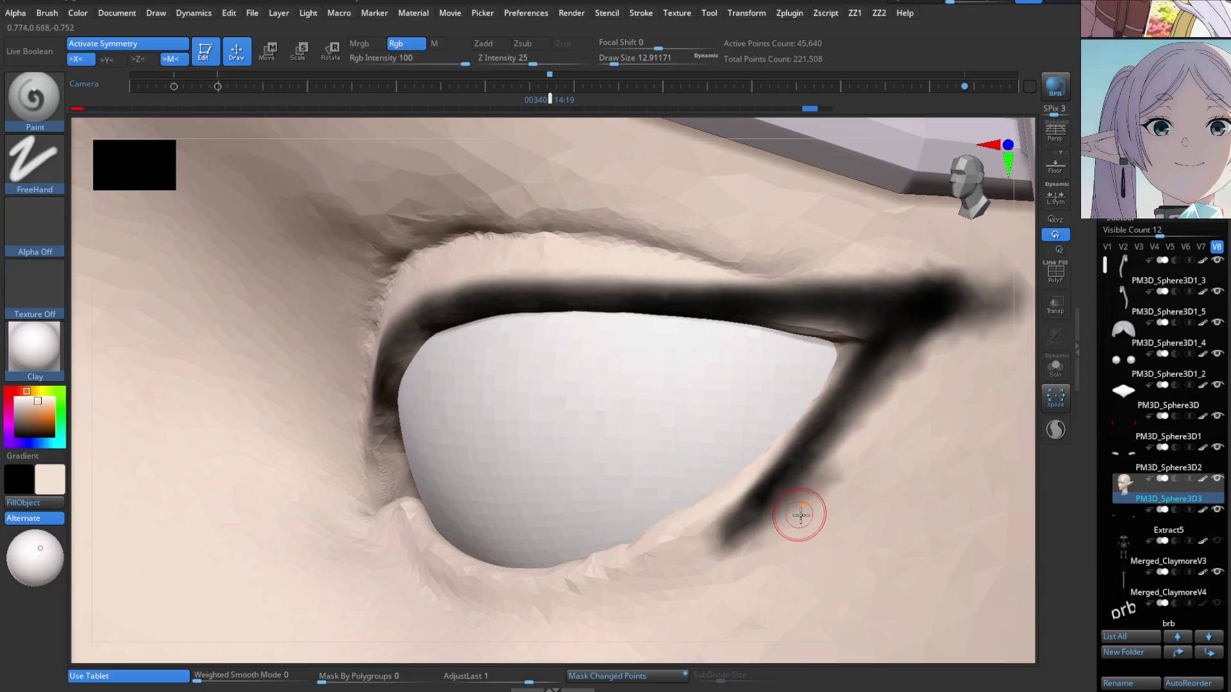
key("s")
left_click_drag(808, 507, 837, 478)
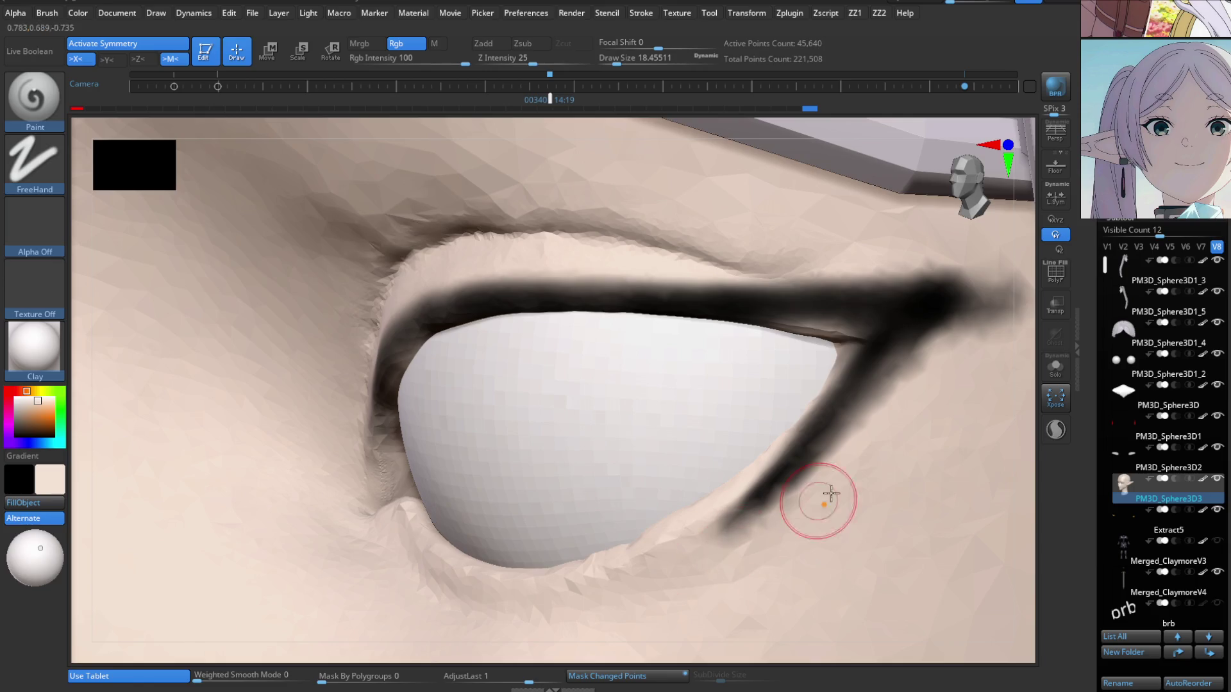
right_click_drag(879, 448, 742, 530, "alt")
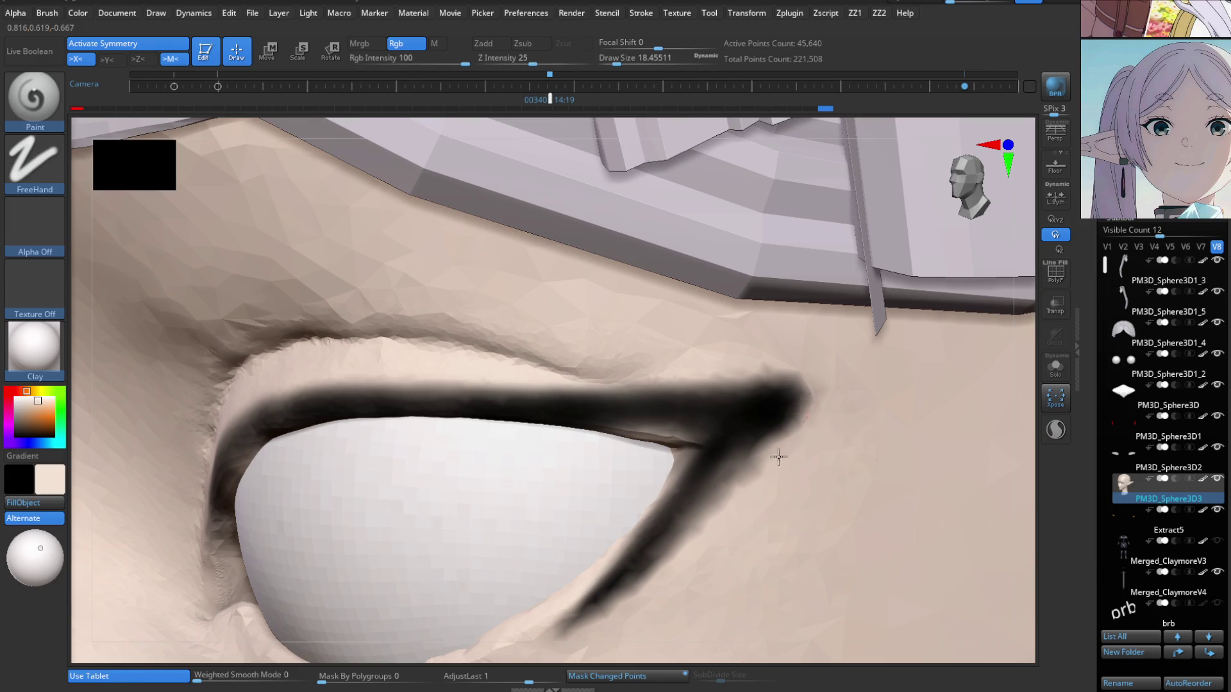
mouse_move(830, 371)
right_mouse_down()
mouse_move(797, 426)
mouse_move(567, 516)
mouse_move(549, 550)
right_mouse_up()
key("b")
key("p")
key("a")
key("v")
key("s")
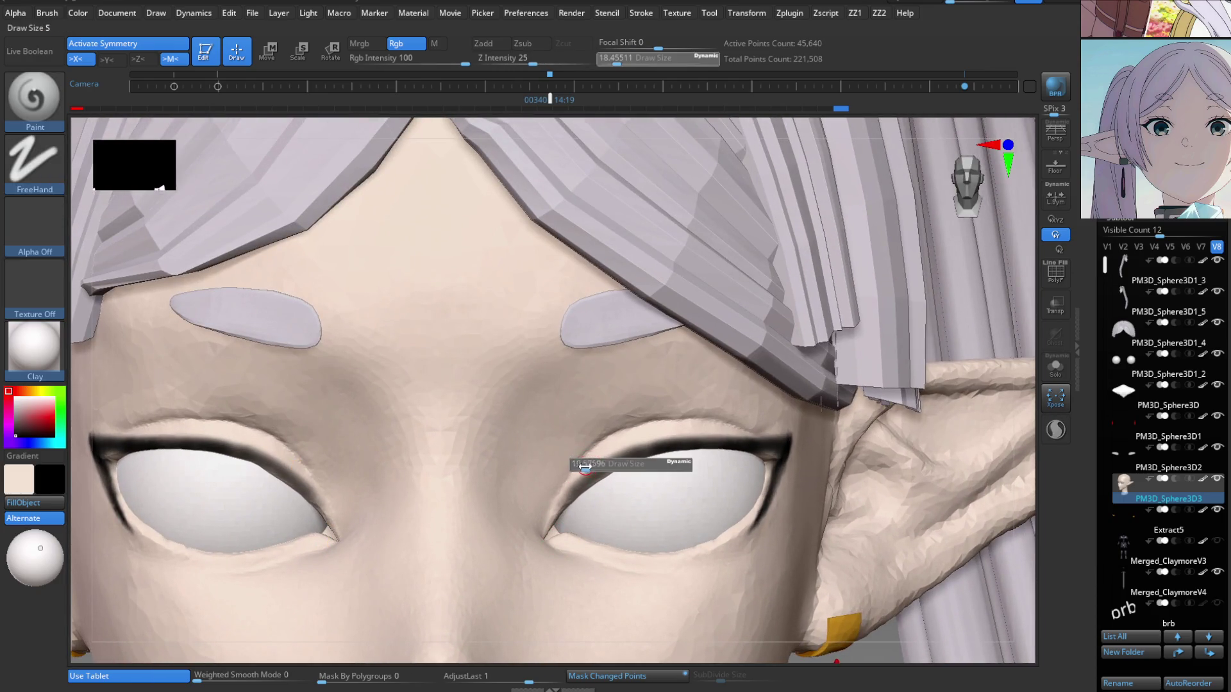
mouse_move(588, 469)
right_mouse_down("ctrl")
mouse_move(607, 541)
mouse_move(569, 519)
right_mouse_up("ctrl")
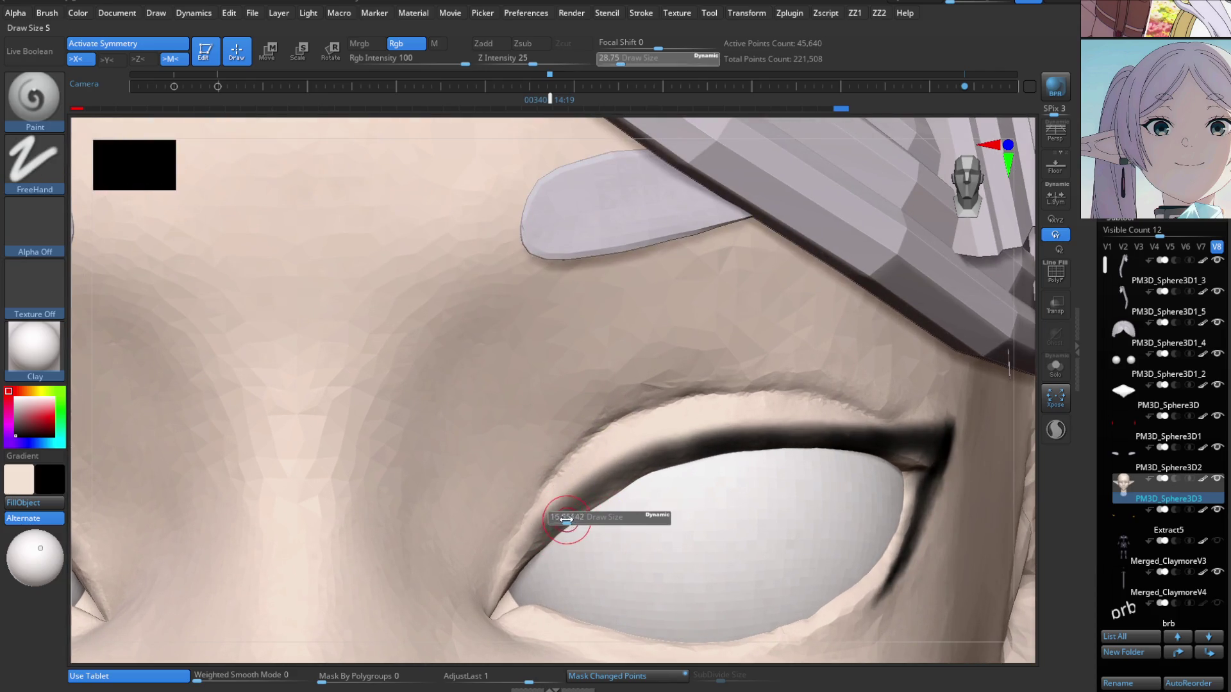
left_click_drag(565, 519, 568, 520)
Thicken the upper eyeliner and darken its lower edge along the eyelid.
mouse_move(619, 477)
left_mouse_down()
mouse_move(725, 441)
mouse_move(833, 430)
left_mouse_up()
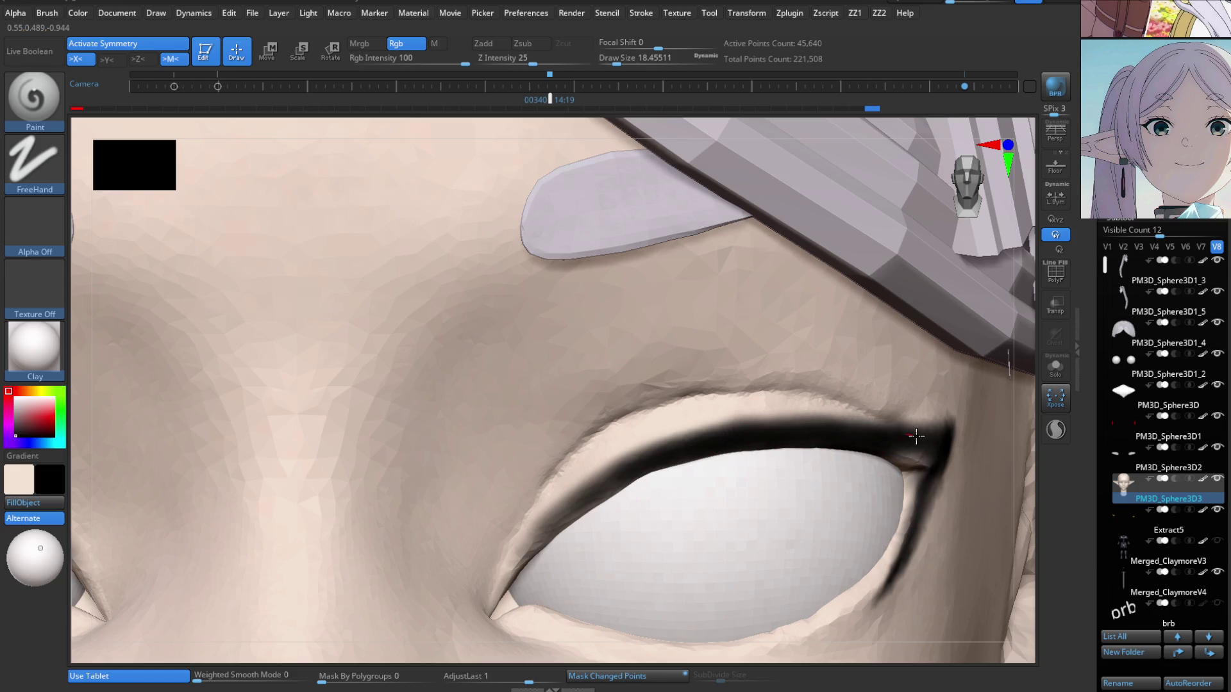
right_click_drag(884, 459, 863, 472)
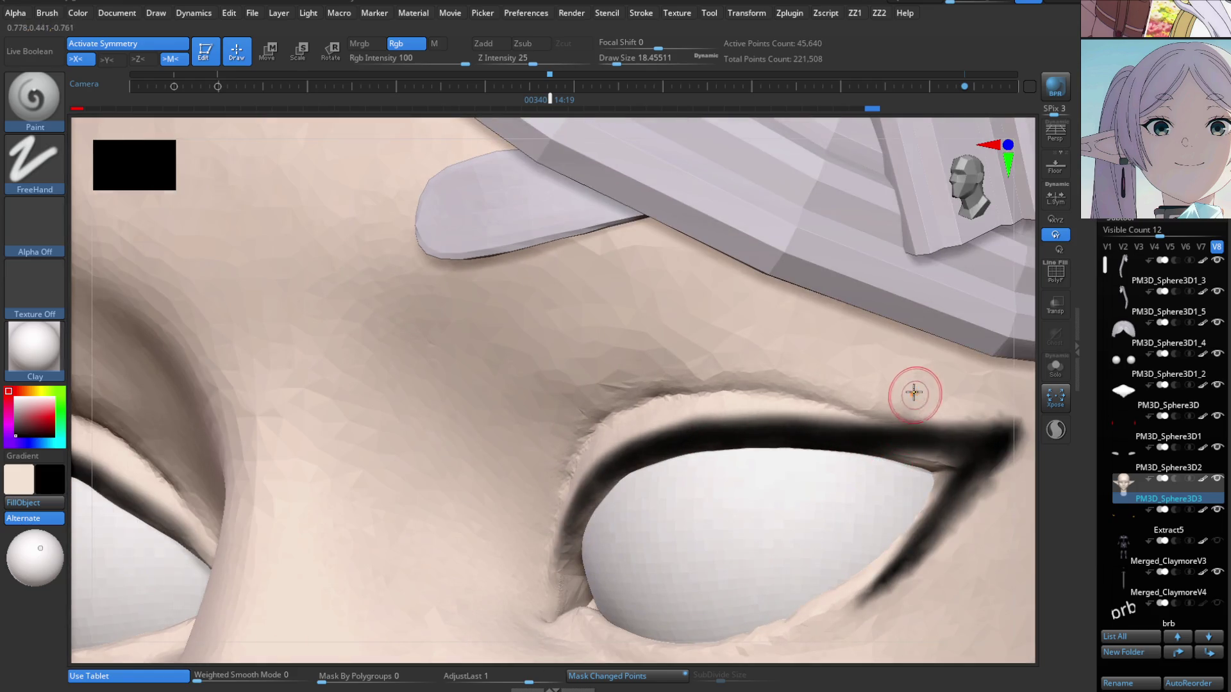
mouse_move(894, 433)
right_mouse_down()
mouse_move(909, 447)
mouse_move(840, 472)
mouse_move(771, 431)
right_mouse_up()
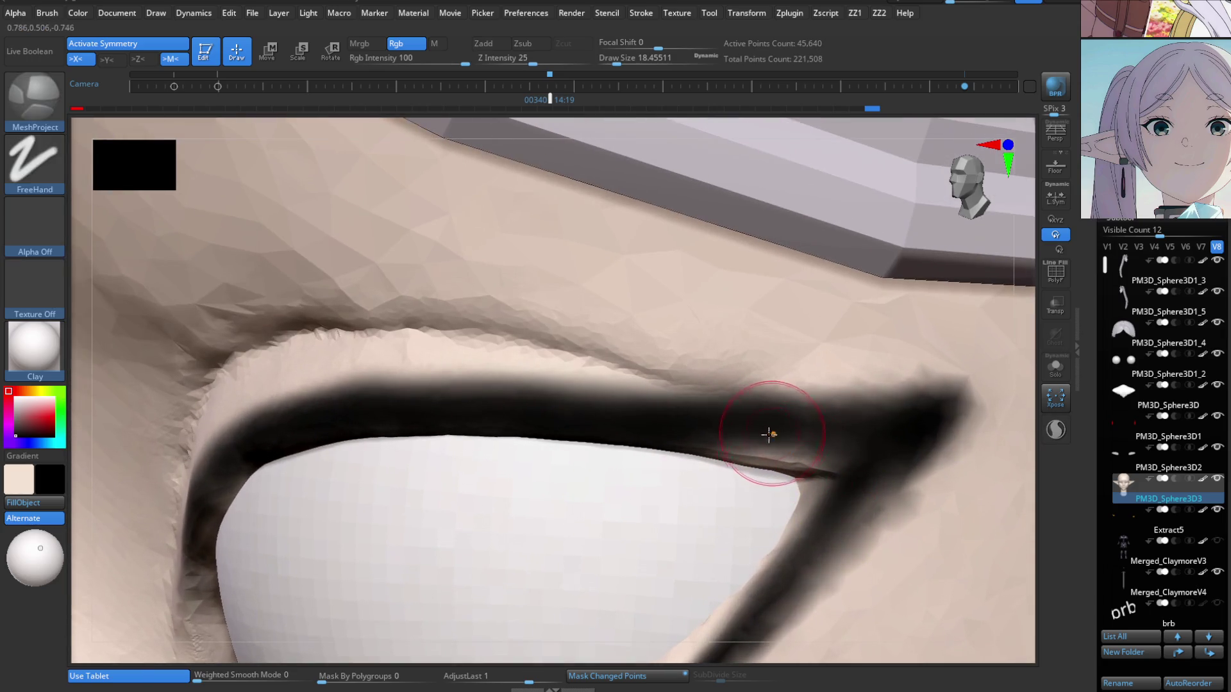
mouse_move(845, 453)
left_mouse_down()
mouse_move(856, 459)
mouse_move(673, 442)
left_mouse_up()
mouse_move(673, 443)
right_mouse_down()
mouse_move(728, 324)
mouse_move(824, 439)
right_mouse_up()
right_click_drag(642, 472, 604, 500, "alt")
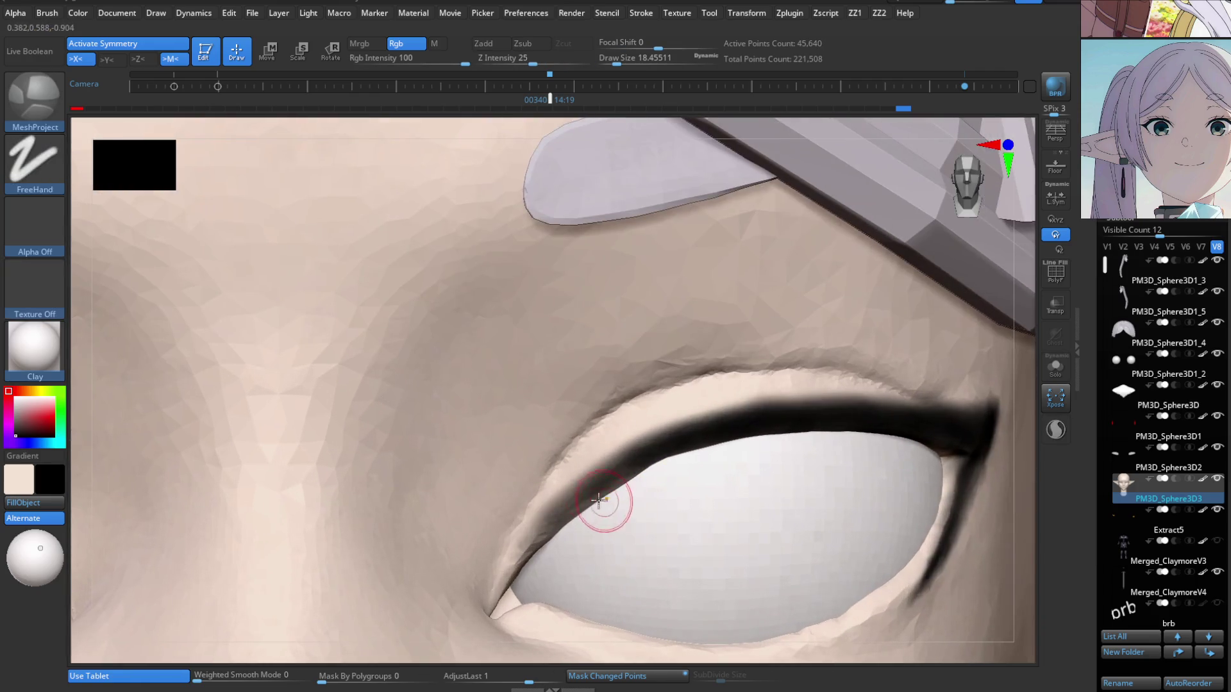
At brush size about 20, thicken the eyeliner band and sharpen its wing tip.
key("s")
left_click_drag(563, 504, 566, 505)
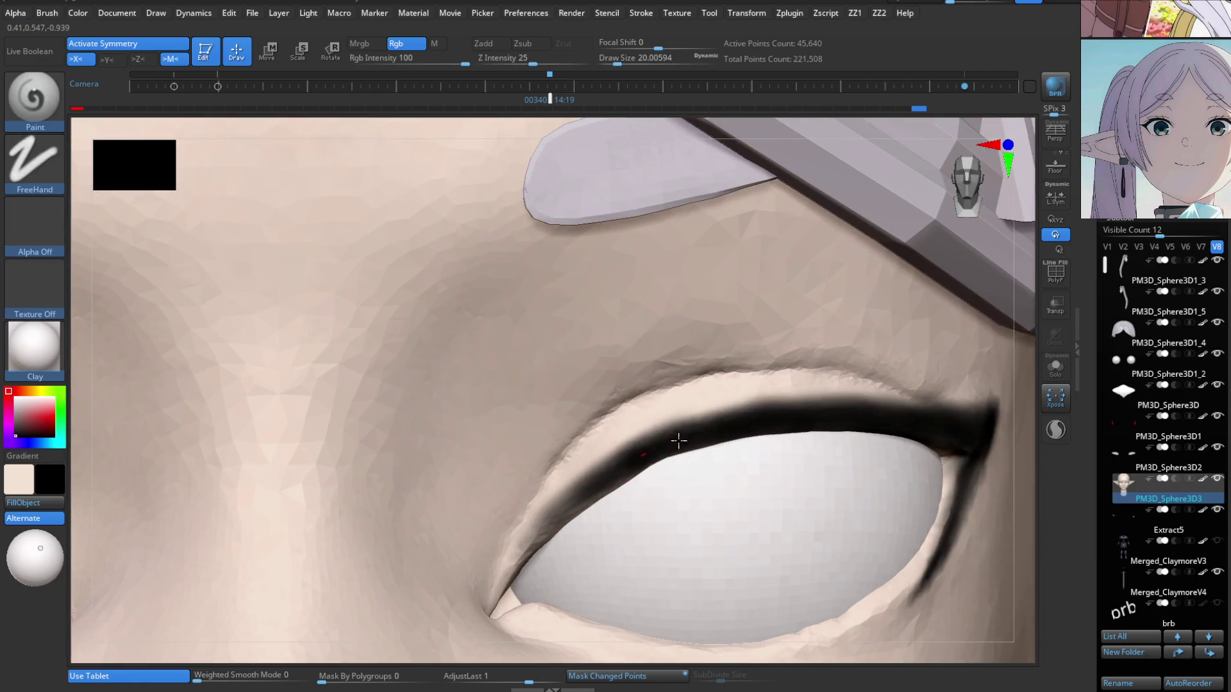
mouse_move(663, 449)
left_mouse_down()
mouse_move(782, 412)
mouse_move(927, 416)
left_mouse_up()
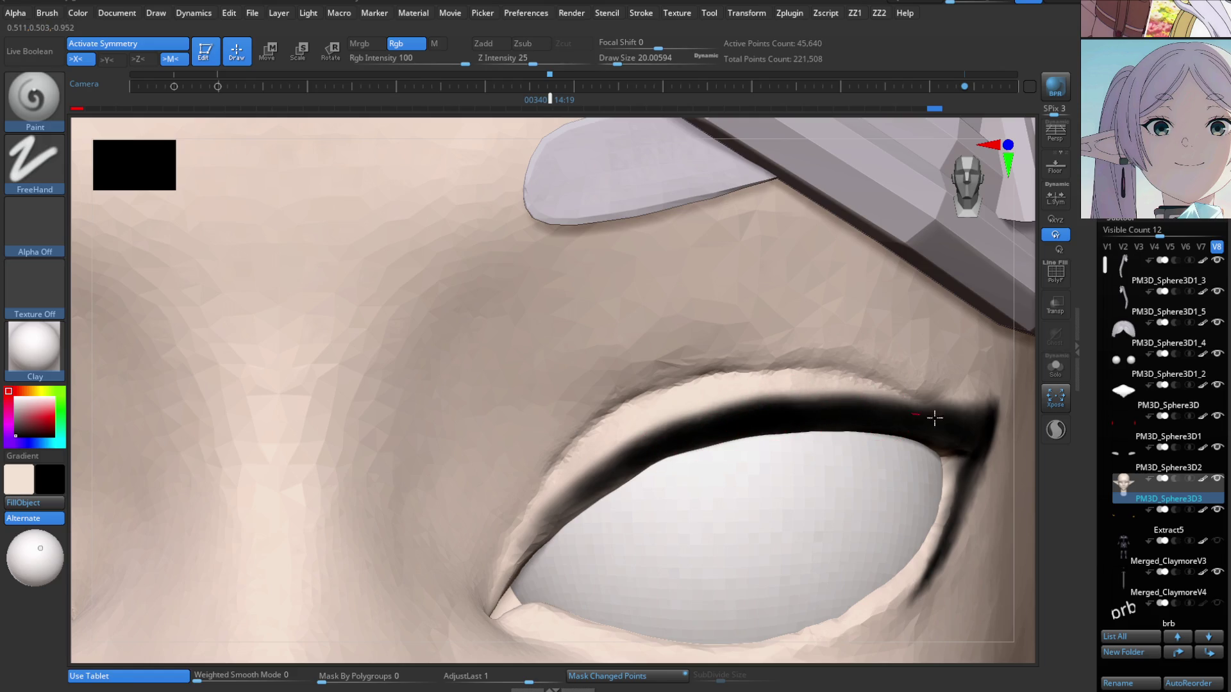
mouse_move(864, 419)
right_mouse_down()
mouse_move(934, 425)
mouse_move(883, 423)
mouse_move(816, 393)
mouse_move(824, 453)
right_mouse_up()
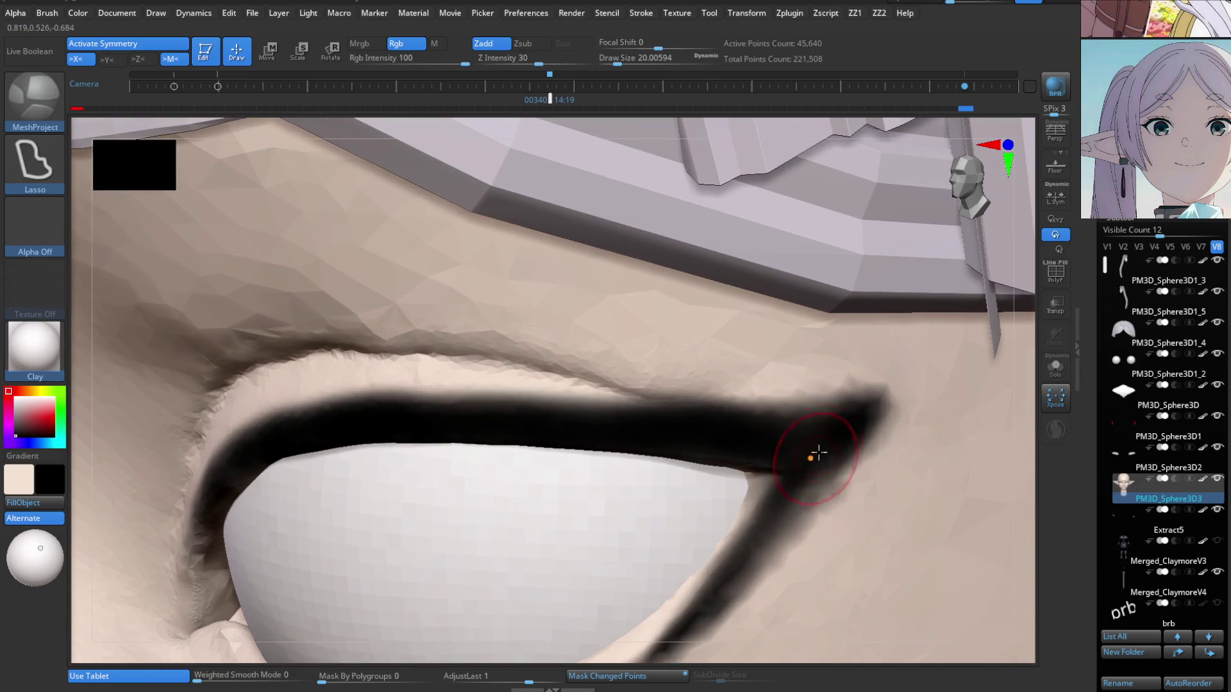
left_click_drag(838, 398, 862, 392)
mouse_move(870, 466)
right_mouse_down()
mouse_move(775, 425)
mouse_move(833, 385)
mouse_move(771, 242)
mouse_move(748, 405)
mouse_move(696, 460)
right_mouse_up()
Swap the main and secondary colours and pick a pale pinkish-red in the colour picker.
key("b")
key("Escape")
key("v")
mouse_move(658, 414)
right_mouse_down("alt")
mouse_move(695, 417)
mouse_move(599, 371)
mouse_move(638, 349)
right_mouse_up("alt")
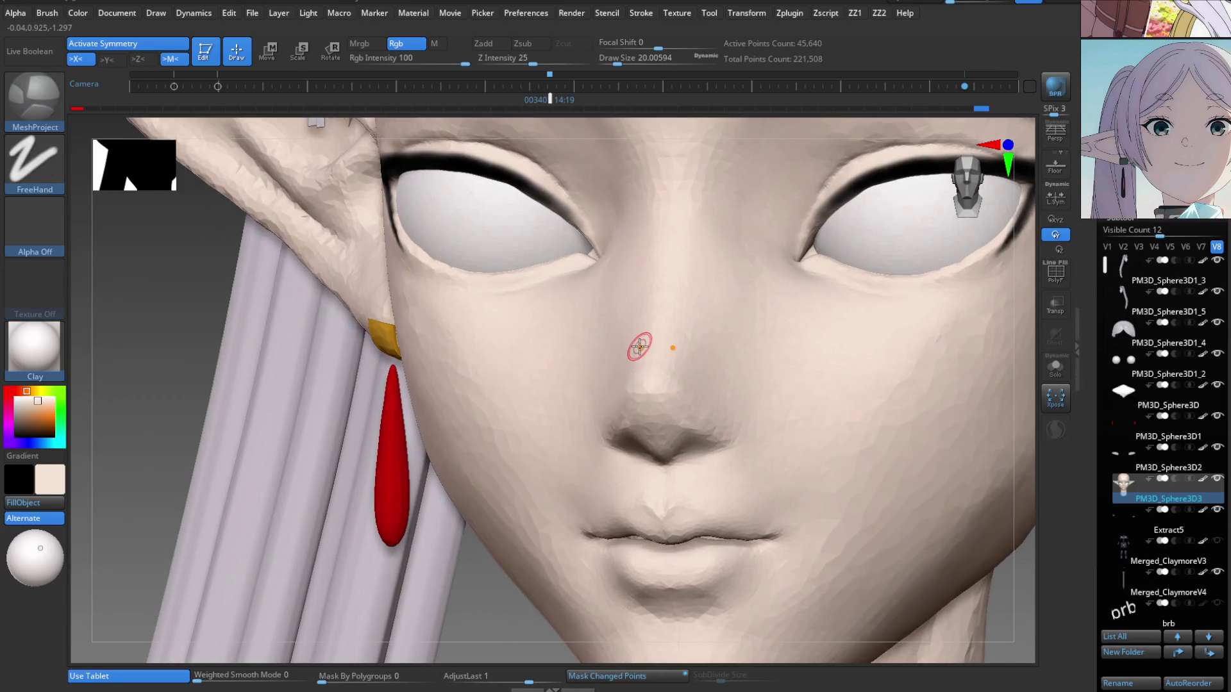
key("c")
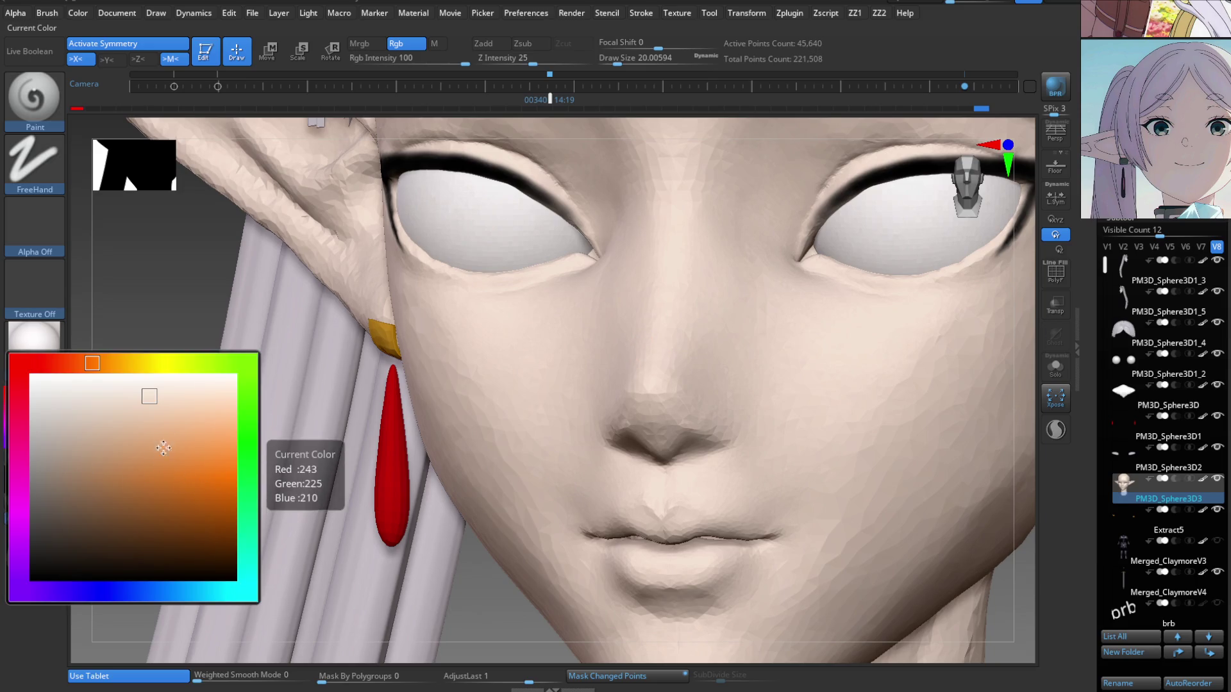
left_click(76, 363)
left_click_drag(69, 363, 44, 363)
Set the brush to Draw Size about 104 with the soft round Alpha 01.
right_click_drag(649, 402, 687, 405)
key("s")
left_click_drag(687, 404, 709, 405)
left_click(36, 224)
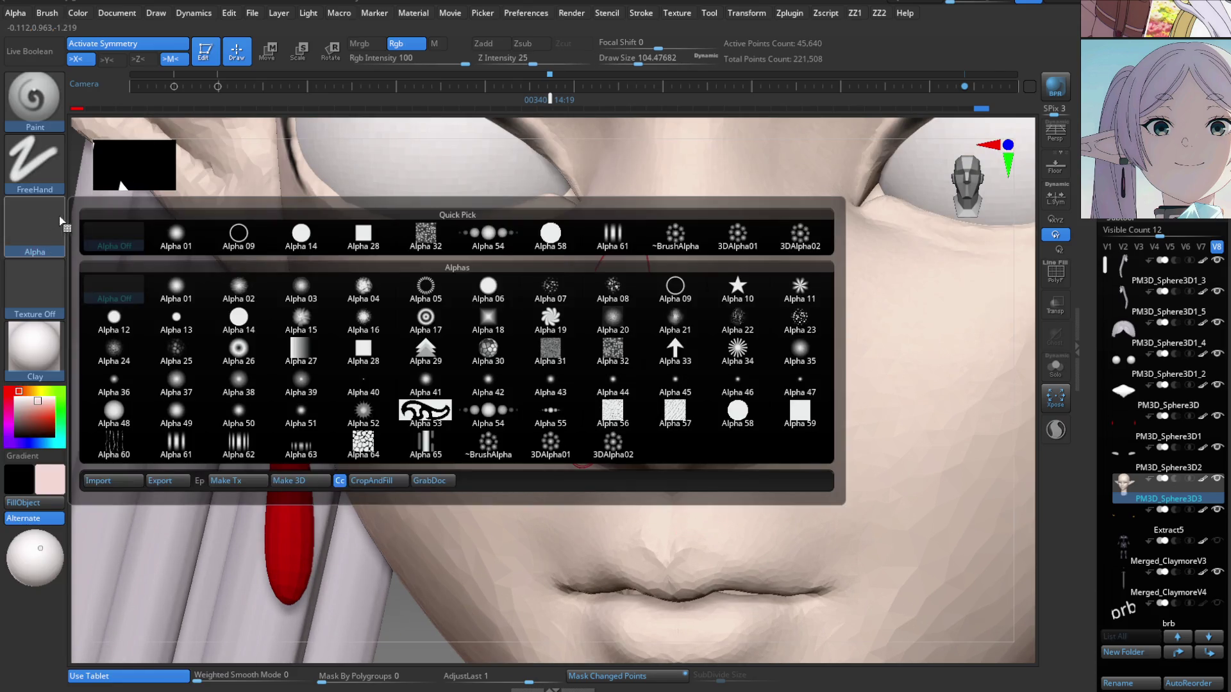
left_click(180, 282)
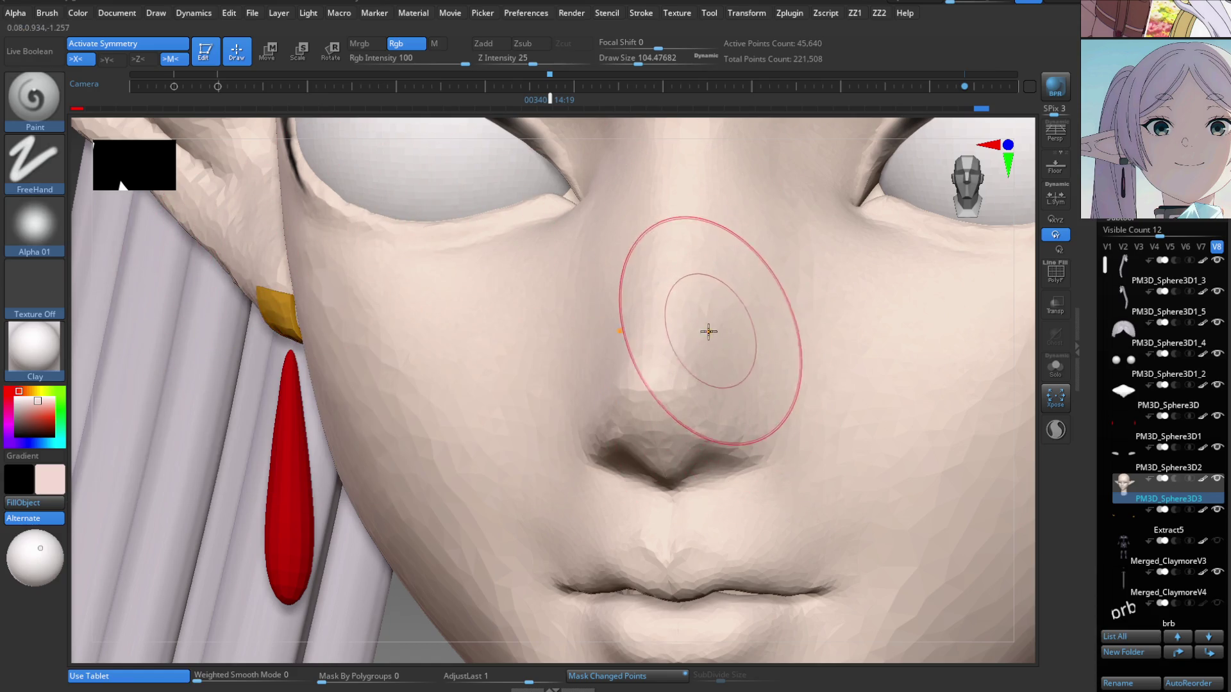
Tint the side and length of the nose pink.
right_click_drag(753, 360, 641, 387)
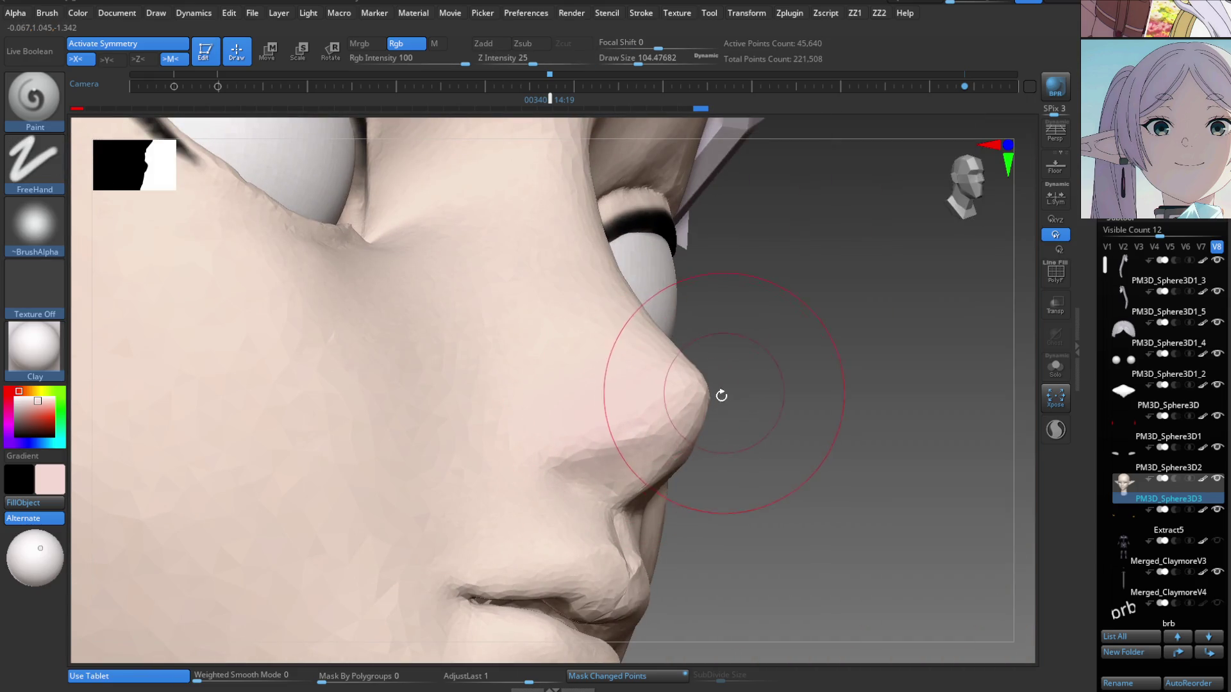
right_click_drag(721, 396, 682, 440)
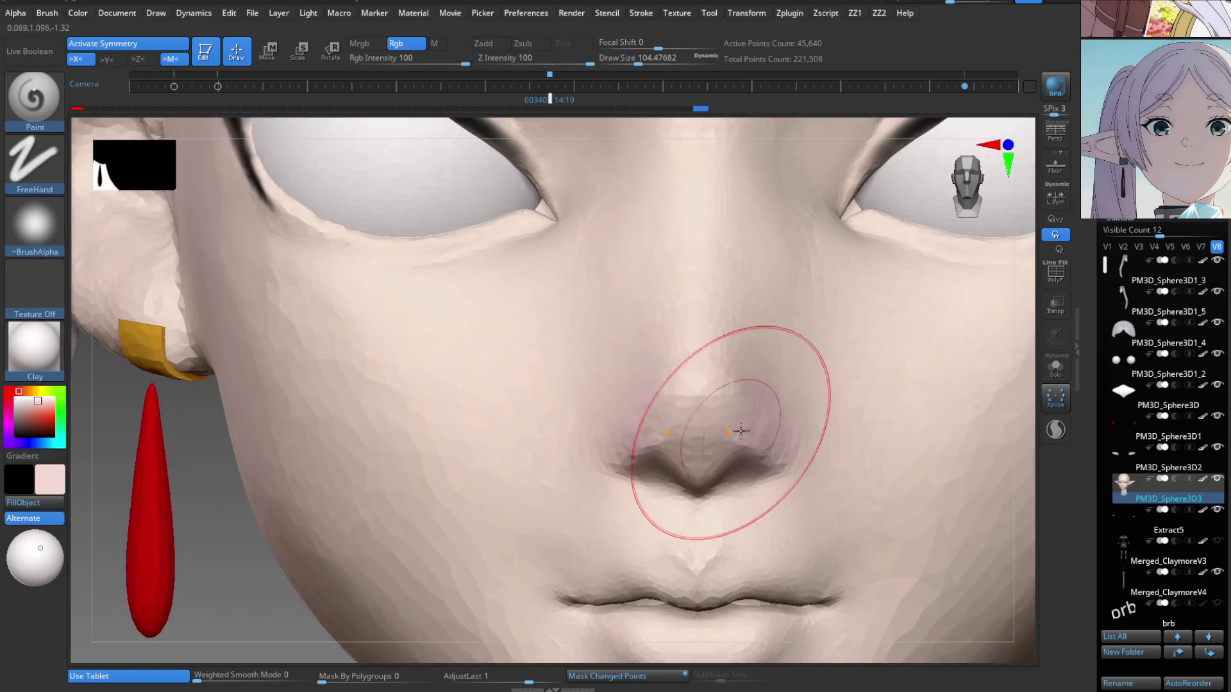
right_click_drag(819, 426, 776, 427)
left_click_drag(775, 427, 772, 452)
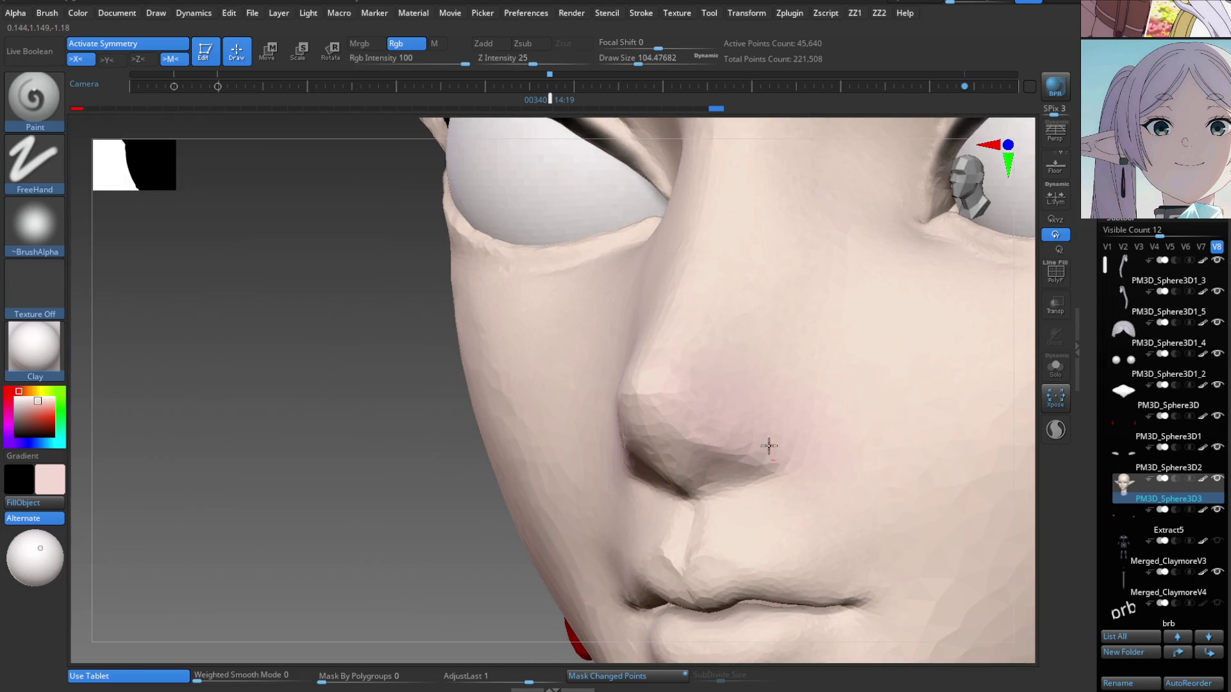
left_click_drag(631, 371, 716, 421)
Enlarge the brush to about 280 and blush the cheek with pink.
mouse_move(761, 437)
right_mouse_down()
mouse_move(517, 404)
mouse_move(714, 439)
right_mouse_up()
key("s")
left_click_drag(714, 439, 742, 442)
right_click_drag(741, 442, 783, 445)
left_click_drag(783, 445, 724, 474)
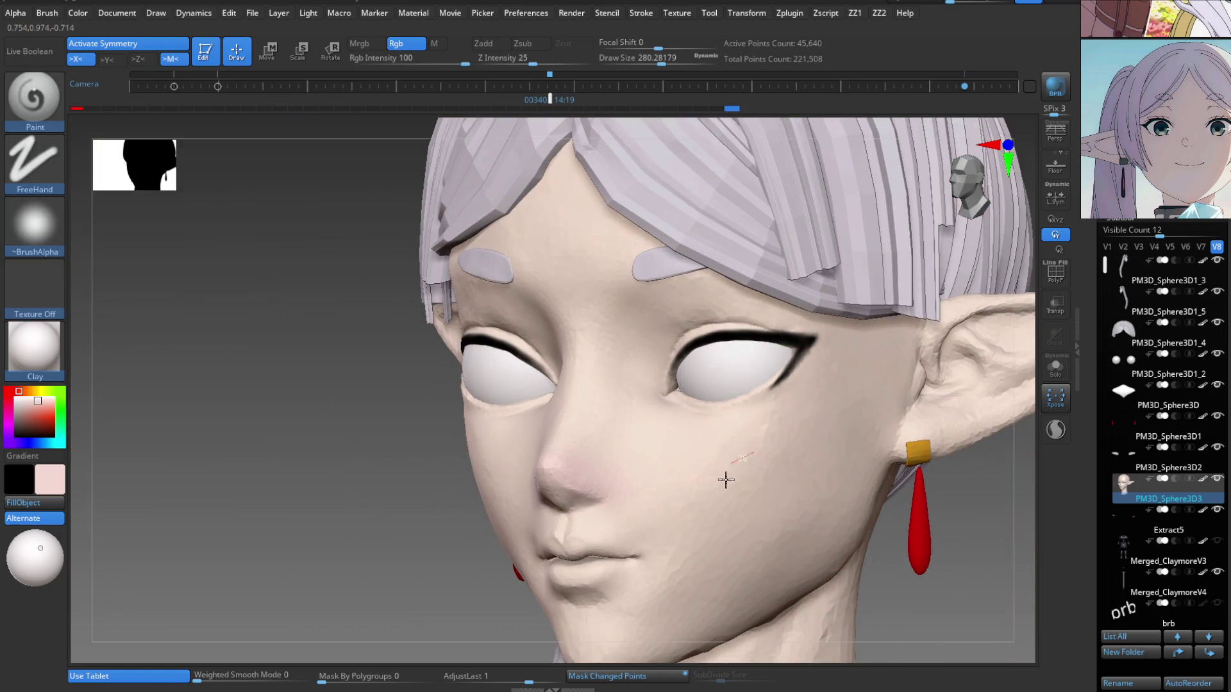
mouse_move(809, 433)
left_mouse_down()
mouse_move(821, 425)
mouse_move(737, 454)
left_mouse_up()
mouse_move(730, 544)
right_mouse_down()
mouse_move(756, 519)
mouse_move(638, 473)
mouse_move(616, 443)
mouse_move(685, 500)
right_mouse_up()
Reselect the Paint brush and shrink it to about 74.
key("b")
key("m")
key("p")
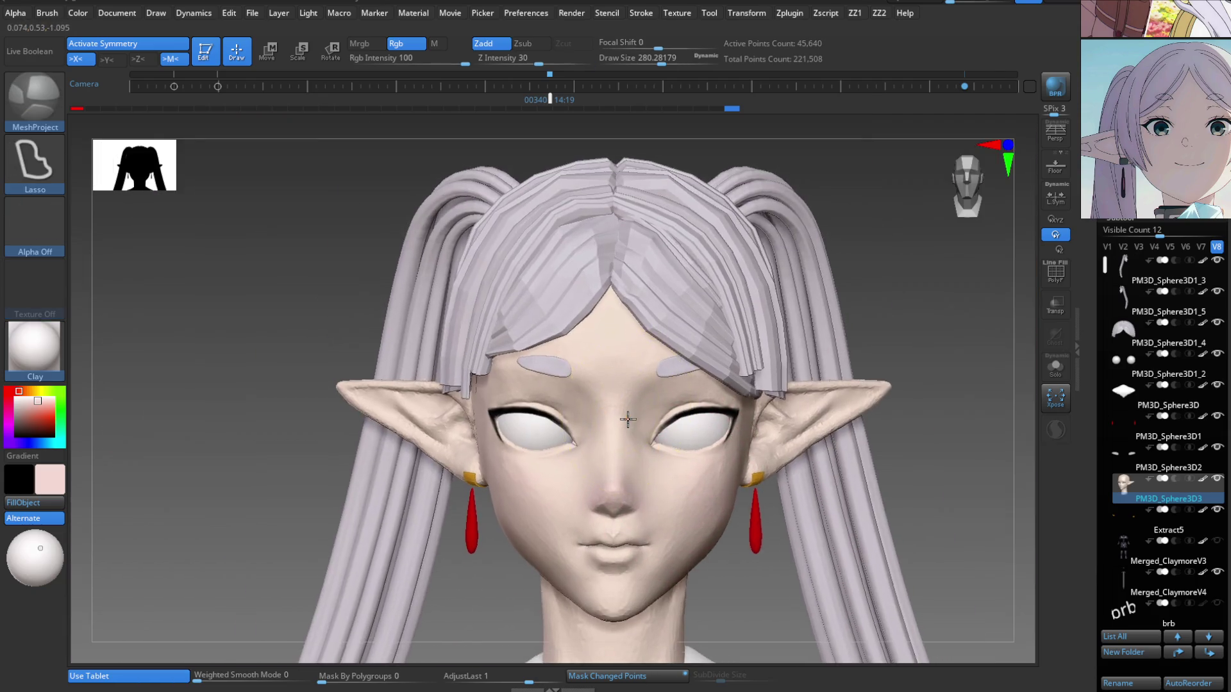
mouse_move(618, 440)
right_mouse_down("ctrl")
mouse_move(646, 482)
mouse_move(731, 376)
mouse_move(596, 398)
mouse_move(684, 528)
mouse_move(610, 420)
right_mouse_up("ctrl")
key("b")
key("p")
key("a")
key("s")
mouse_move(611, 420)
left_mouse_down()
mouse_move(577, 416)
mouse_move(601, 392)
left_mouse_up()
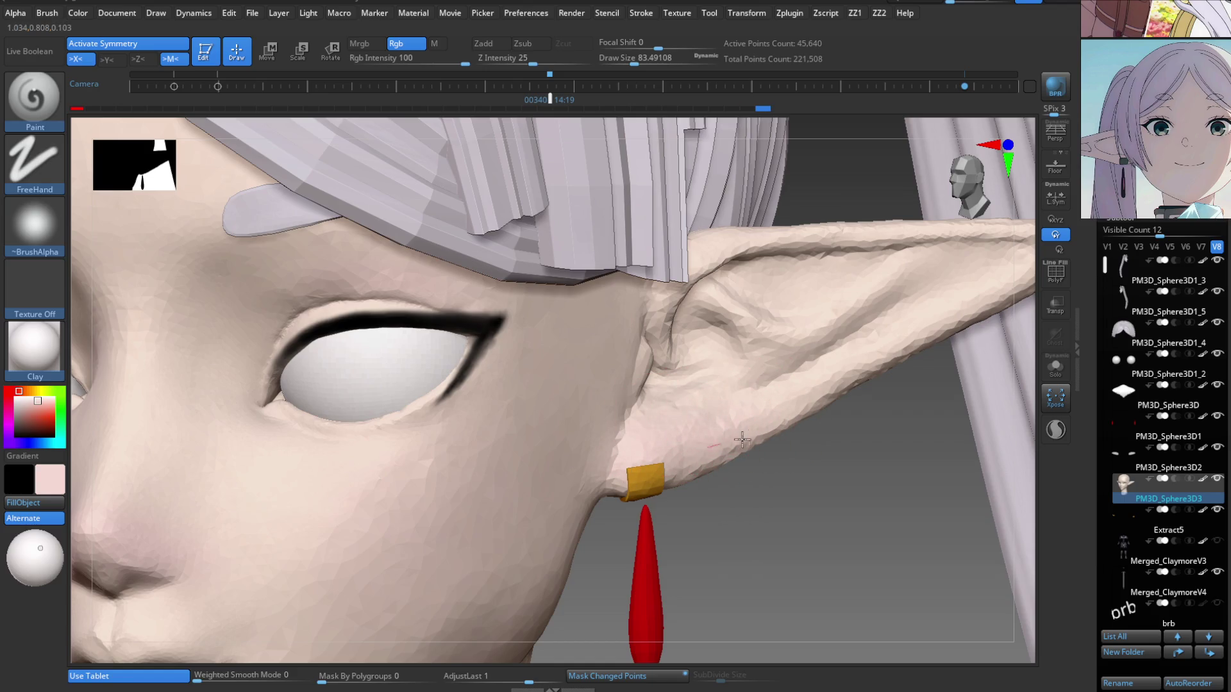
Shrink the Paint brush to about 65 and frame the earring and jaw.
mouse_move(749, 430)
left_mouse_down()
mouse_move(671, 343)
mouse_move(669, 516)
left_mouse_up()
key("b")
key("p")
key("a")
mouse_move(608, 557)
left_mouse_down()
mouse_move(610, 480)
mouse_move(623, 536)
left_mouse_up()
Switch to the Move brush at Draw Size about 104 and open the plugins menu.
key("b")
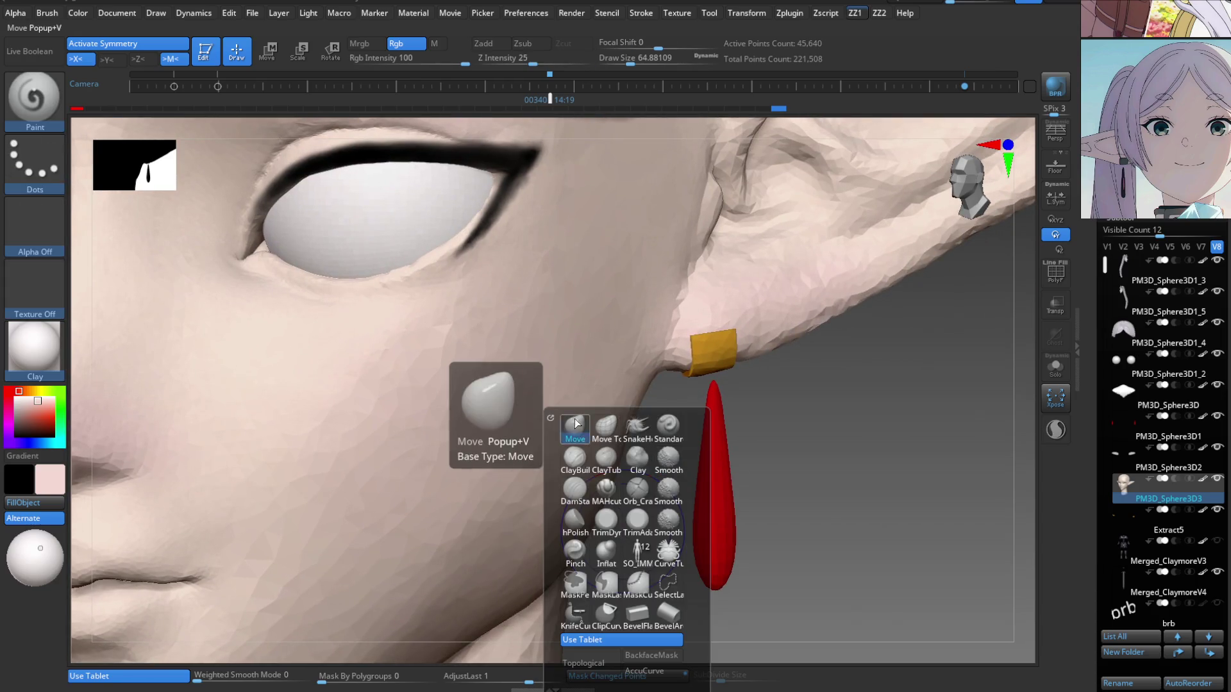
key("m")
key("v")
key("s")
left_click_drag(637, 413, 644, 415)
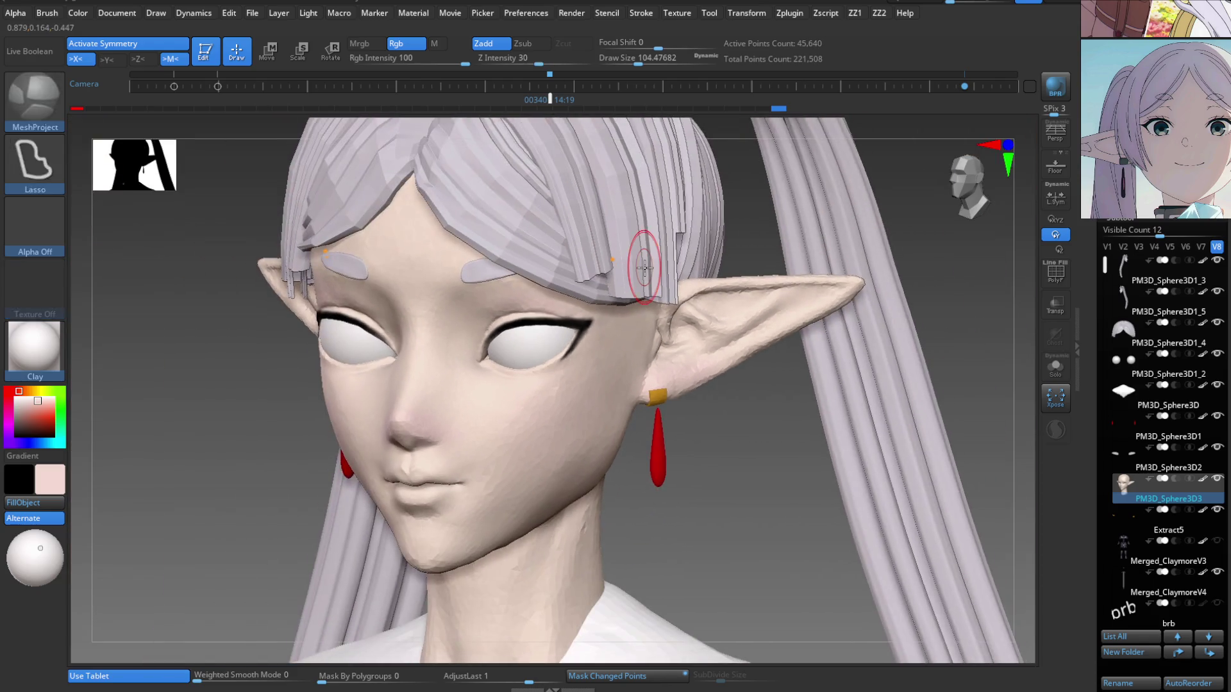
key("b")
key("m")
key("v")
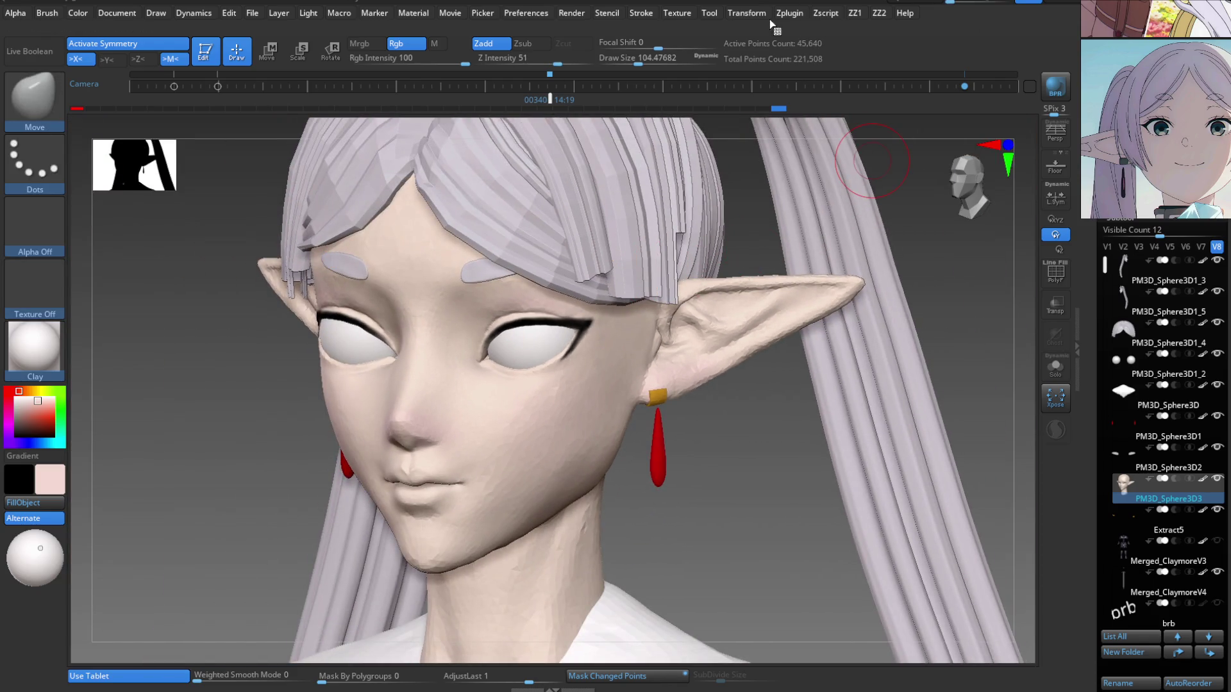
left_click(798, 17)
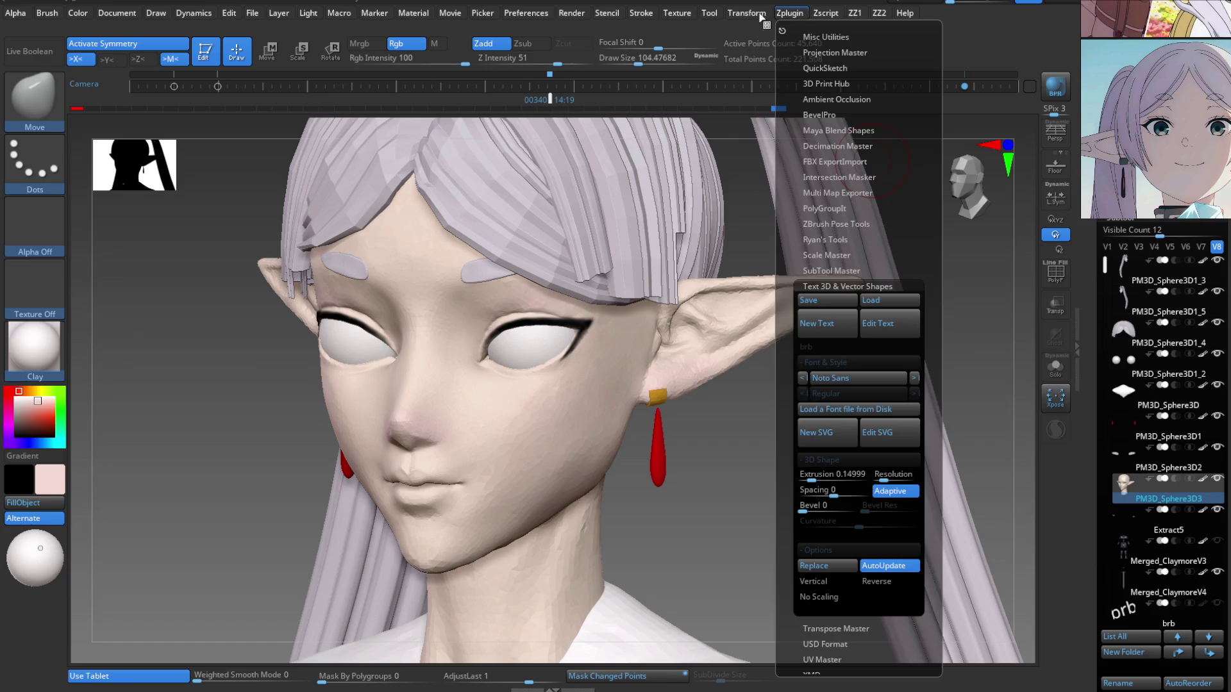
mouse_move(567, 21)
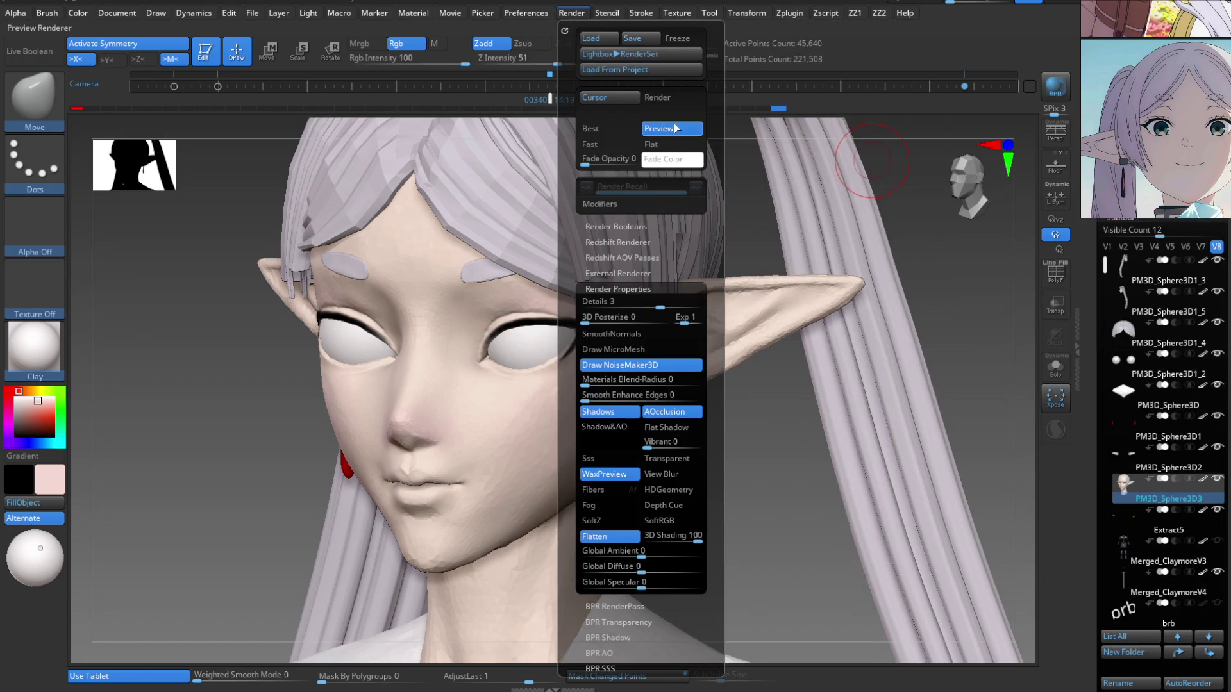
left_click(668, 149)
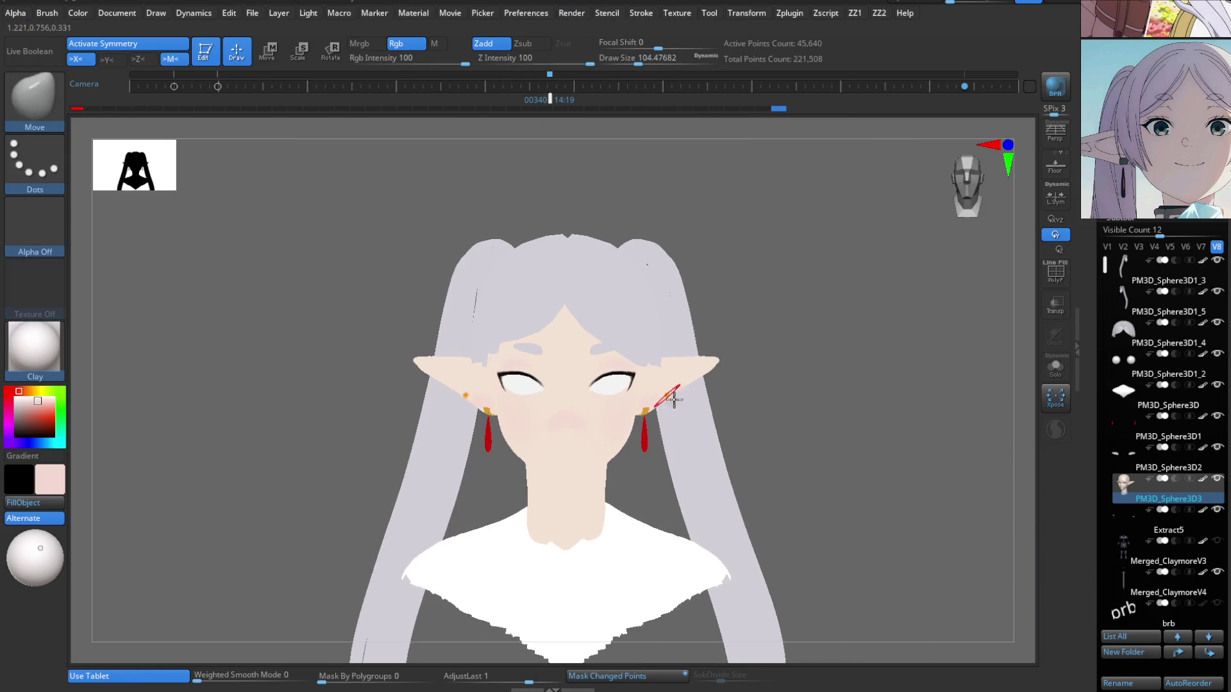
key("b")
key("m")
key("p")
right_click_drag(643, 463, 736, 514, "ctrl")
key("b")
key("m")
key("v")
mouse_move(495, 434)
right_mouse_down()
mouse_move(472, 440)
mouse_move(522, 434)
mouse_move(555, 297)
right_mouse_up()
key("b")
key("m")
key("p")
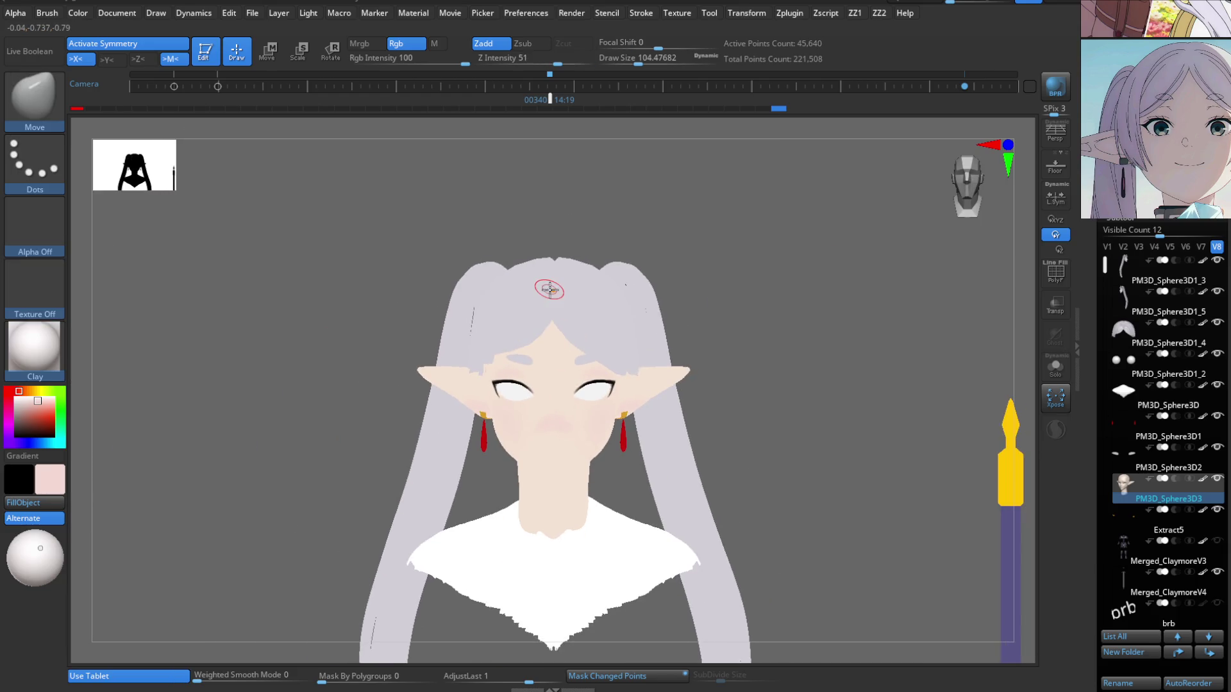
right_click_drag(524, 353, 766, 347)
key("b")
key("m")
key("v")
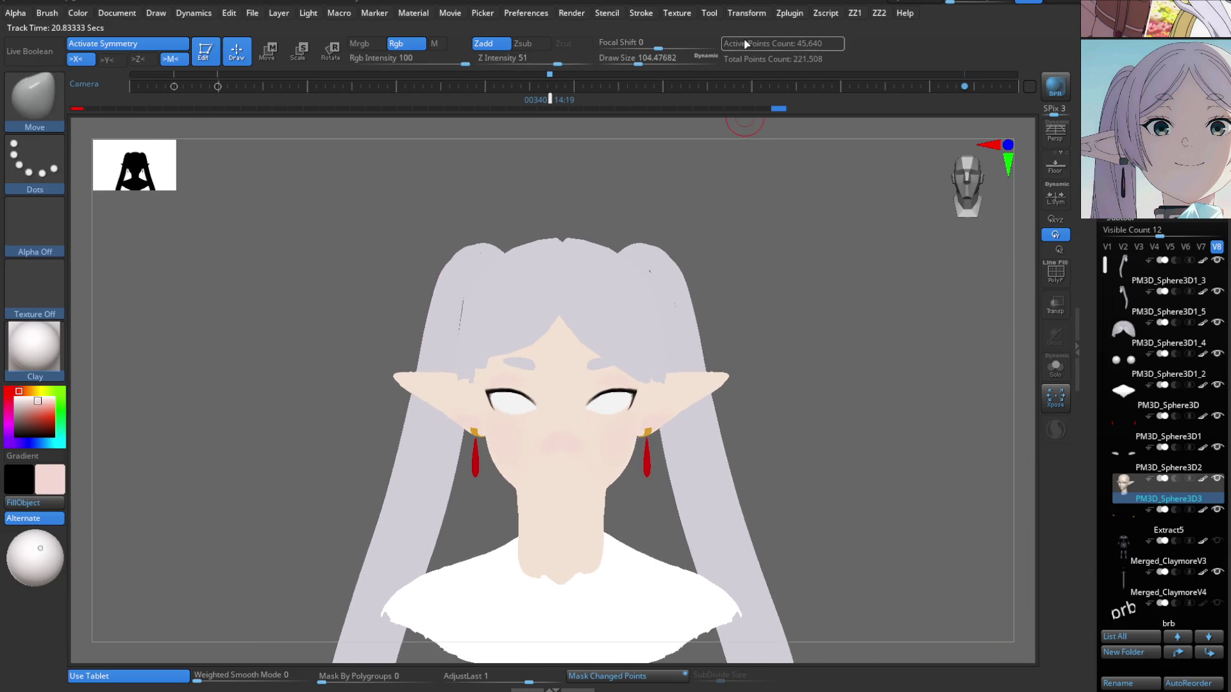
right_click_drag(853, 128, 814, 135)
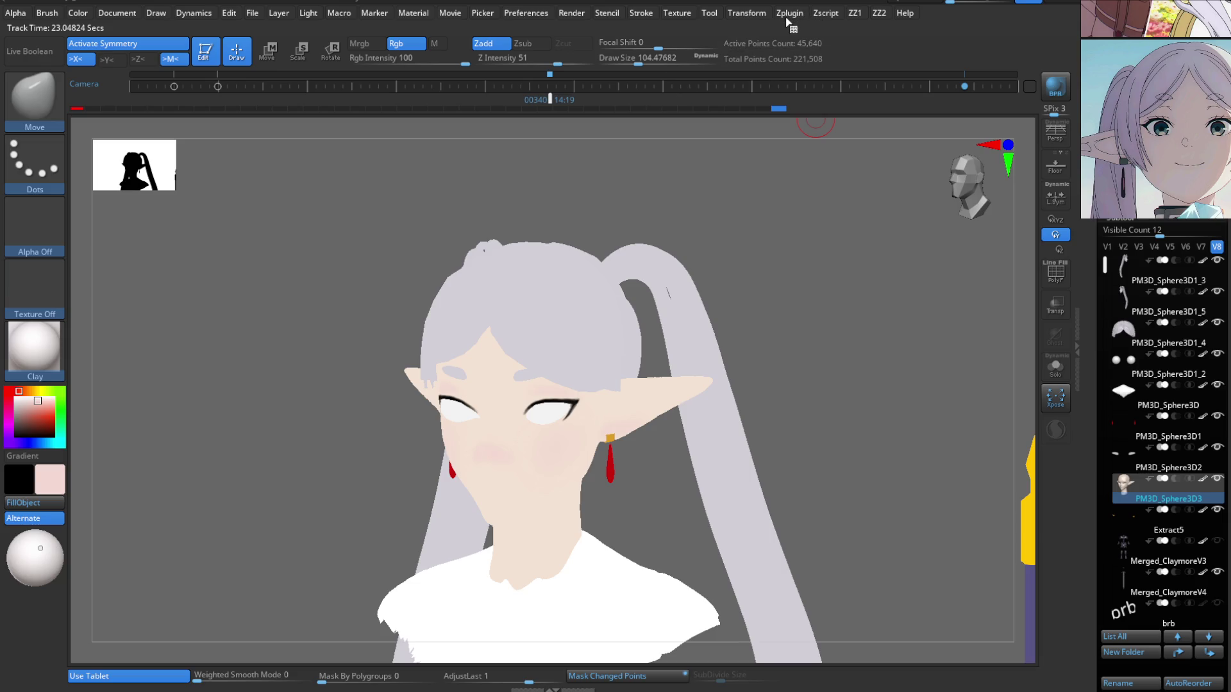
left_click(644, 14)
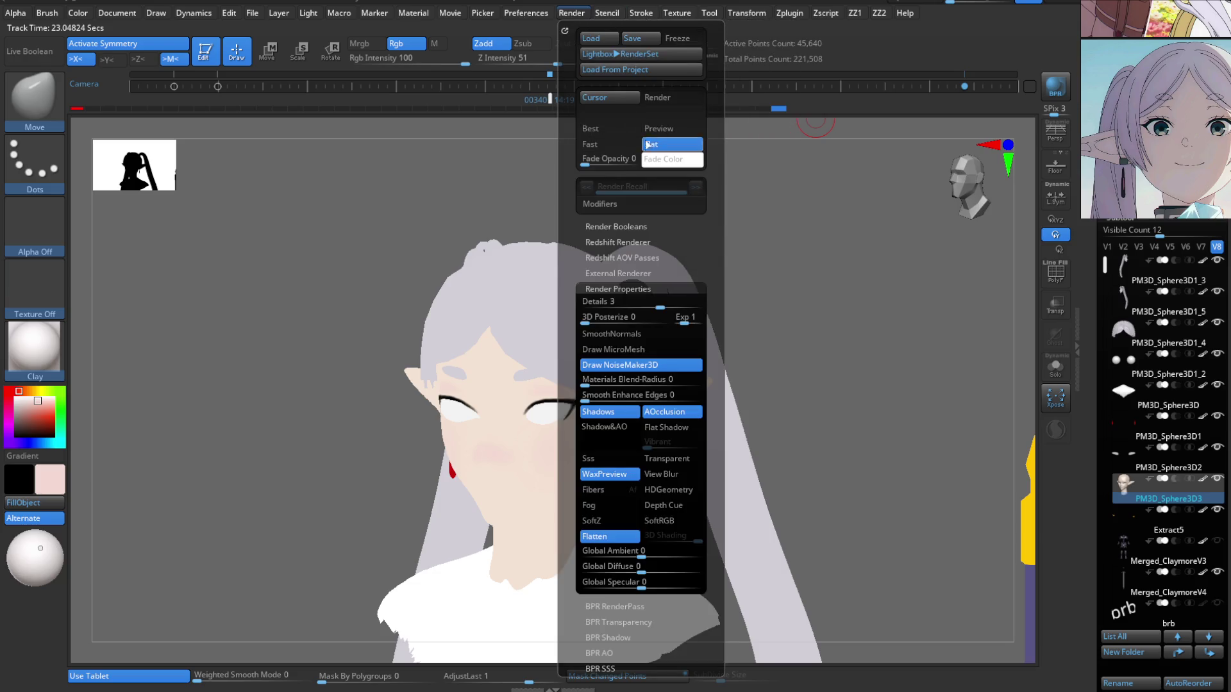
left_click(659, 128)
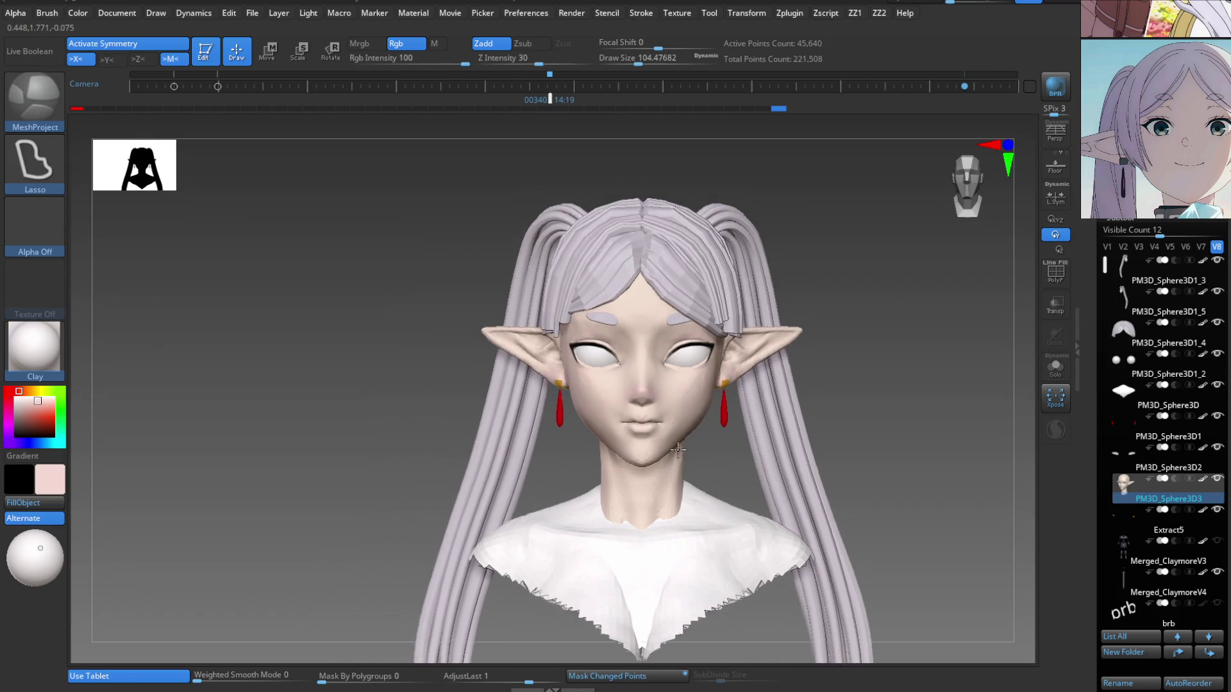
Select the eyeball subtool and move it slightly up and back, comparing via undo/redo.
left_click(680, 307, "alt")
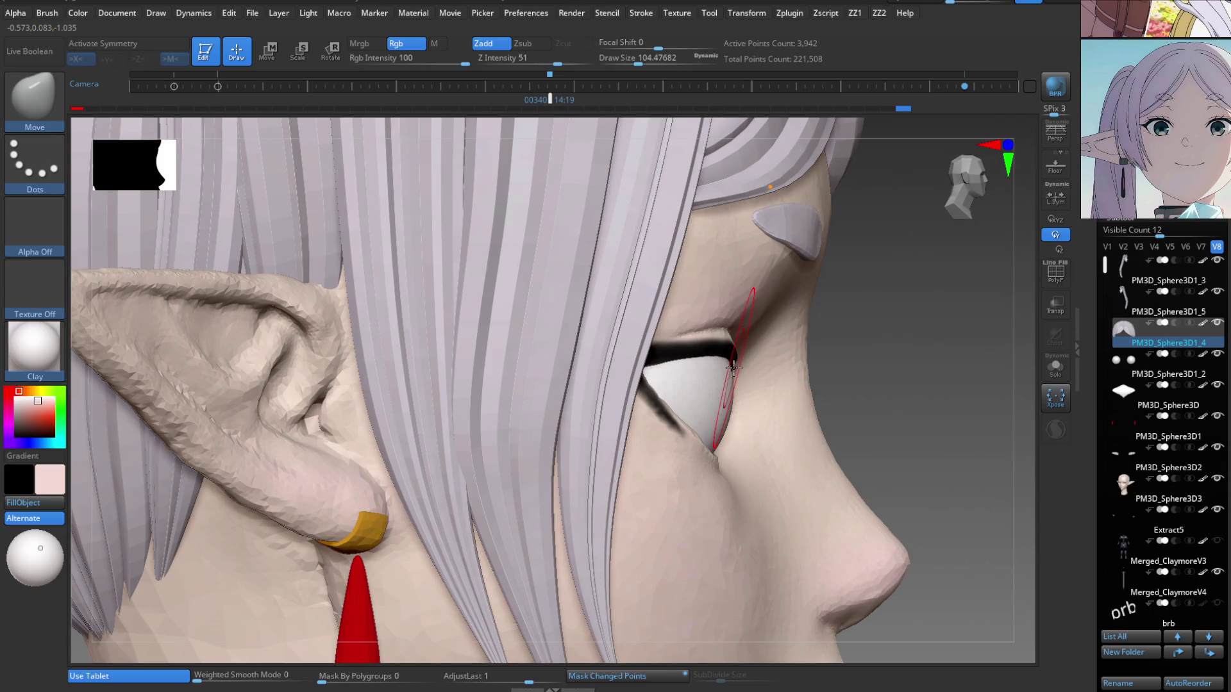
left_click(716, 389, "alt")
key("w")
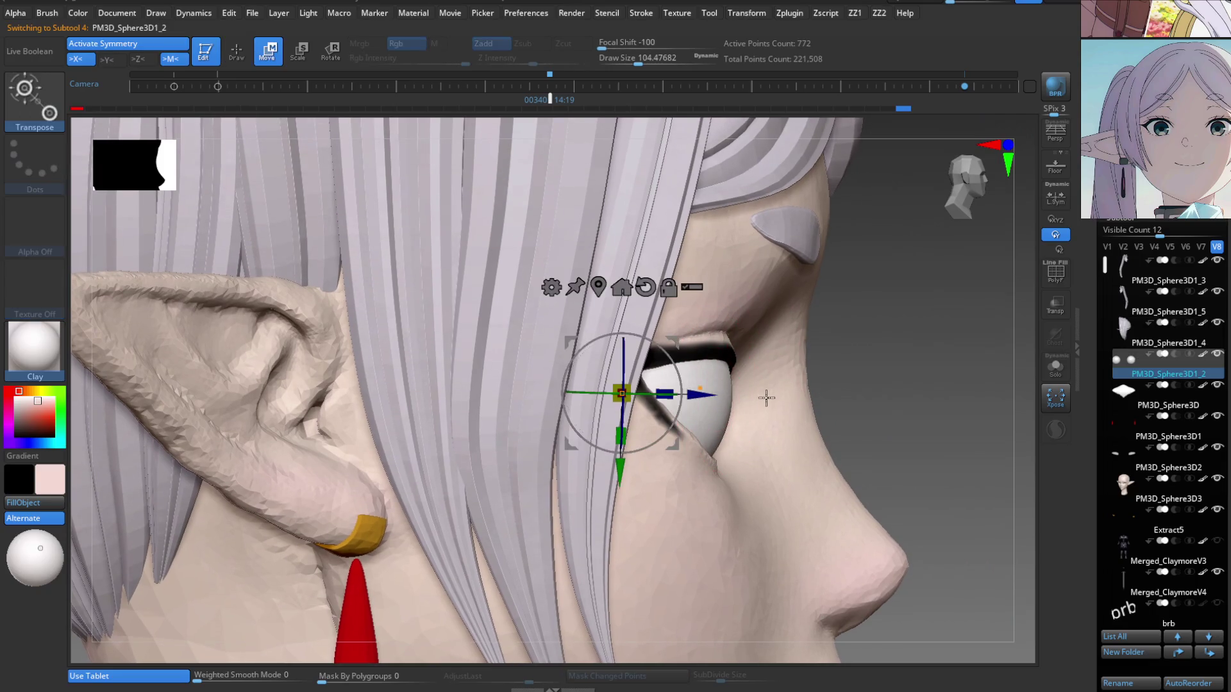
left_click_drag(678, 443, 672, 429)
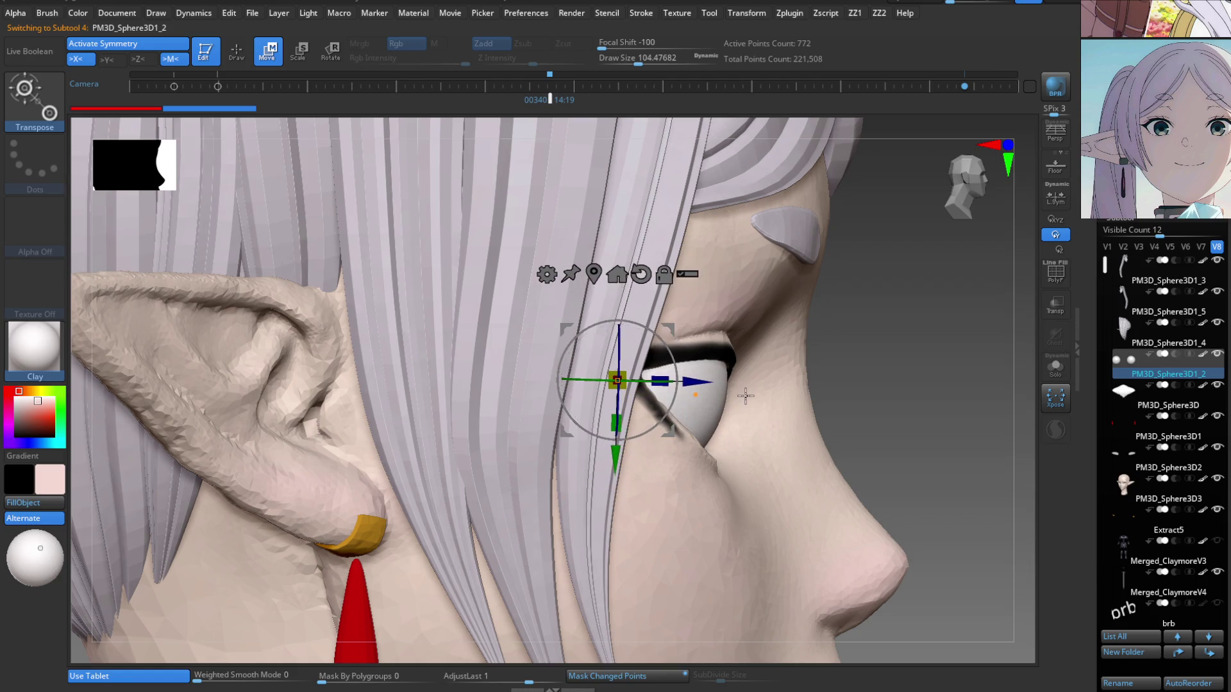
key("ctrl+z")
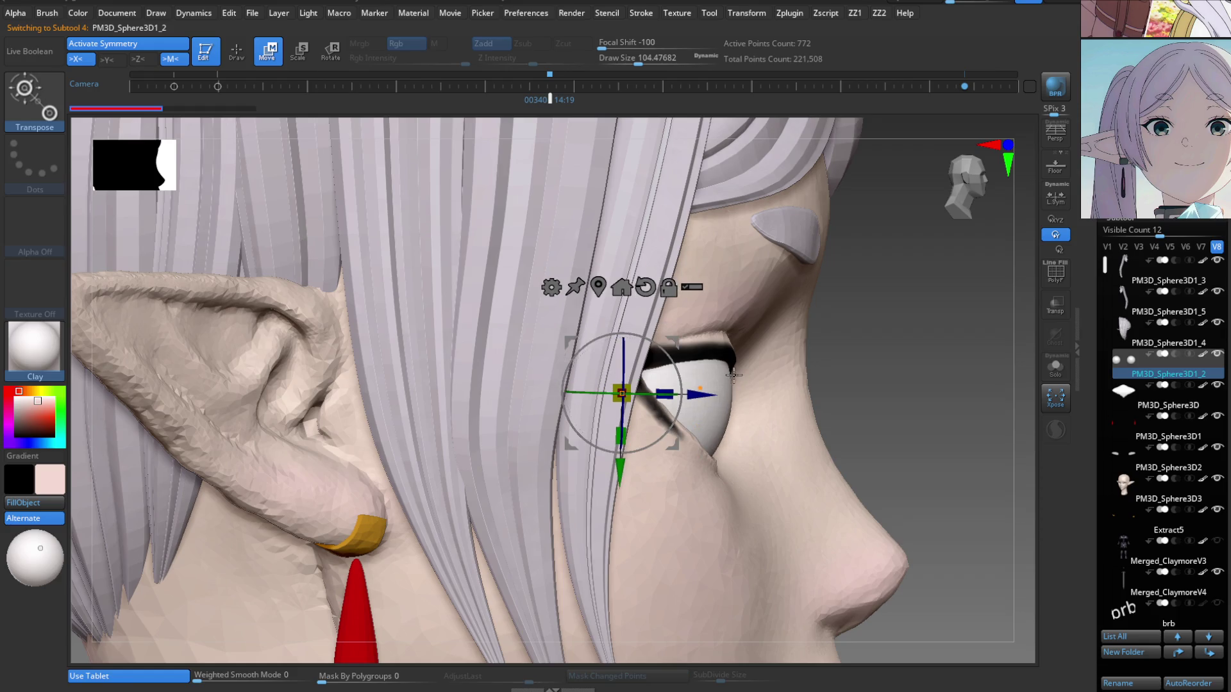
key("ctrl+shift+z")
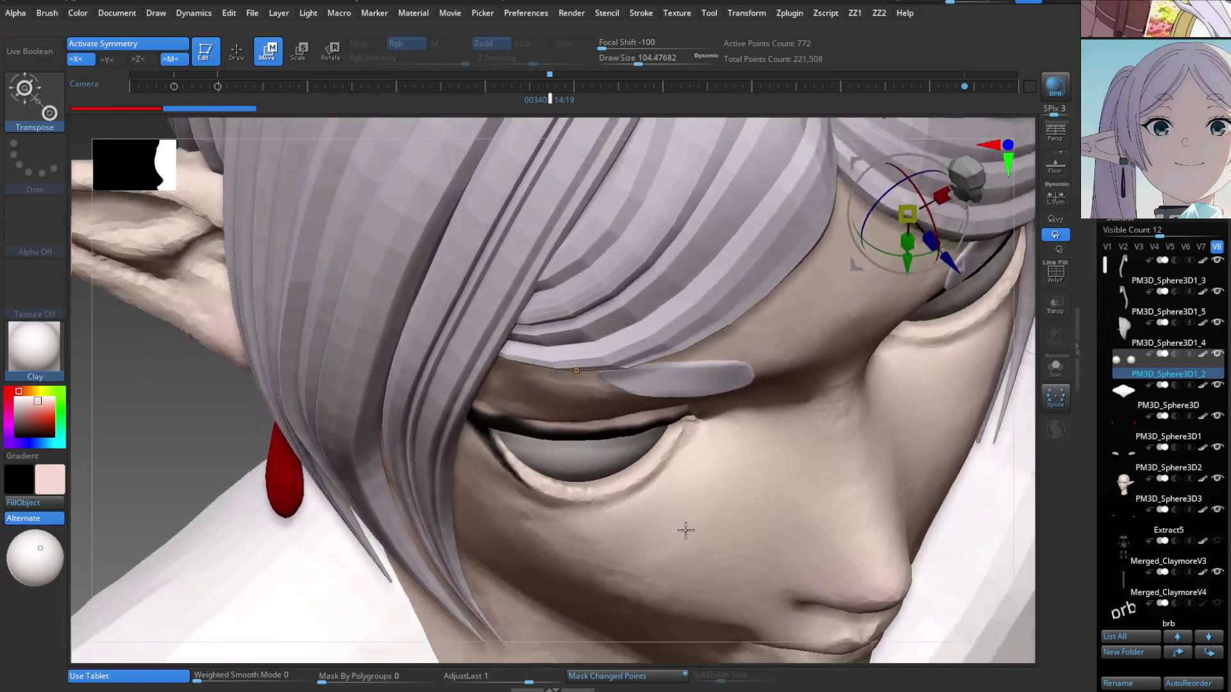
Pick the Move Topological brush and make the lower eyelid the active subtool.
key("b")
key("m")
key("t")
key("b")
key("m")
key("p")
key("b")
key("m")
key("t")
left_click(542, 509, "alt")
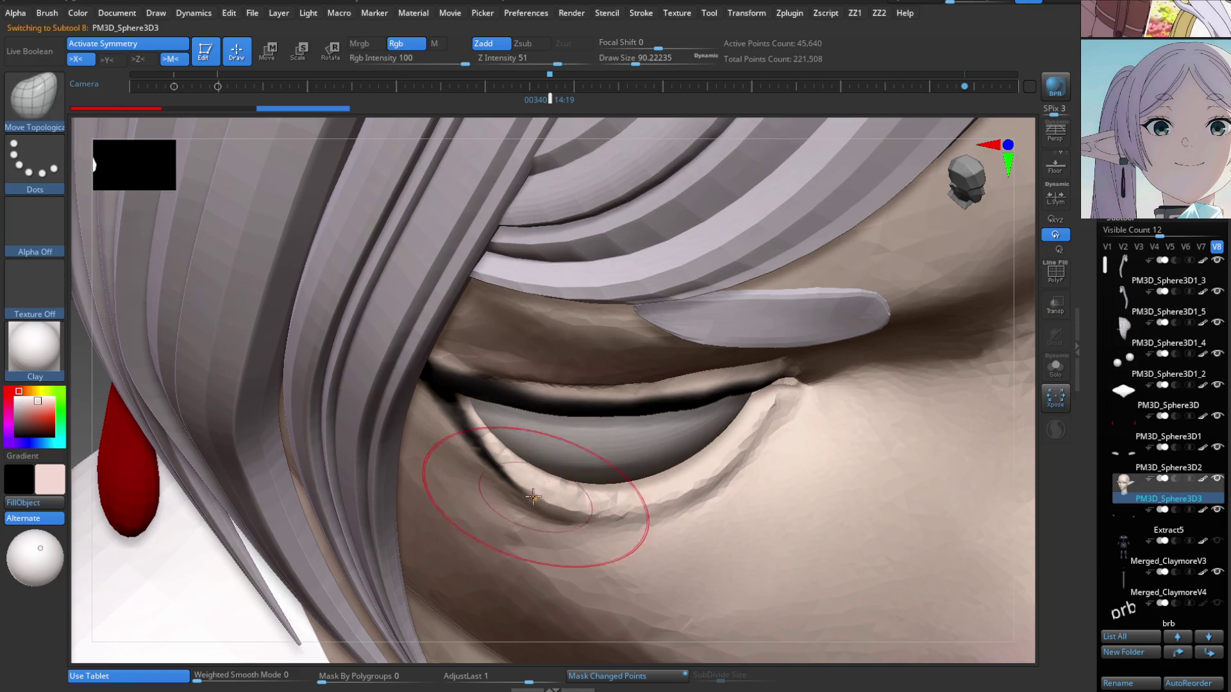
Push the lower eyelid rim and crease into shape with Move Topological.
mouse_move(594, 507)
left_mouse_down()
mouse_move(668, 489)
mouse_move(654, 508)
mouse_move(625, 497)
mouse_move(729, 440)
mouse_move(734, 472)
mouse_move(674, 481)
left_mouse_up()
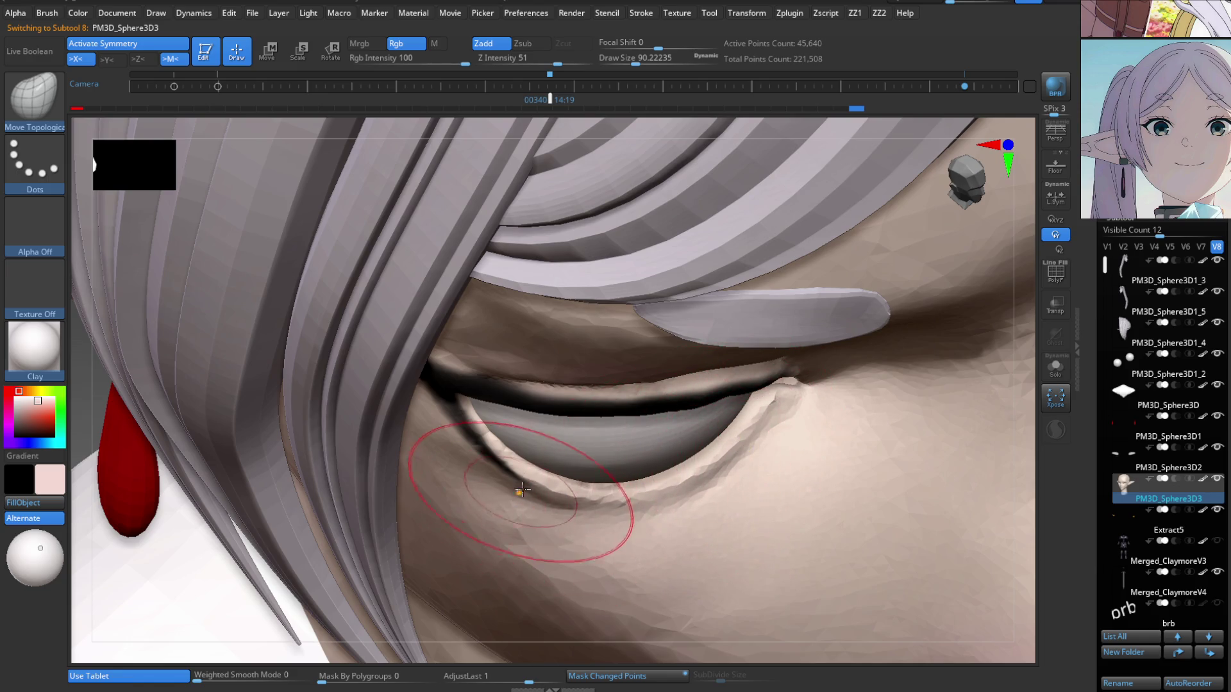
mouse_move(645, 453)
right_mouse_down()
mouse_move(610, 483)
mouse_move(600, 393)
right_mouse_up()
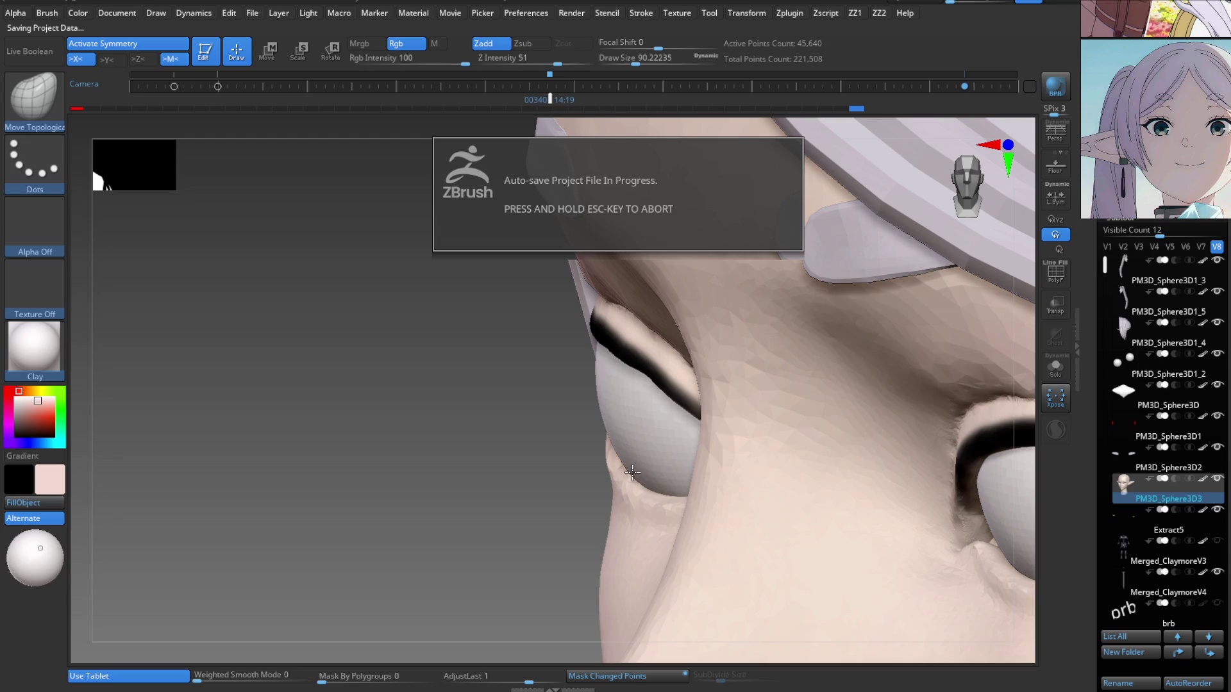
left_click_drag(966, 194, 955, 195)
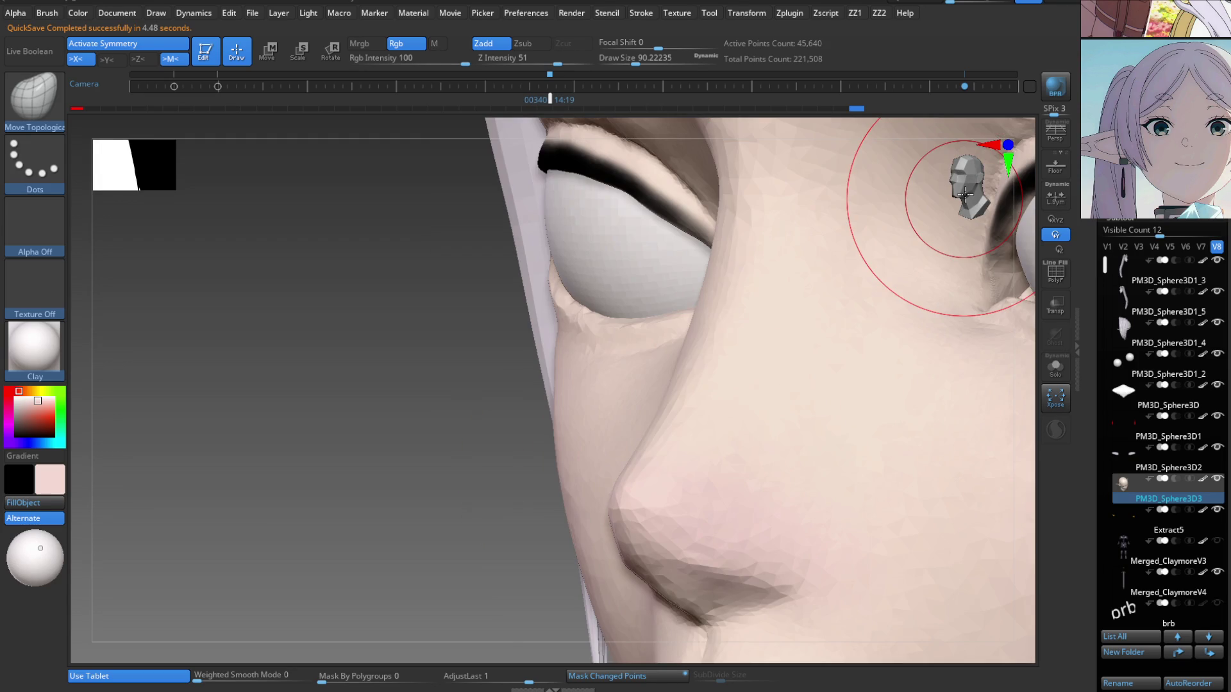
key("b")
key("m")
key("p")
mouse_move(875, 292)
right_mouse_down()
mouse_move(662, 266)
mouse_move(687, 502)
mouse_move(728, 384)
mouse_move(555, 409)
right_mouse_up()
Shrink the brush to about 54 and orbit to review the whole face and earring.
key("b")
key("m")
key("t")
key("s")
left_click_drag(312, 405, 283, 401)
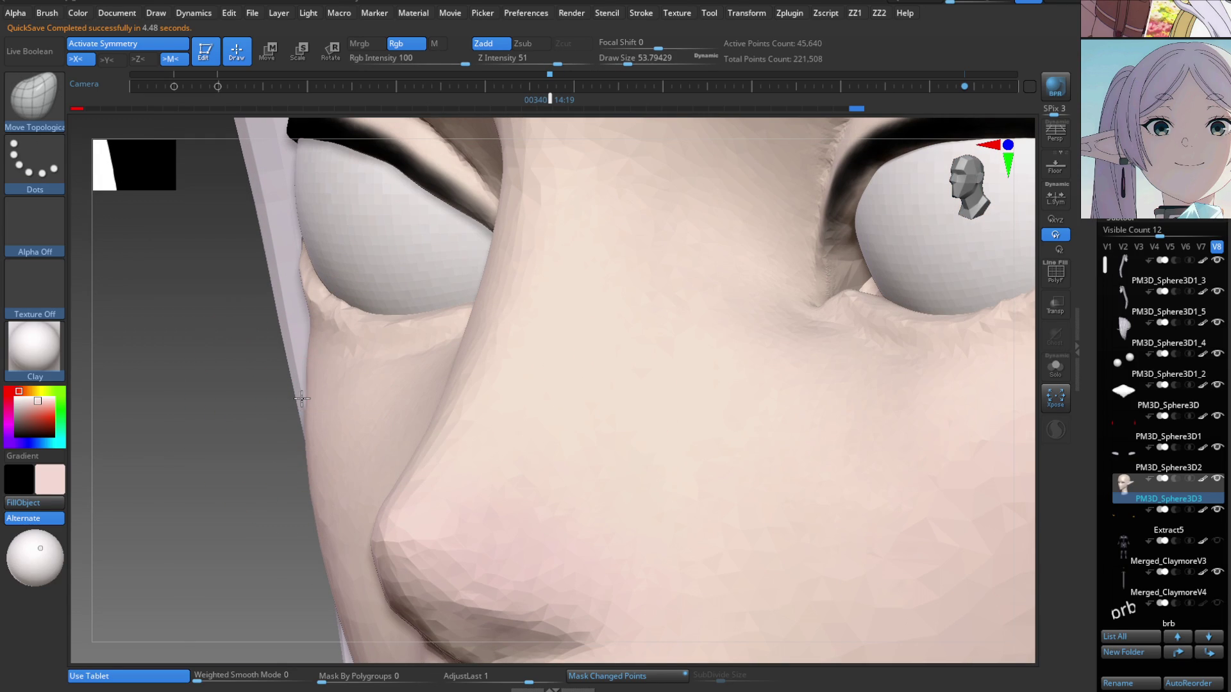
mouse_move(462, 418)
right_mouse_down("alt")
mouse_move(626, 325)
mouse_move(541, 370)
mouse_move(521, 434)
mouse_move(478, 404)
mouse_move(530, 404)
mouse_move(512, 403)
right_mouse_up("alt")
mouse_move(967, 196)
right_mouse_down()
mouse_move(949, 231)
mouse_move(675, 348)
mouse_move(613, 420)
mouse_move(618, 459)
right_mouse_up()
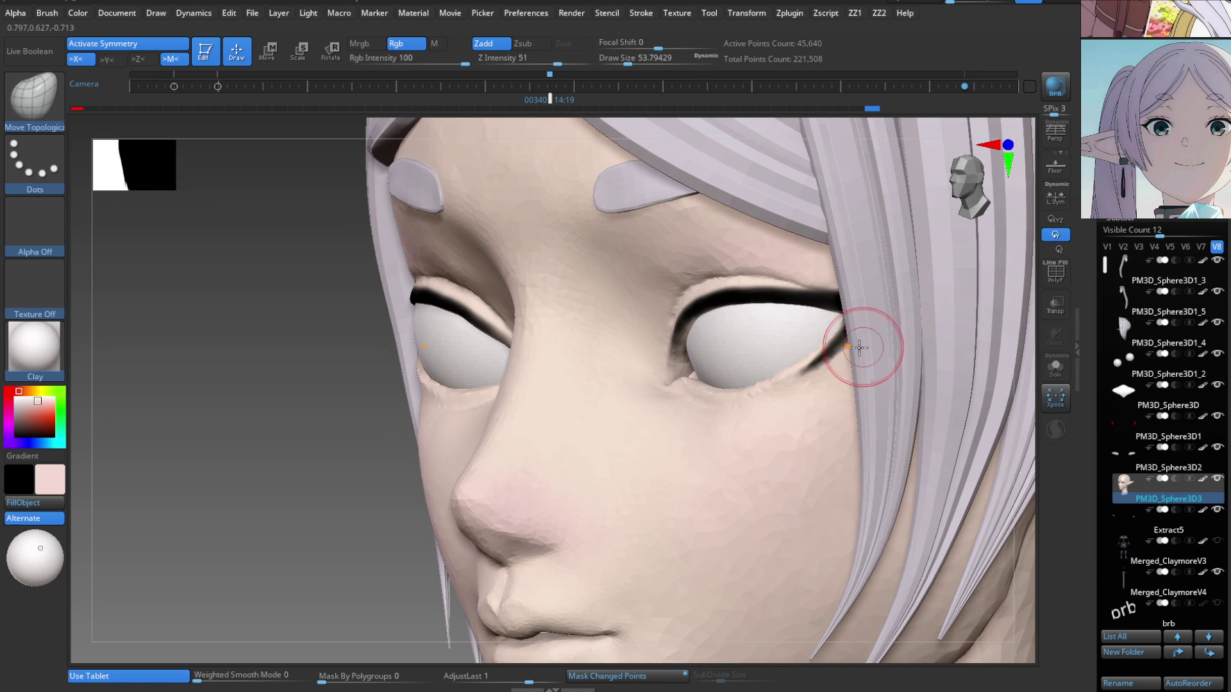
mouse_move(646, 418)
right_mouse_down()
mouse_move(618, 385)
mouse_move(561, 415)
right_mouse_up()
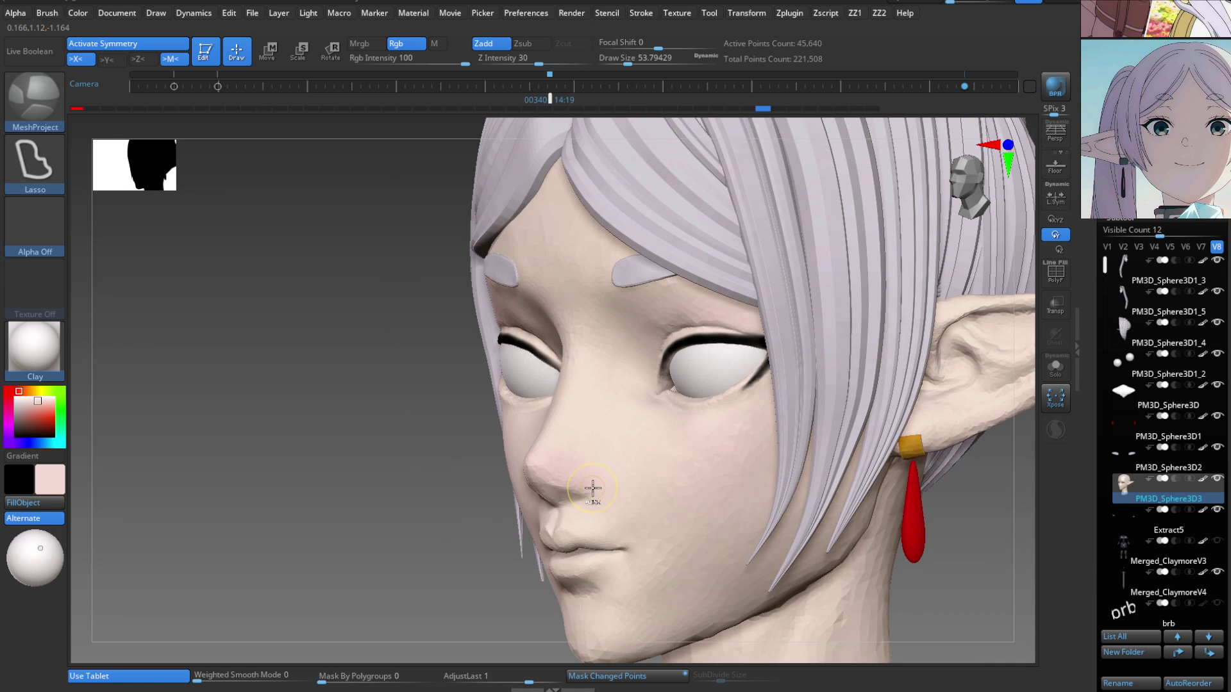
Select the Paint brush (BPA) and set Draw Size to about 70 over the nose.
key("ctrl+shift")
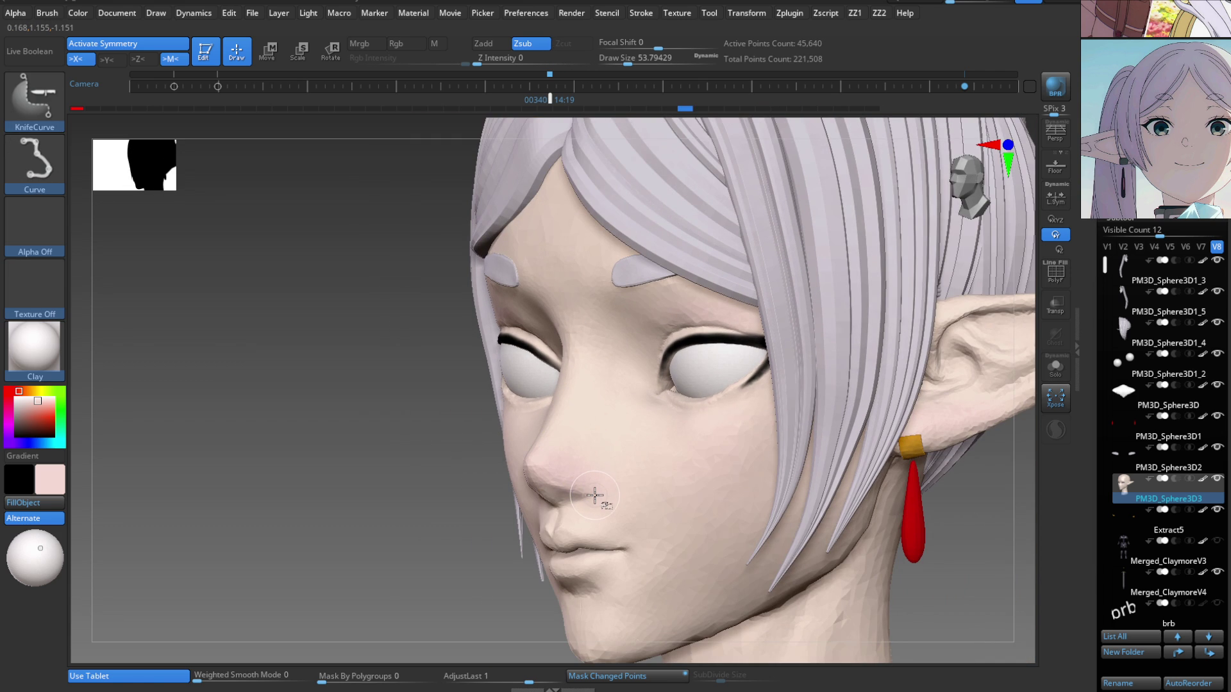
mouse_move(595, 496)
right_mouse_down()
mouse_move(585, 489)
mouse_move(635, 429)
mouse_move(668, 634)
mouse_move(641, 577)
mouse_move(618, 453)
mouse_move(626, 511)
mouse_move(654, 556)
right_mouse_up()
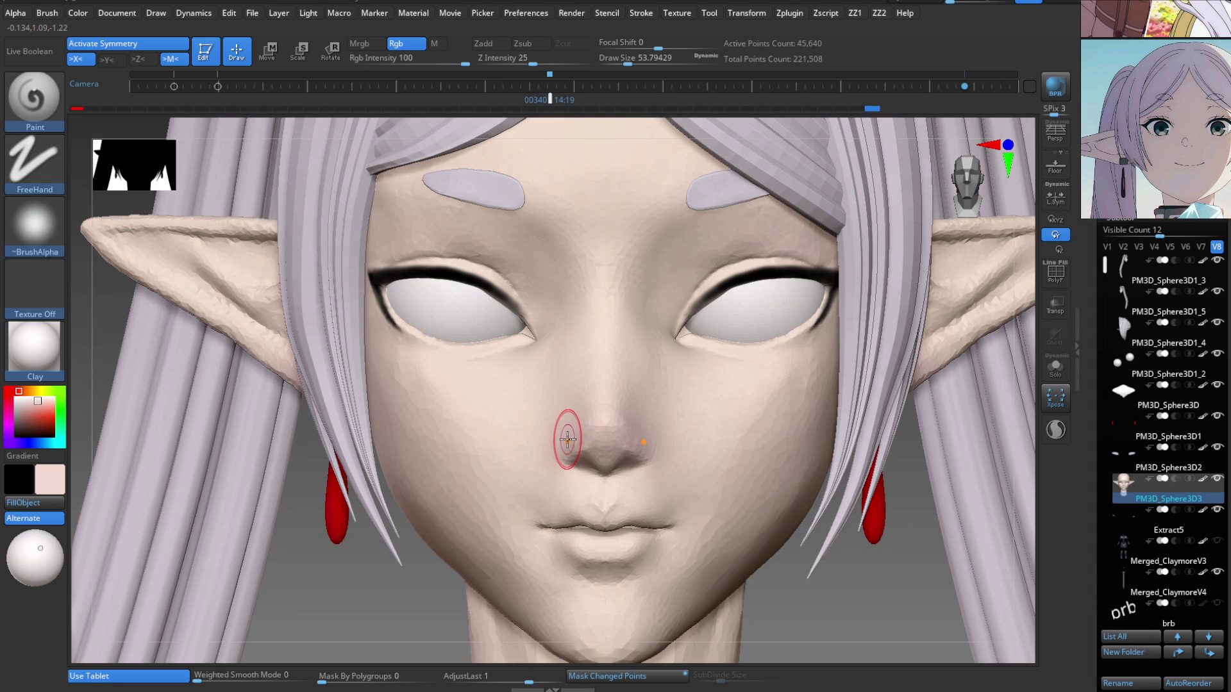
key("b")
key("Escape")
mouse_move(607, 456)
right_mouse_down("ctrl")
mouse_move(579, 439)
mouse_move(552, 474)
mouse_move(531, 440)
mouse_move(638, 446)
mouse_move(625, 499)
mouse_move(596, 518)
right_mouse_up("ctrl")
key("s")
key("b")
key("m")
key("p")
key("b")
key("p")
key("a")
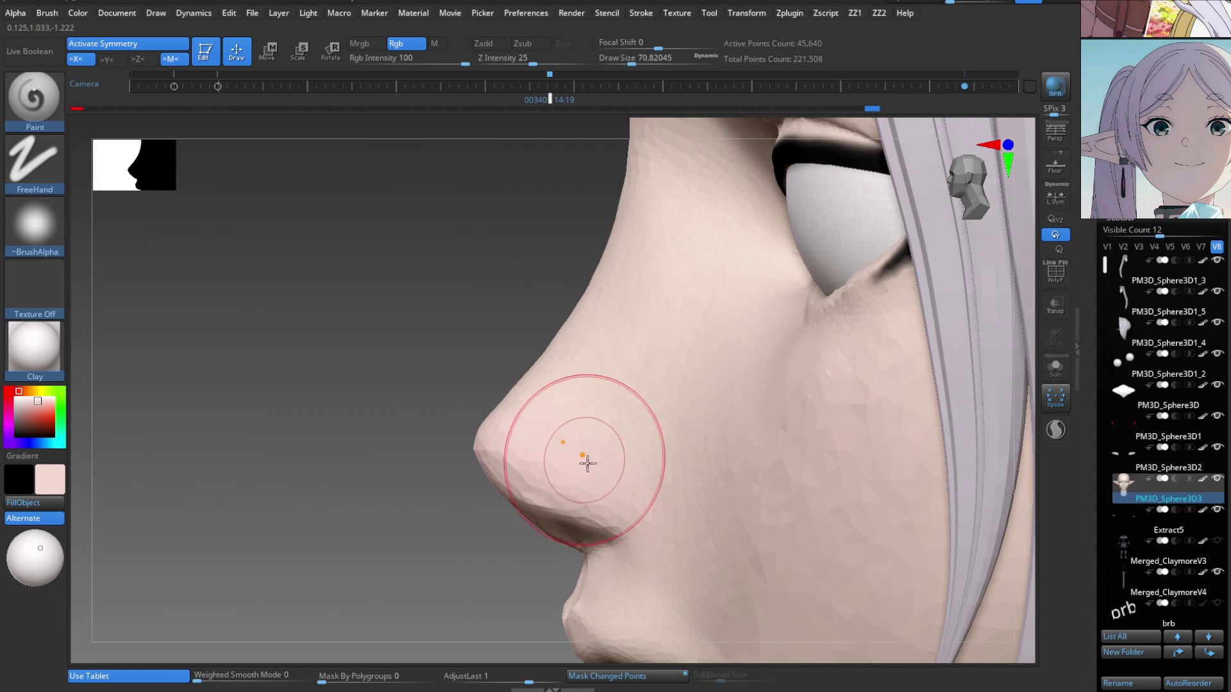
key("s")
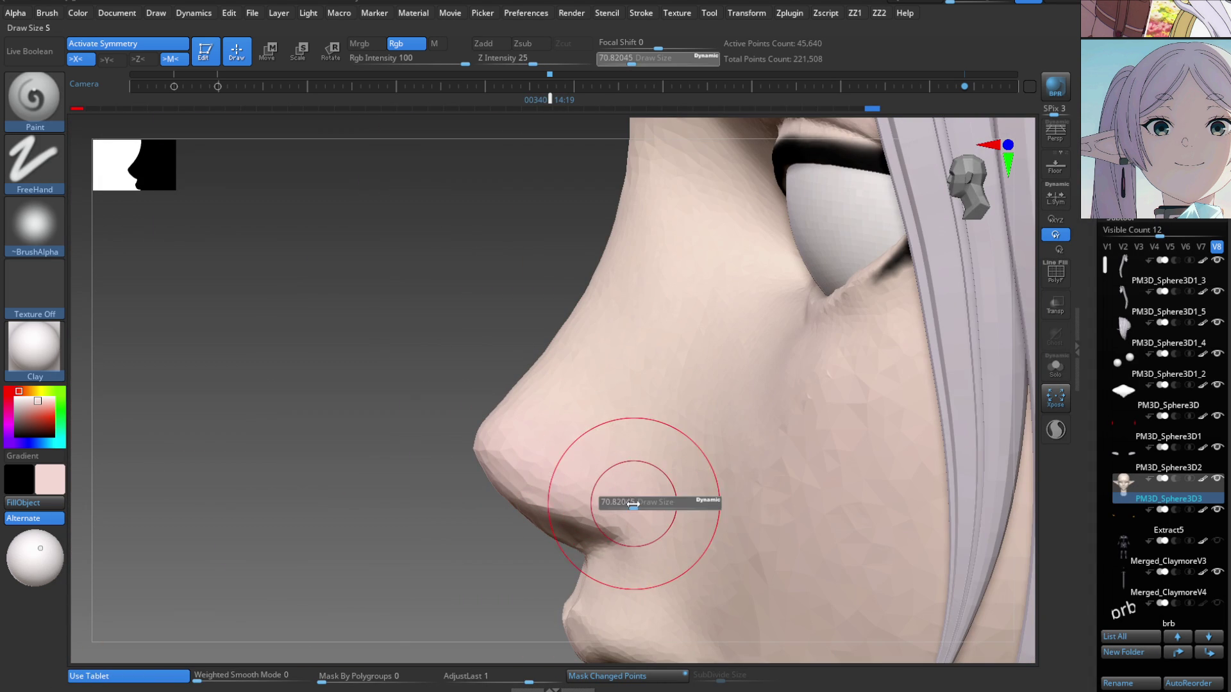
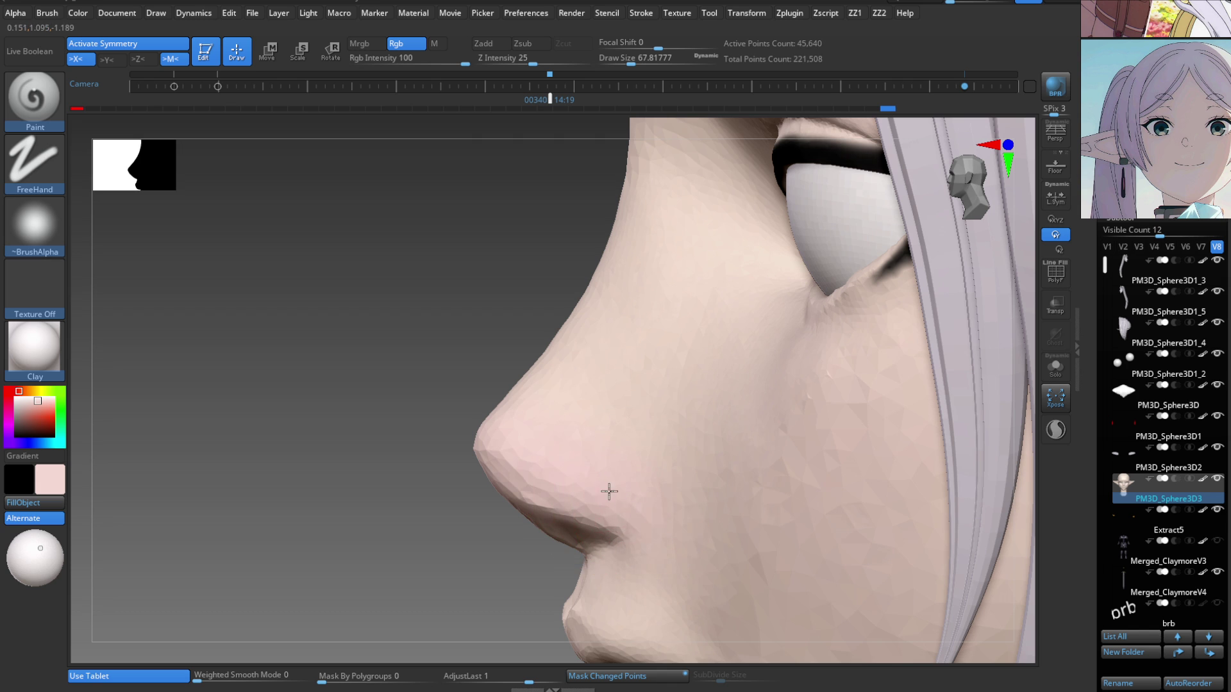
Zoom in on the eye and shrink the Paint brush to about 10.5.
mouse_move(645, 490)
right_mouse_down()
mouse_move(635, 531)
mouse_move(621, 484)
right_mouse_up()
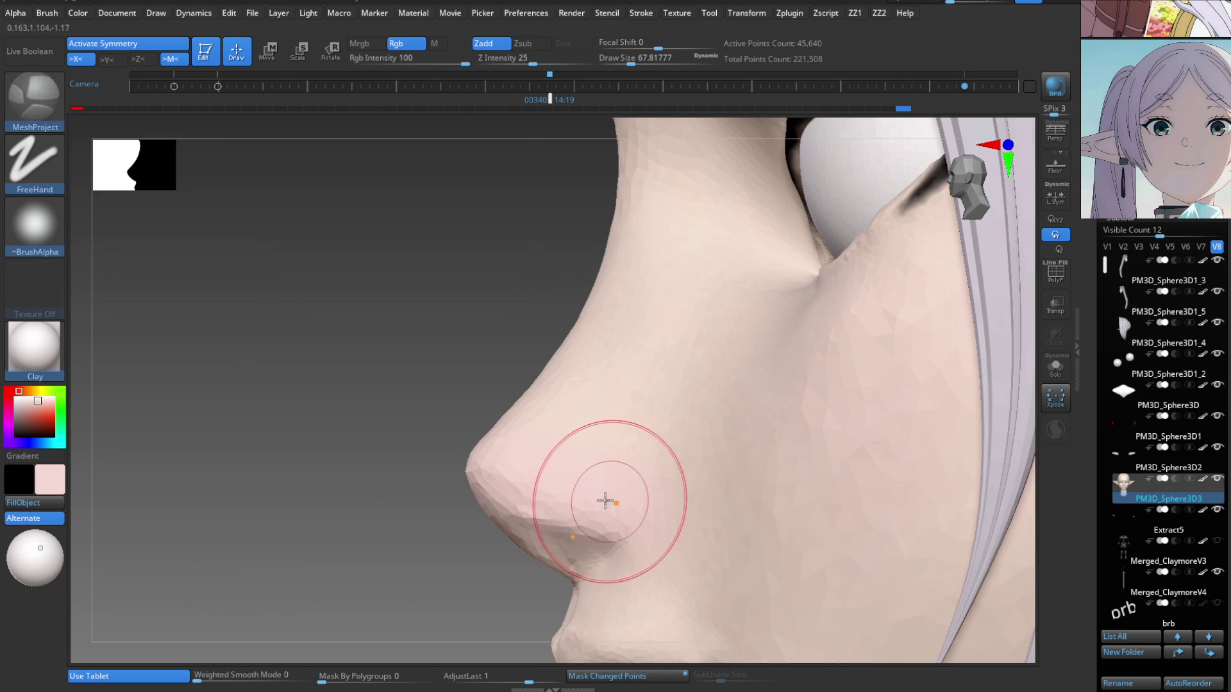
mouse_move(657, 525)
right_mouse_down()
mouse_move(631, 521)
mouse_move(635, 558)
mouse_move(649, 468)
mouse_move(663, 544)
mouse_move(688, 434)
mouse_move(714, 492)
mouse_move(843, 508)
right_mouse_up()
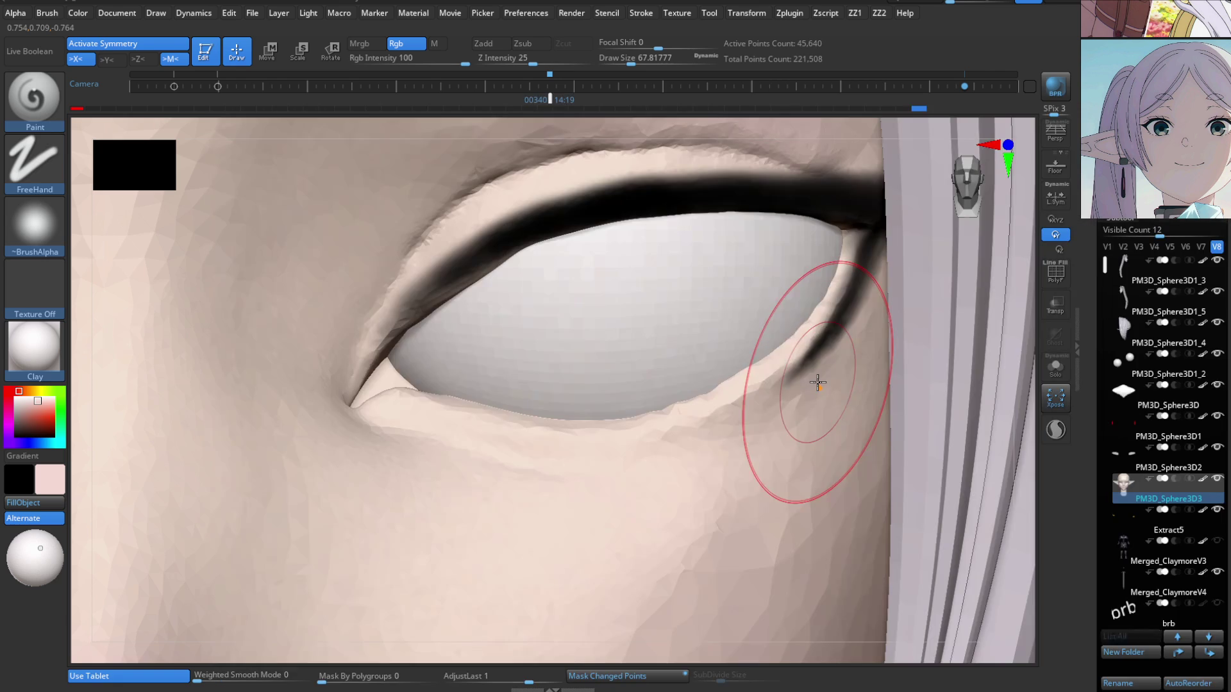
right_click_drag(777, 346, 802, 329)
key("s")
mouse_move(802, 330)
left_mouse_down()
mouse_move(797, 321)
mouse_move(841, 317)
left_mouse_up()
key("v")
key("s")
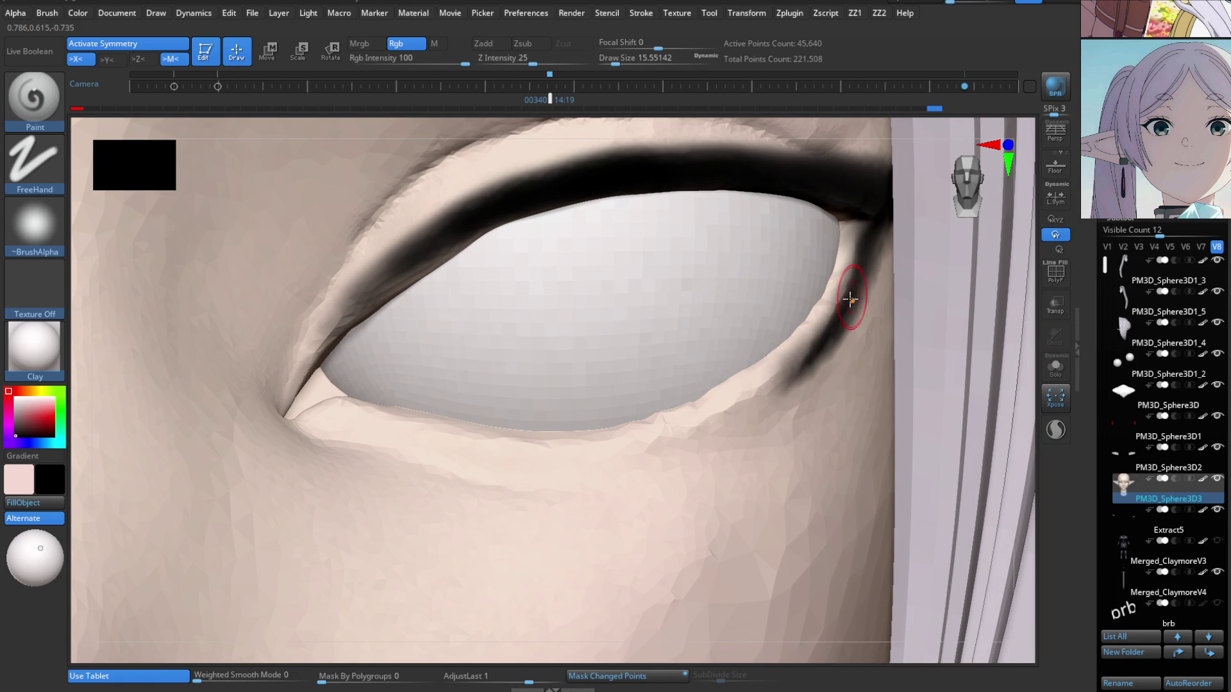
right_click_drag(825, 350, 816, 341)
key("s")
left_click_drag(816, 341, 783, 367)
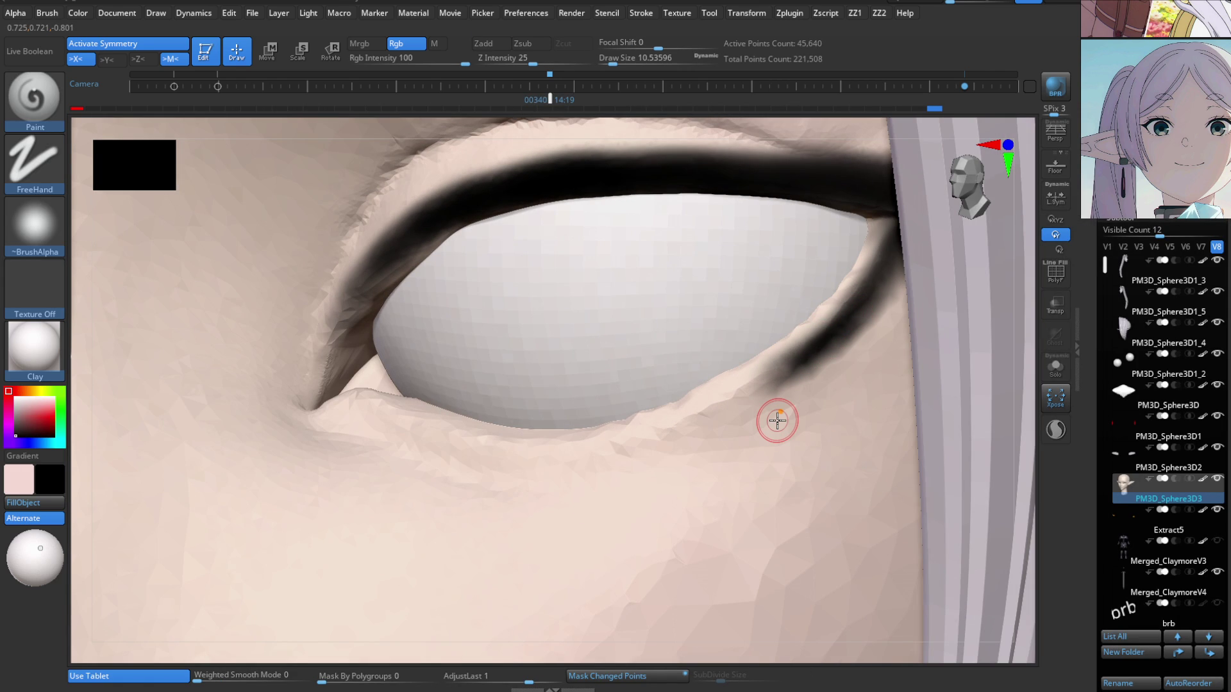
Make black the main colour and set the brush size to about 14 near the eye.
right_click_drag(777, 421, 385, 297)
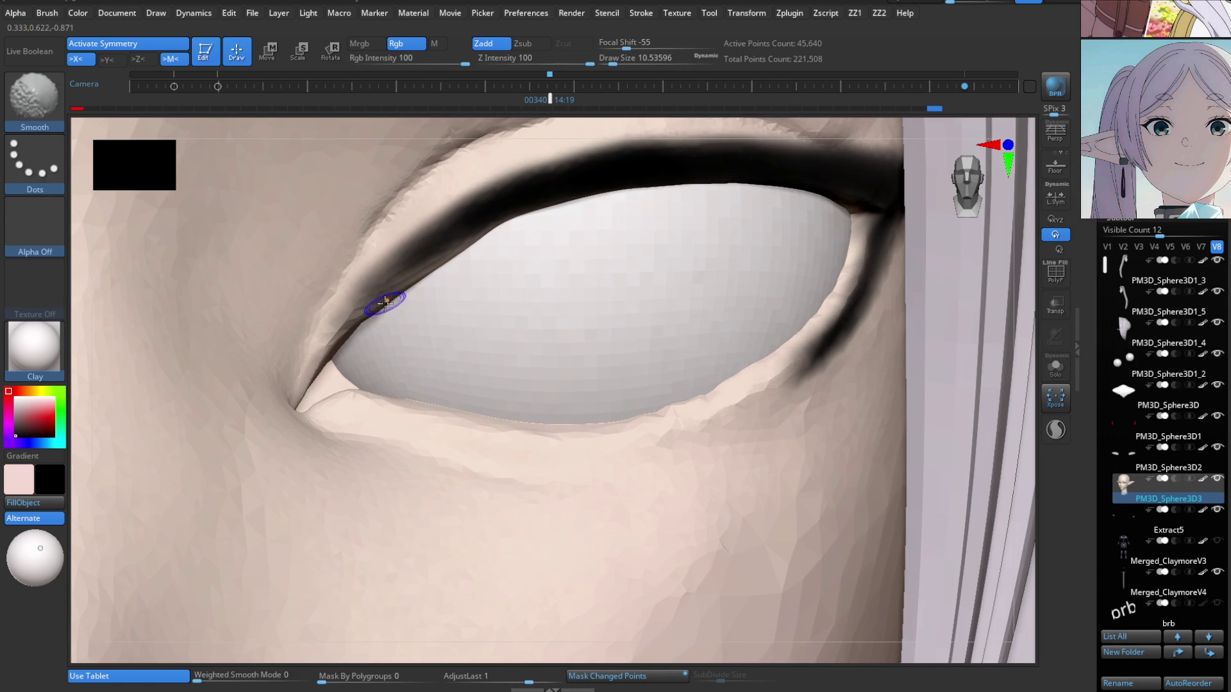
key("s")
left_click_drag(388, 285, 383, 290)
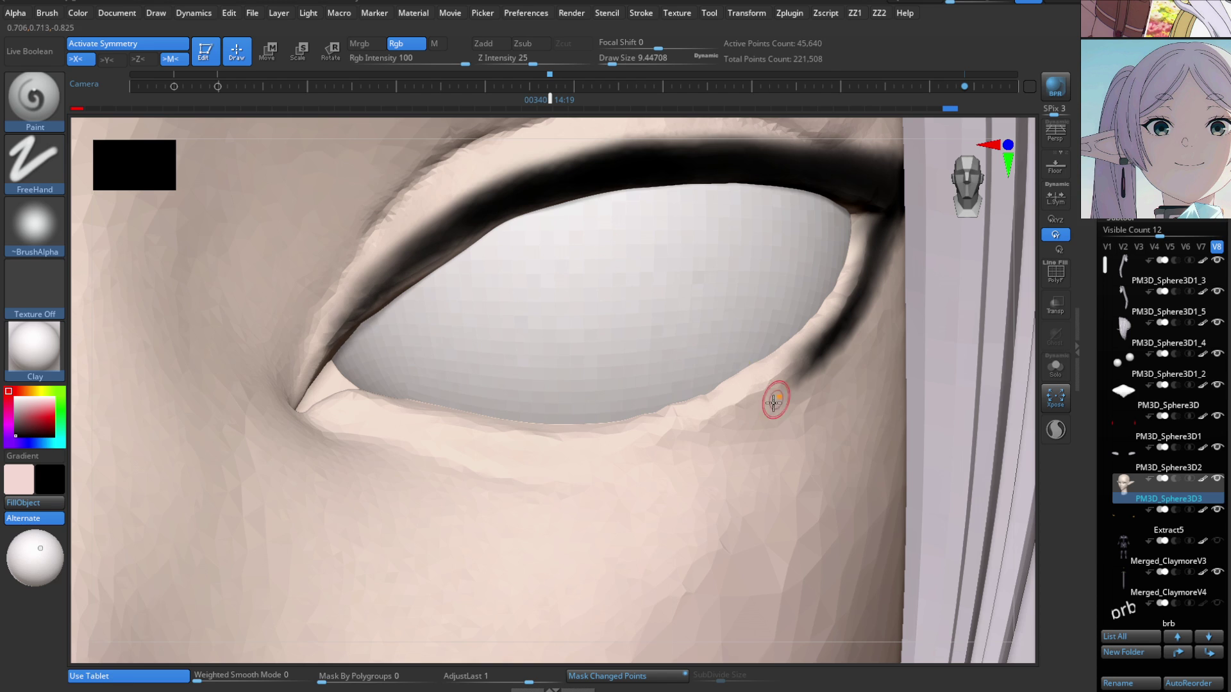
right_click_drag(773, 402, 781, 406)
key("v")
key("s")
left_click_drag(879, 387, 900, 385)
mouse_move(879, 357)
right_mouse_down("alt")
mouse_move(819, 389)
mouse_move(791, 426)
right_mouse_up("alt")
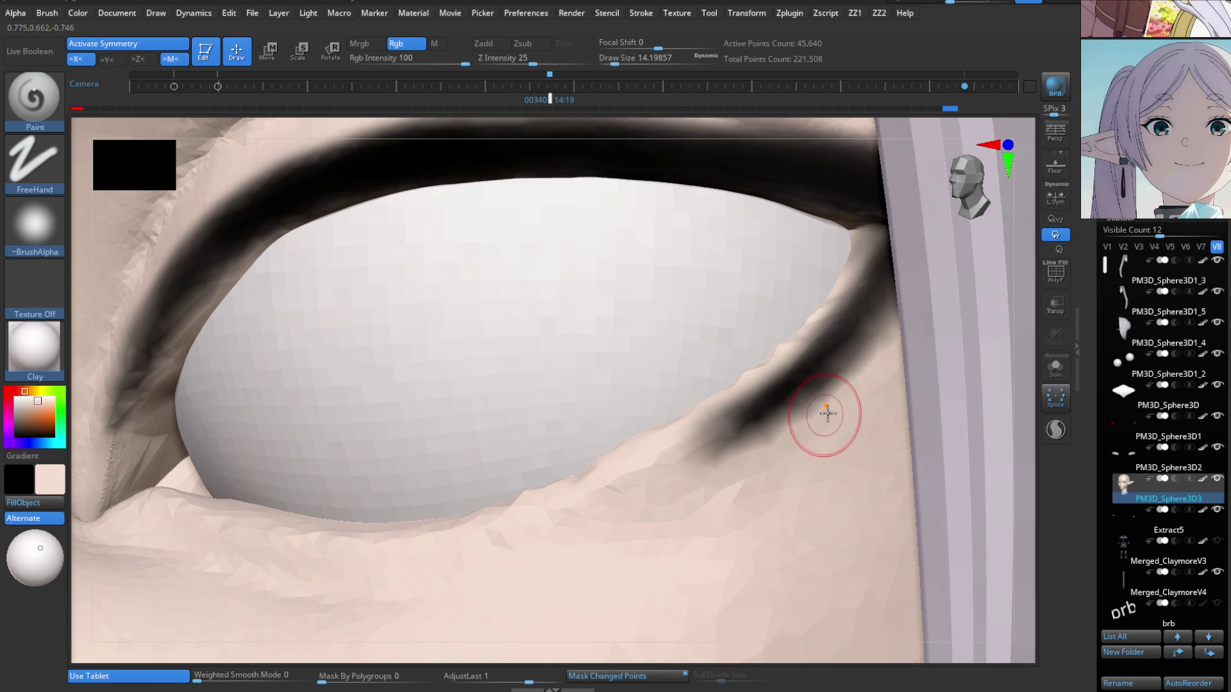
Paint black along the lower eyelid crease and fade its lower end back to skin tone.
left_click_drag(831, 407, 696, 464)
left_click_drag(831, 417, 727, 453, "alt")
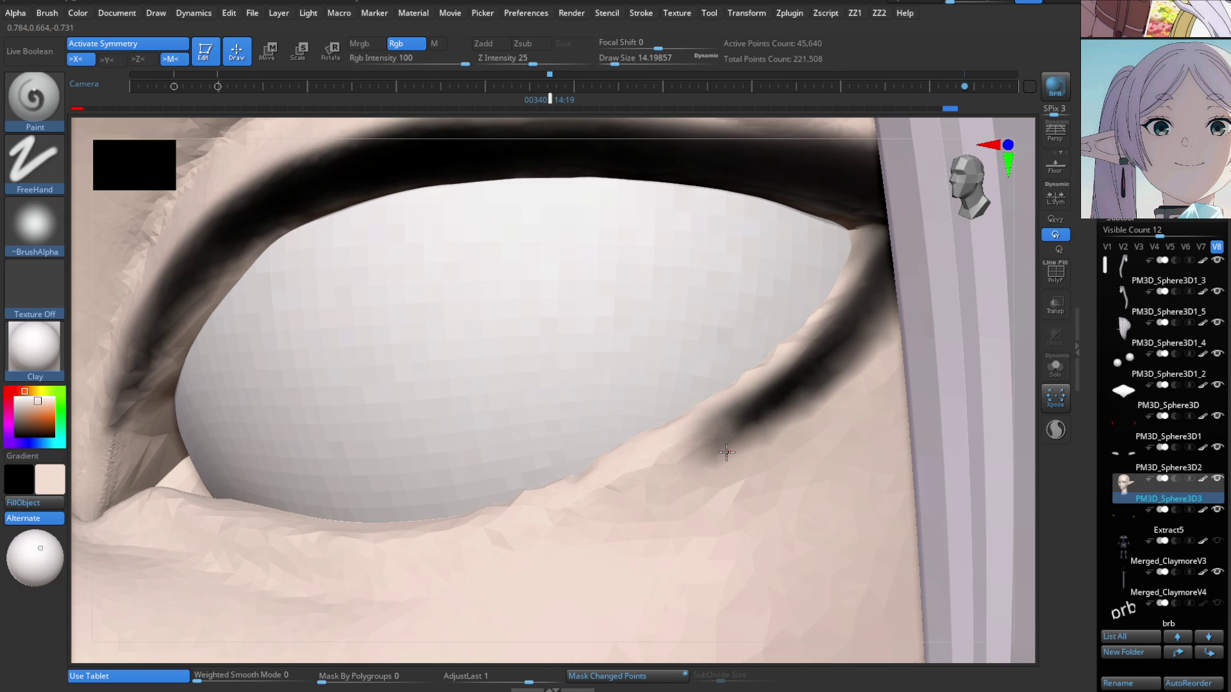
left_click_drag(882, 370, 744, 447, "alt")
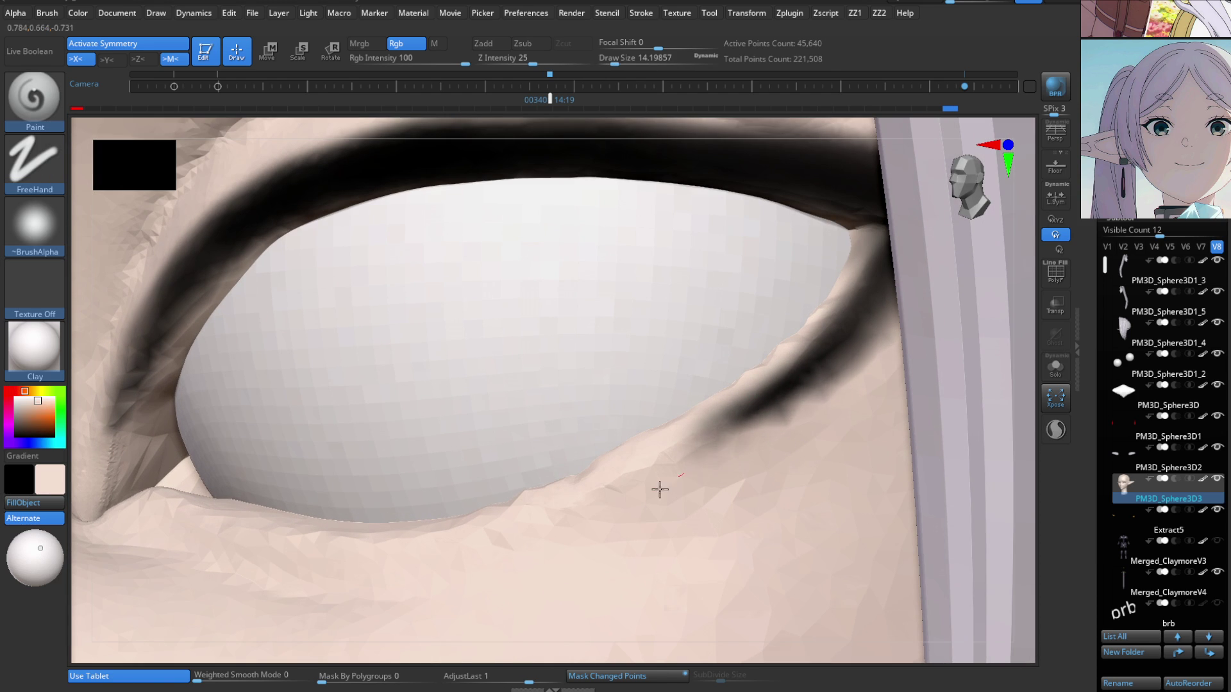
scroll(791, 468, "down", 5)
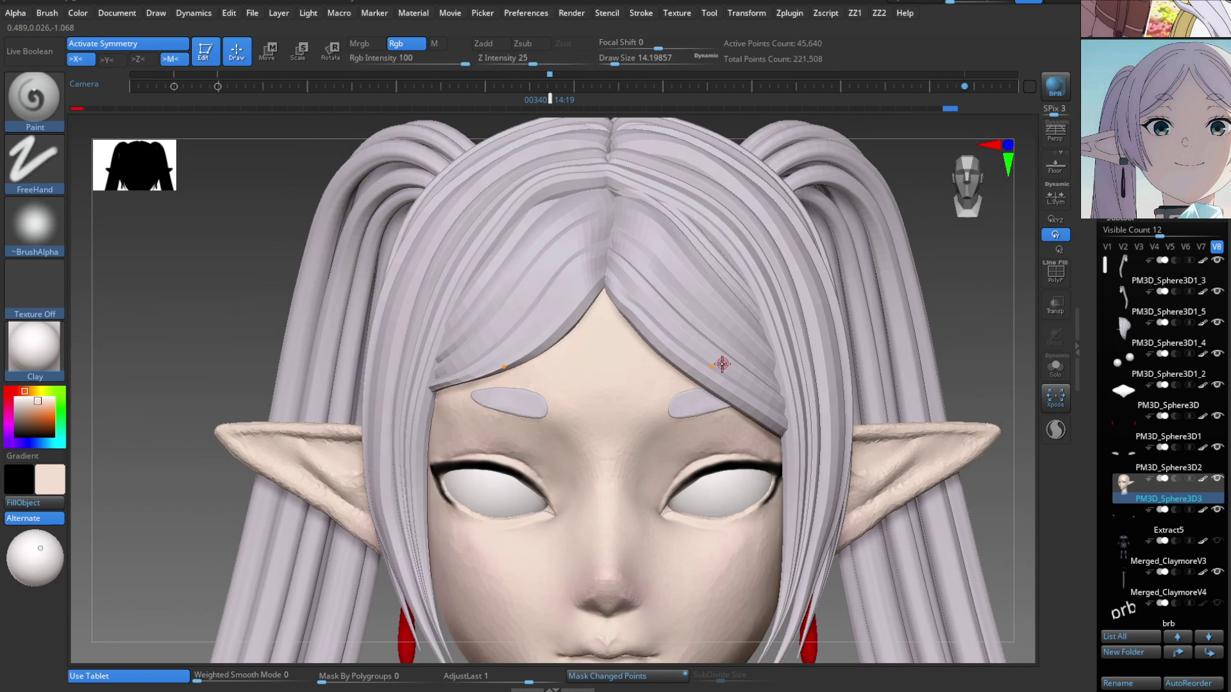
scroll(722, 364, "up", 5)
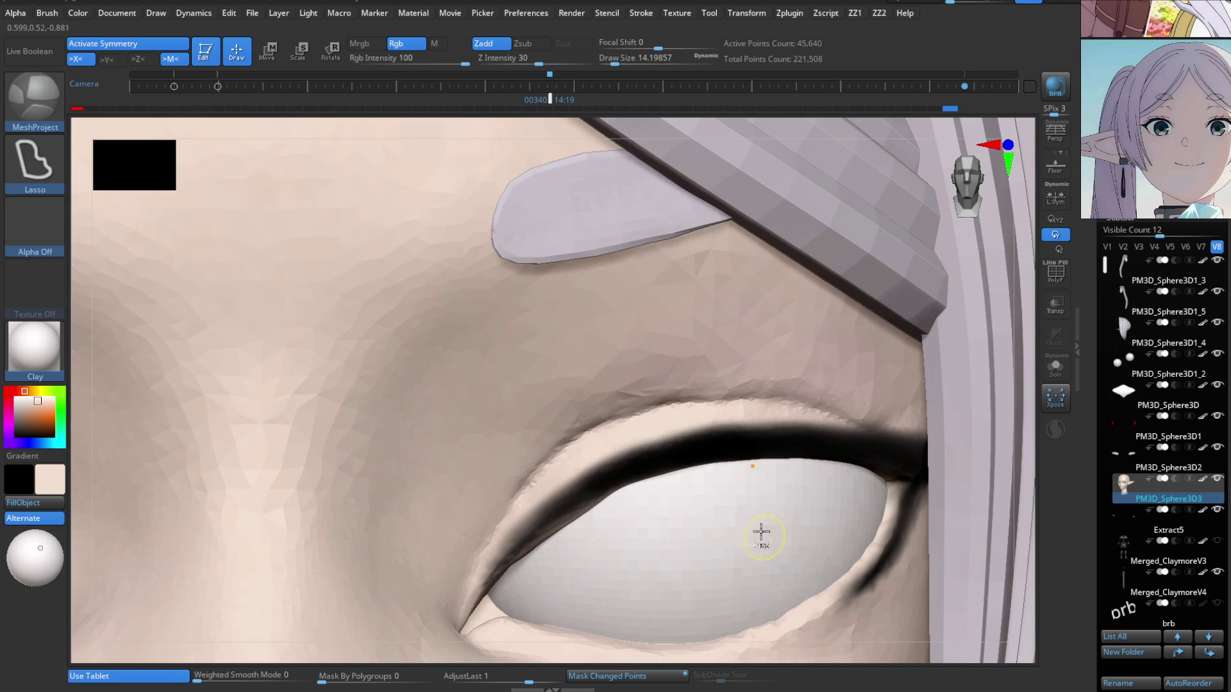
key("b")
key("Escape")
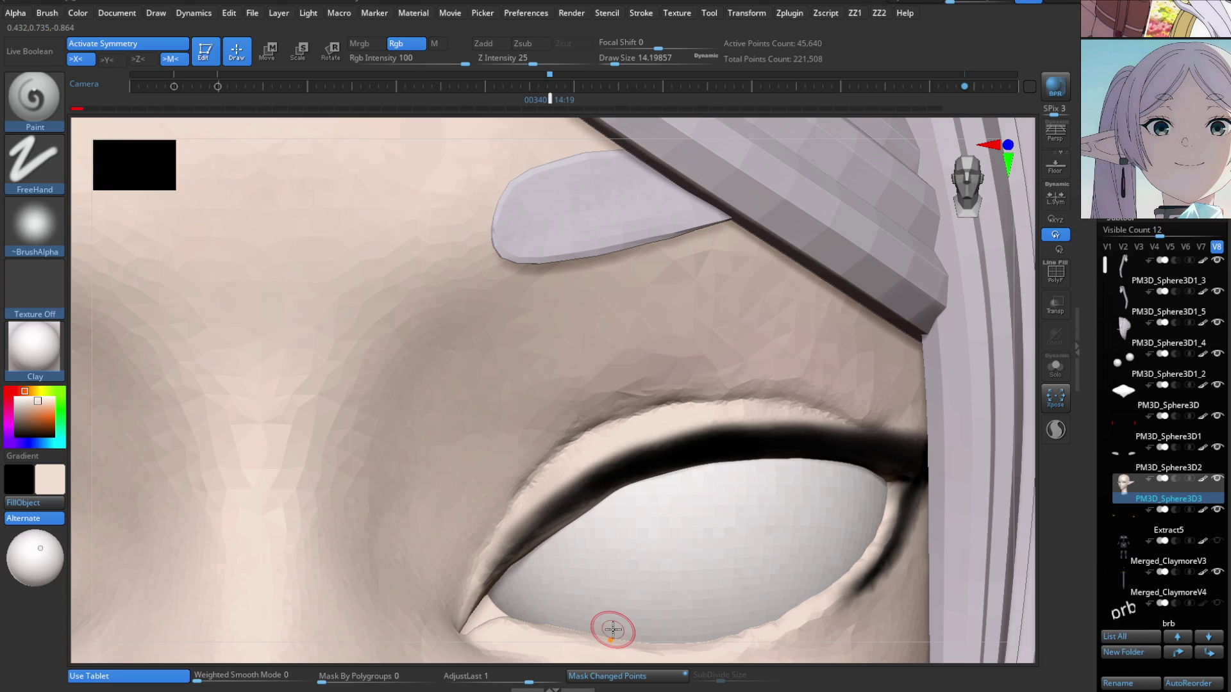
right_click_drag(608, 477, 609, 477)
key("v")
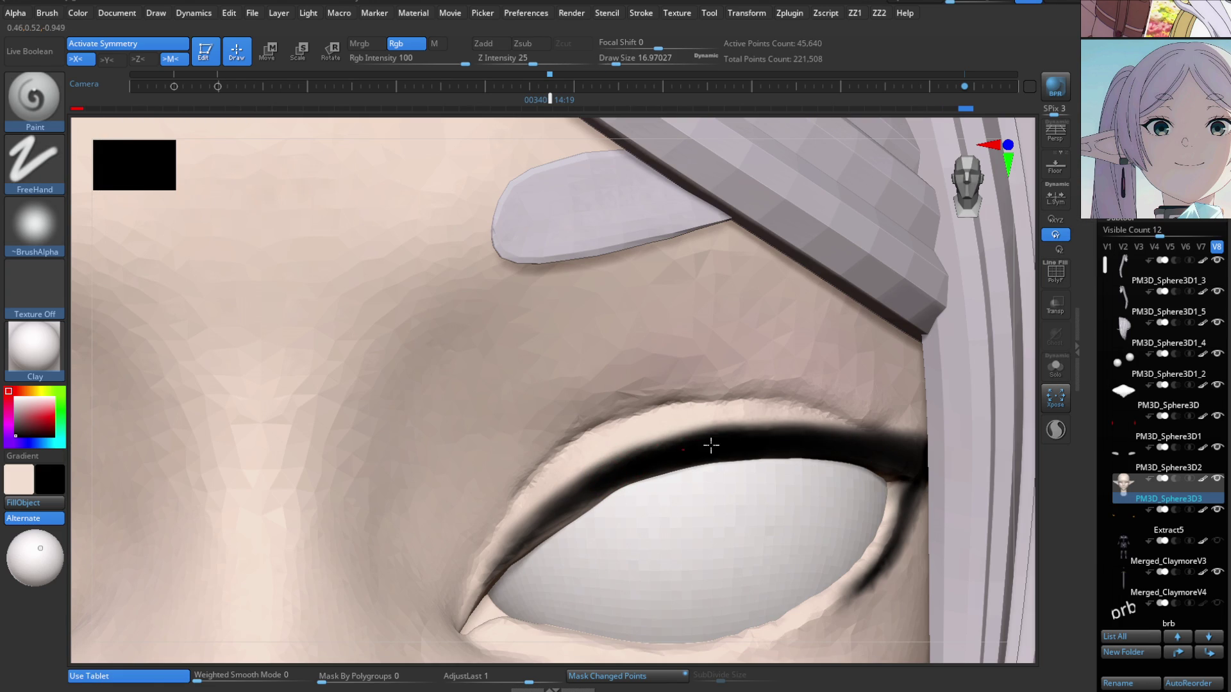
key("f")
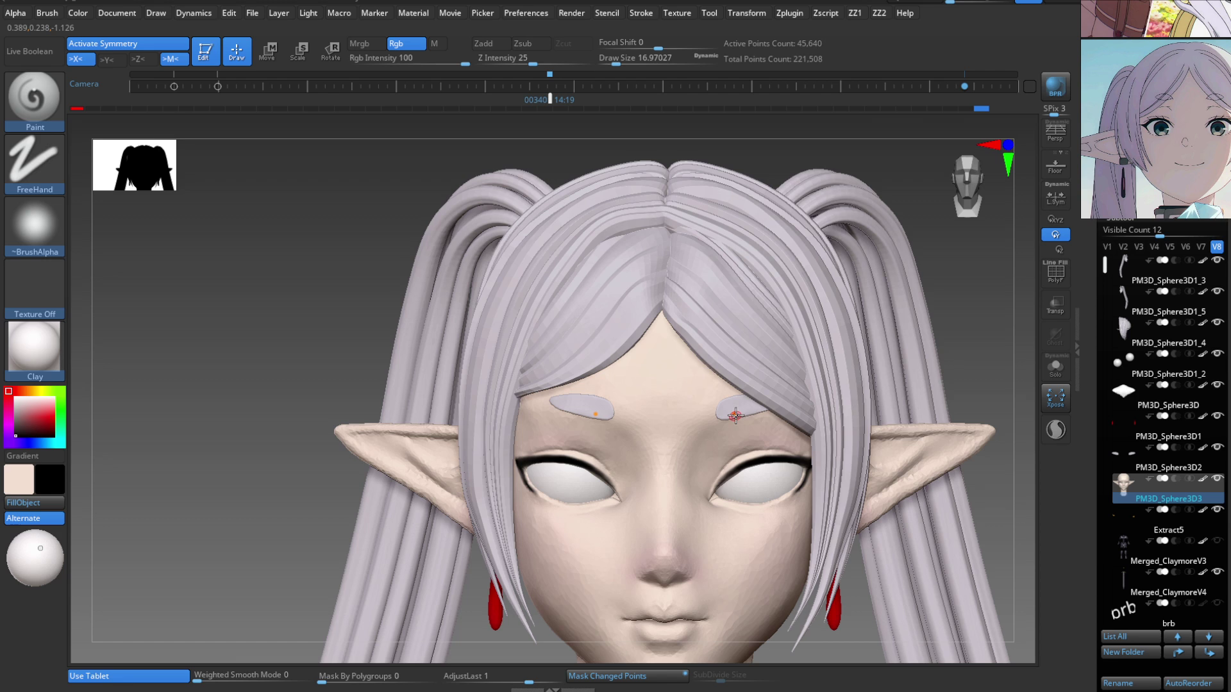
mouse_move(698, 363)
right_mouse_down("alt")
mouse_move(720, 432)
mouse_move(710, 445)
right_mouse_up("alt")
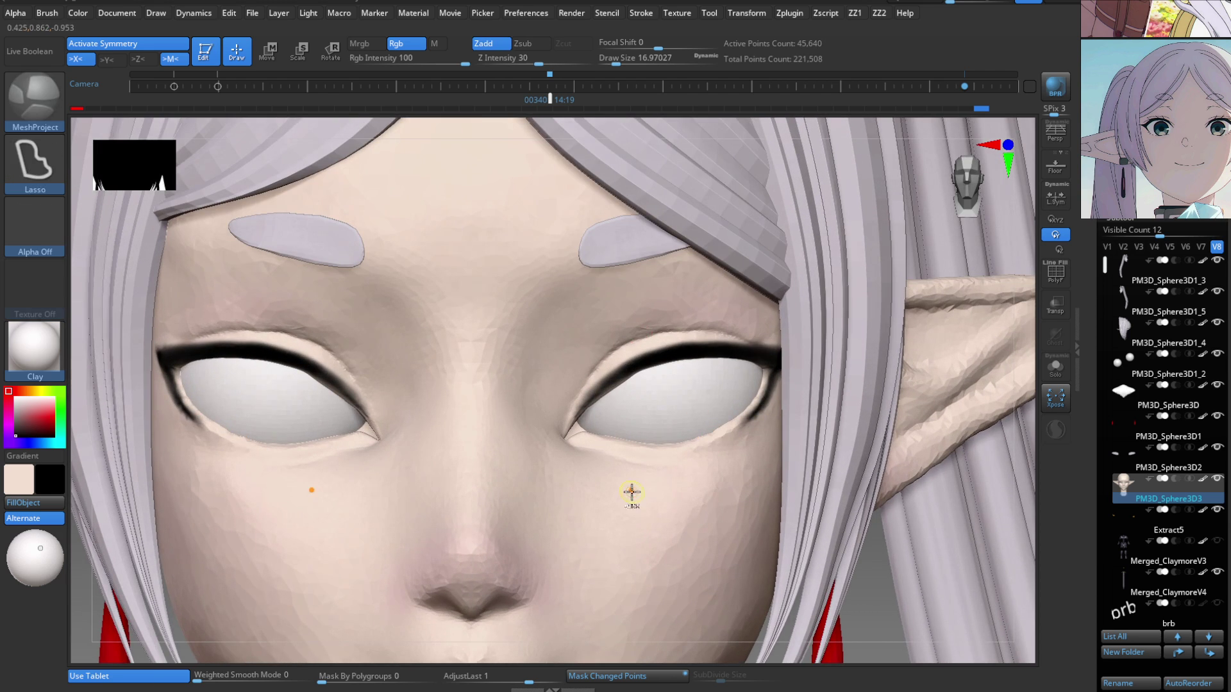
right_click_drag(629, 494, 632, 438, "alt")
mouse_move(632, 501)
right_mouse_down("alt")
mouse_move(641, 463)
mouse_move(621, 469)
right_mouse_up("alt")
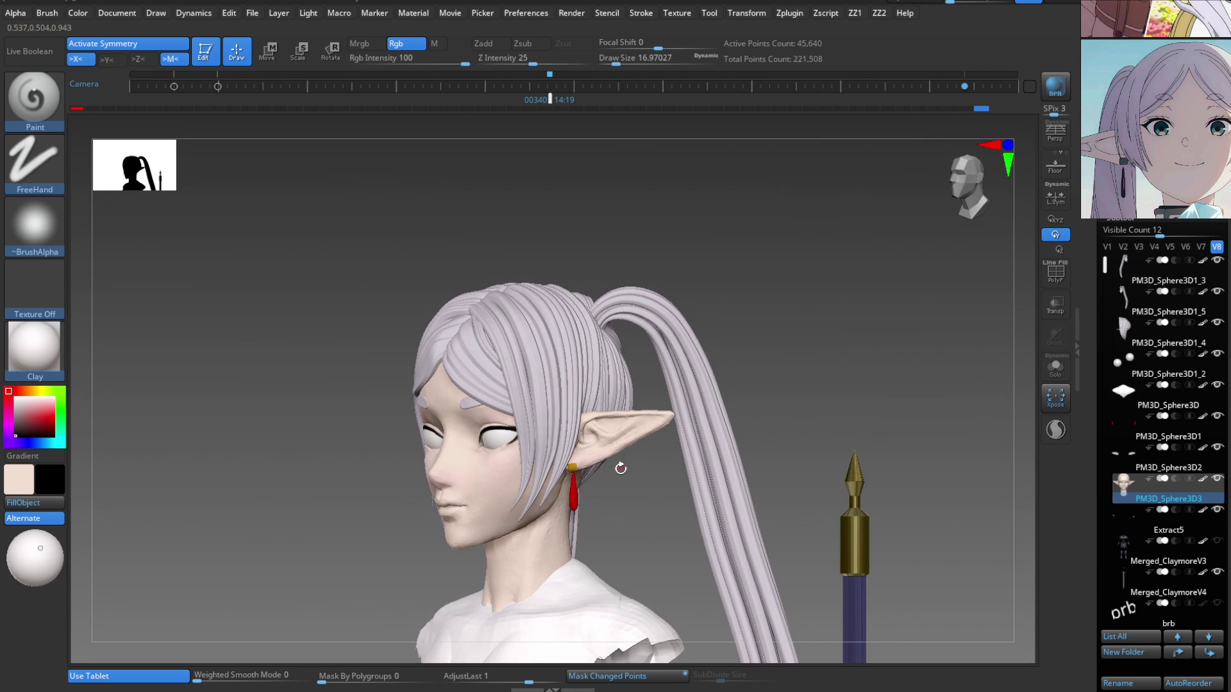
left_click_drag(968, 199, 979, 188)
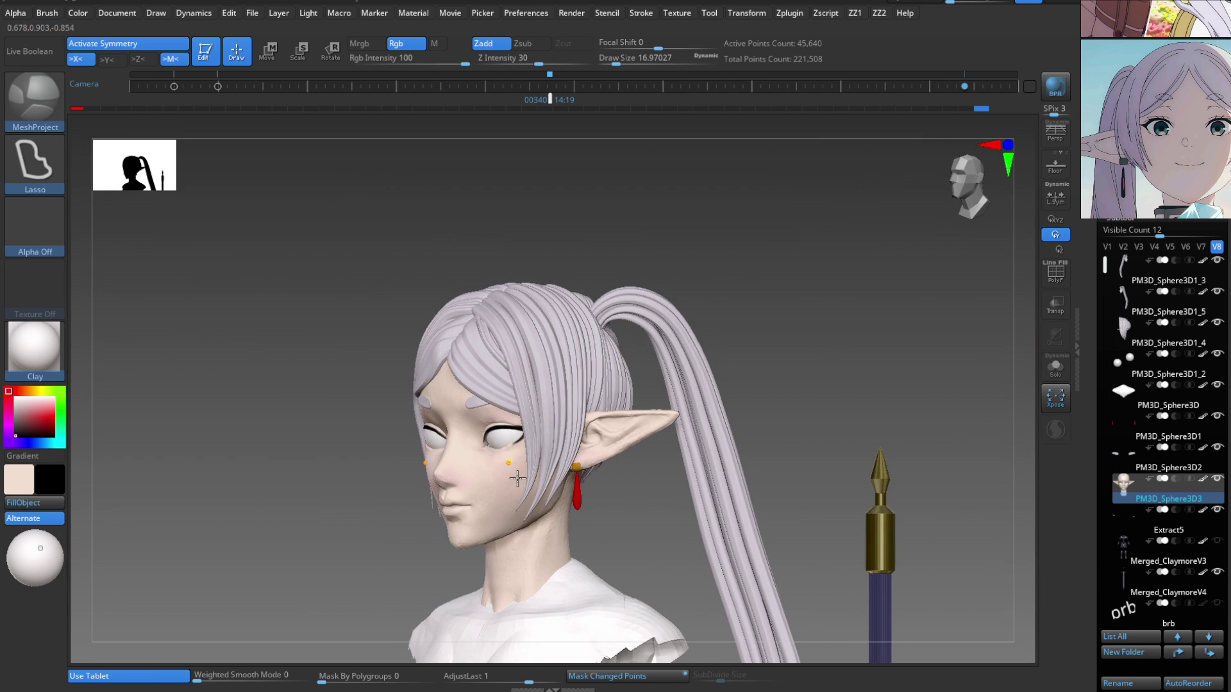
right_click_drag(511, 468, 513, 508, "alt")
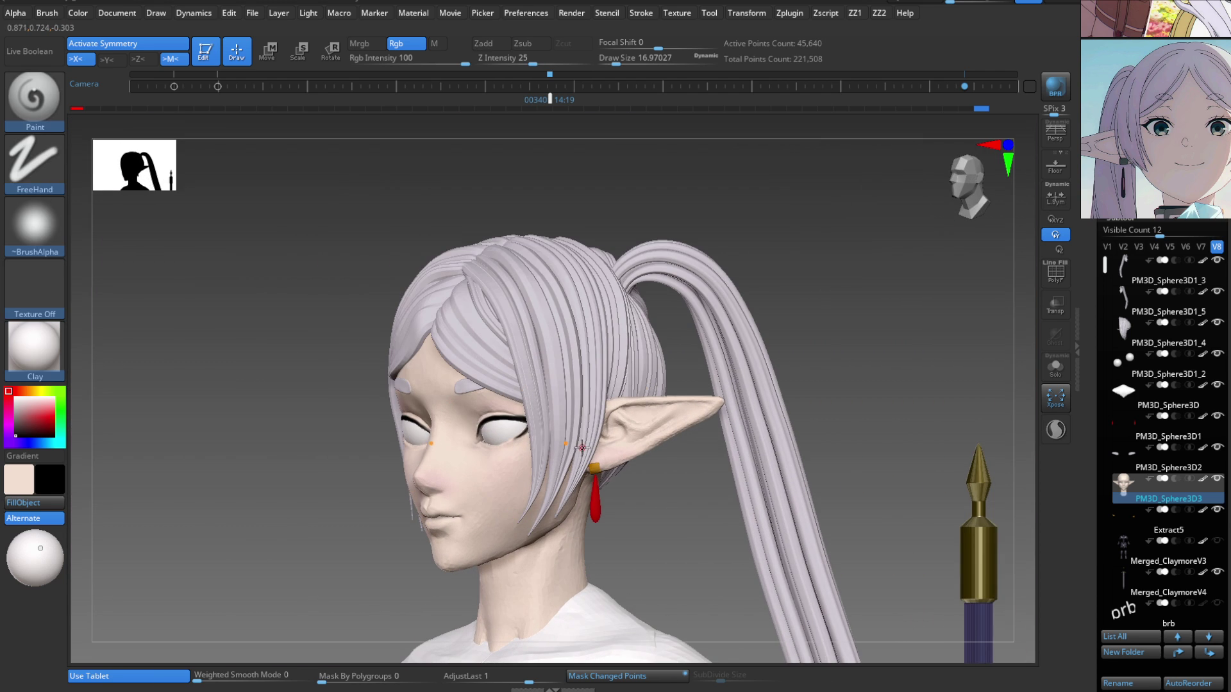
mouse_move(582, 451)
right_mouse_down()
mouse_move(593, 487)
mouse_move(559, 544)
right_mouse_up()
key("b")
key("Escape")
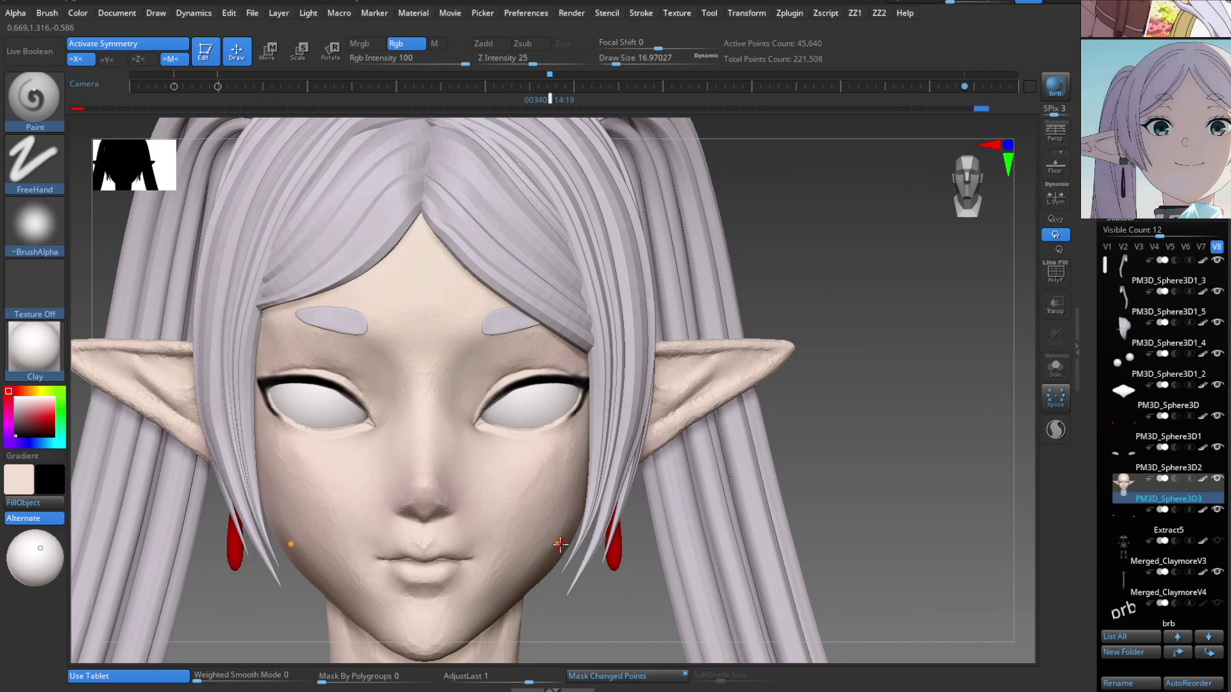
mouse_move(560, 544)
right_mouse_down("ctrl")
mouse_move(528, 412)
mouse_move(522, 443)
right_mouse_up("ctrl")
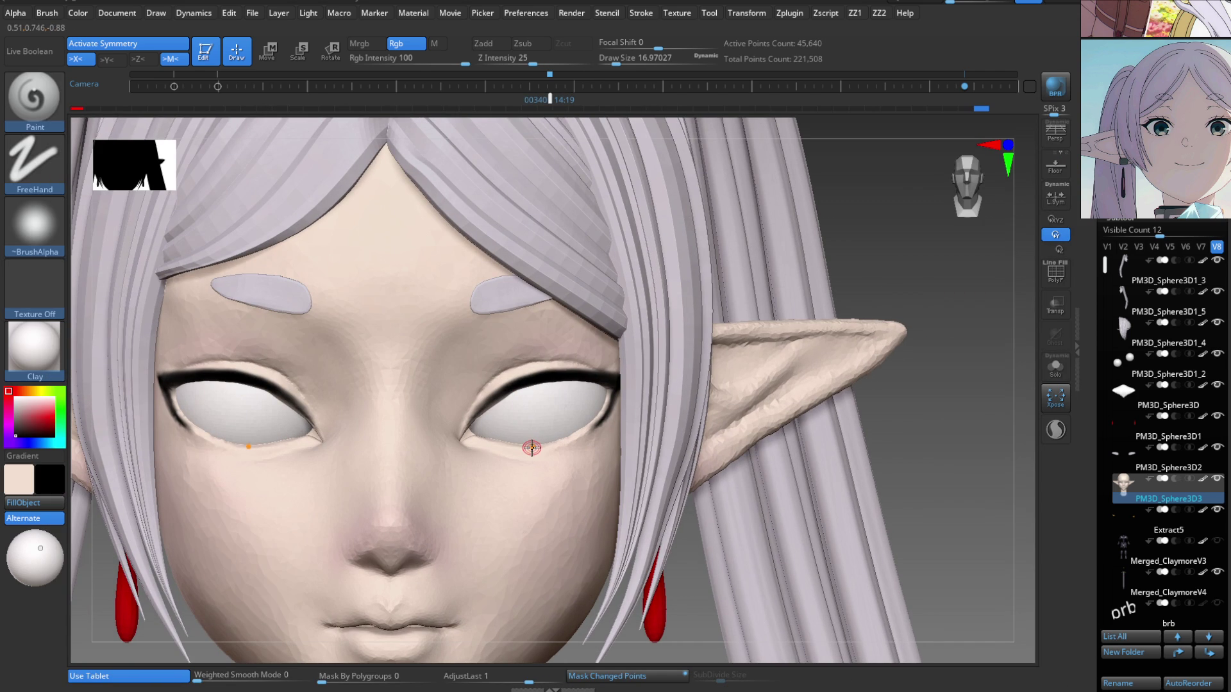
key("c")
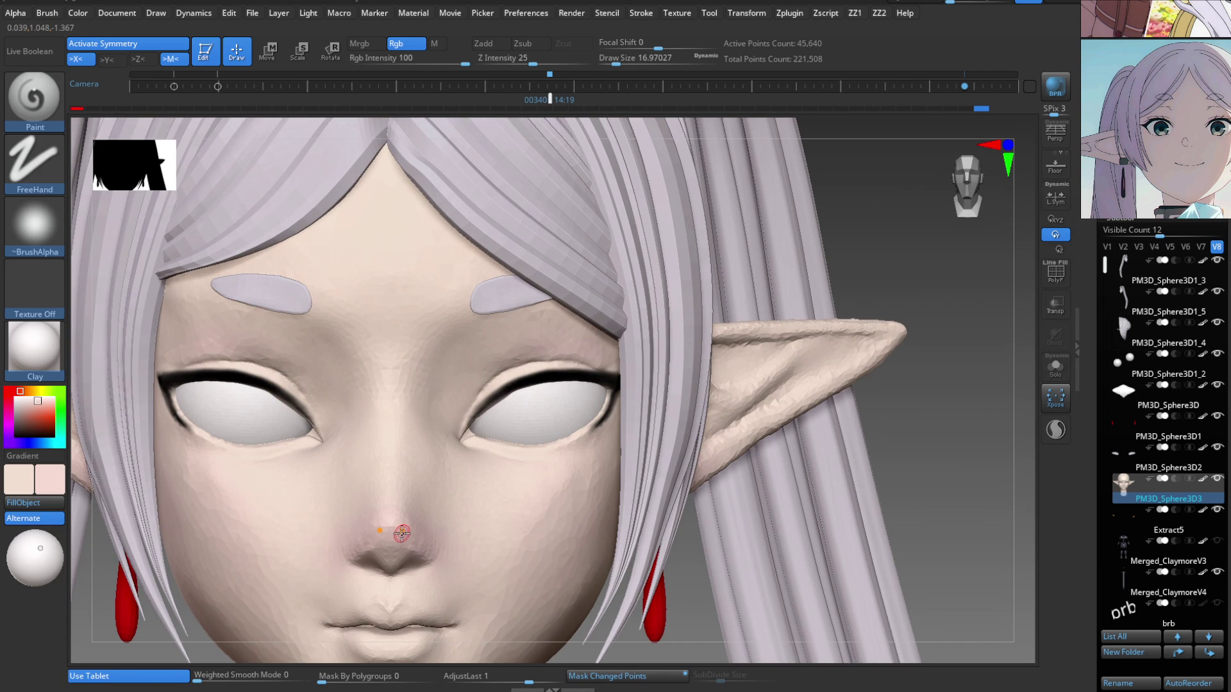
key("s")
left_click_drag(541, 490, 594, 497)
right_click_drag(594, 497, 629, 467)
key("s")
left_click_drag(582, 508, 585, 508)
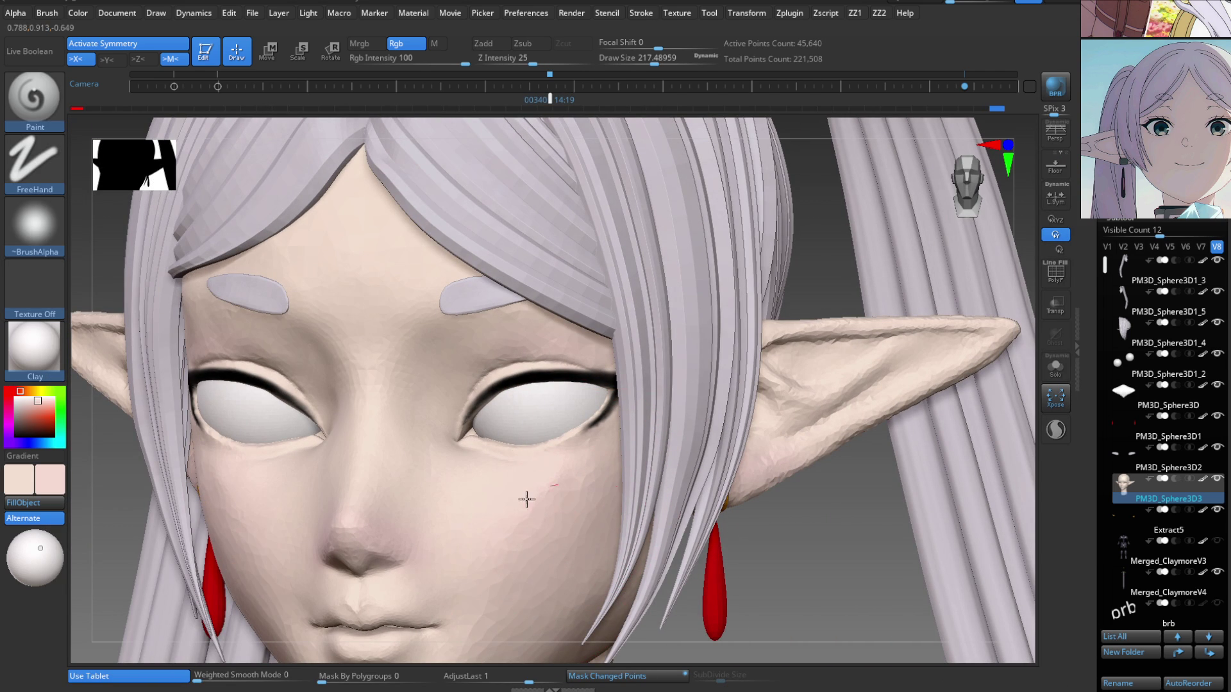
key("f")
mouse_move(593, 494)
right_mouse_down()
mouse_move(605, 550)
mouse_move(577, 522)
right_mouse_up()
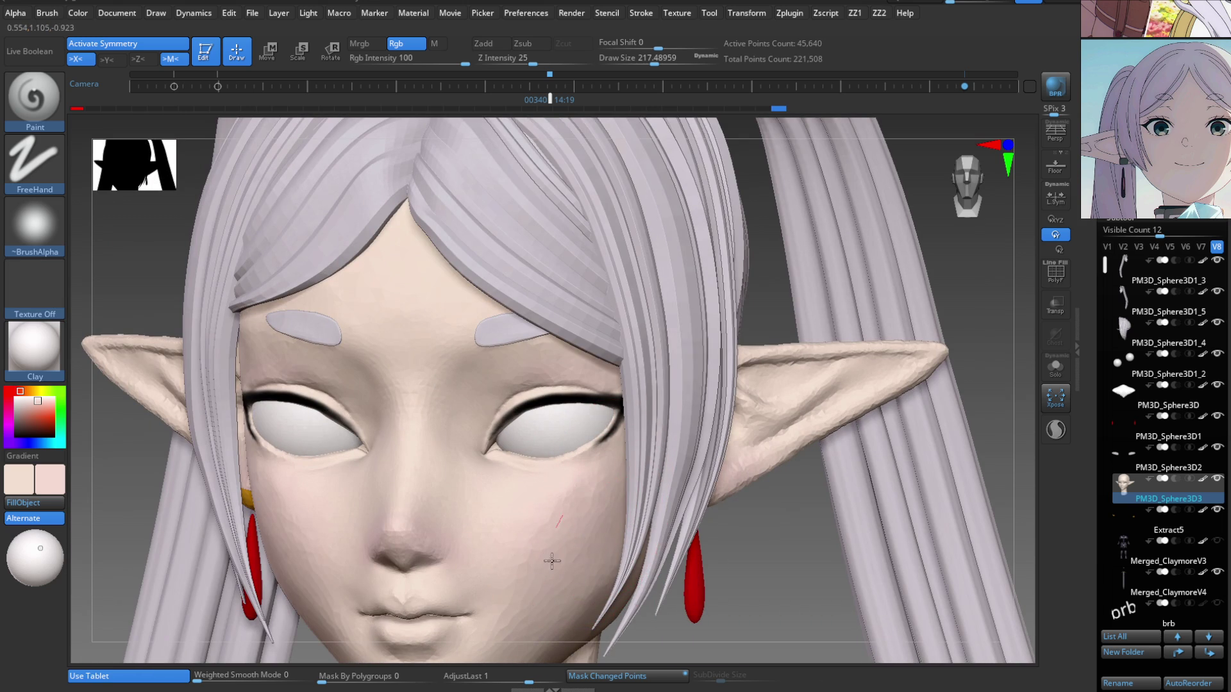
key("f")
right_click_drag(647, 595, 637, 457, "ctrl")
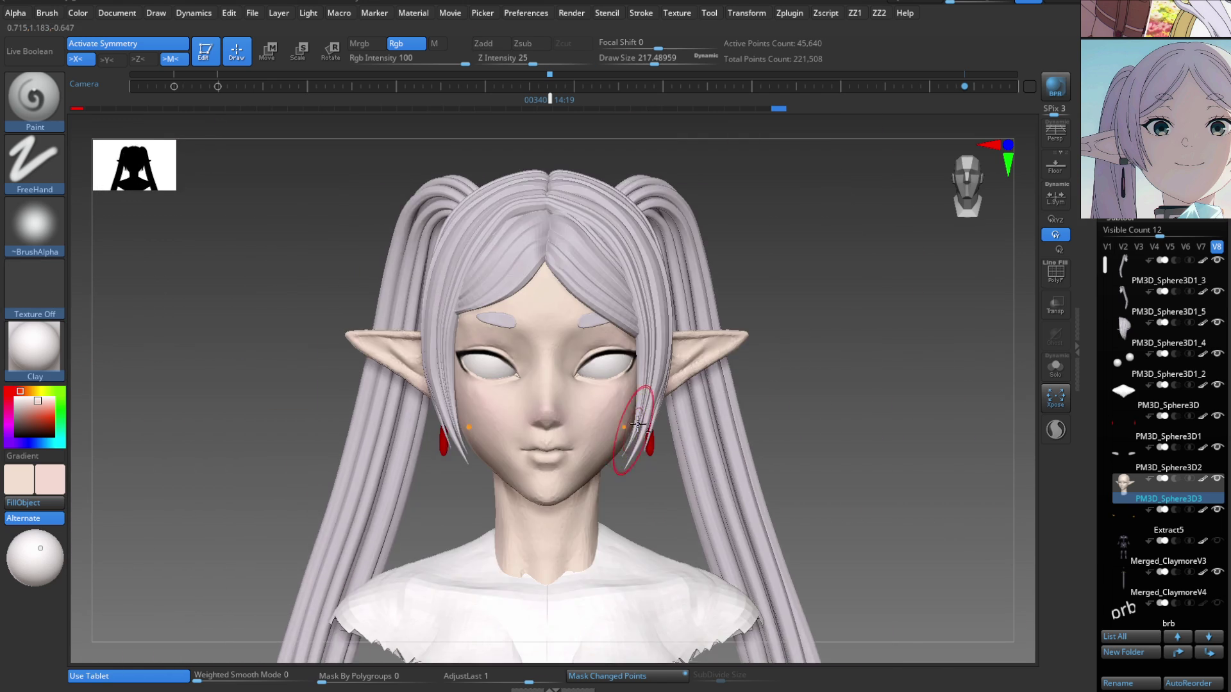
Zoom in on the mouth and shrink the Paint brush to about 35.
mouse_move(549, 449)
right_mouse_down("ctrl")
mouse_move(549, 529)
mouse_move(499, 545)
mouse_move(481, 513)
right_mouse_up("ctrl")
key("s")
left_click_drag(481, 513, 462, 511)
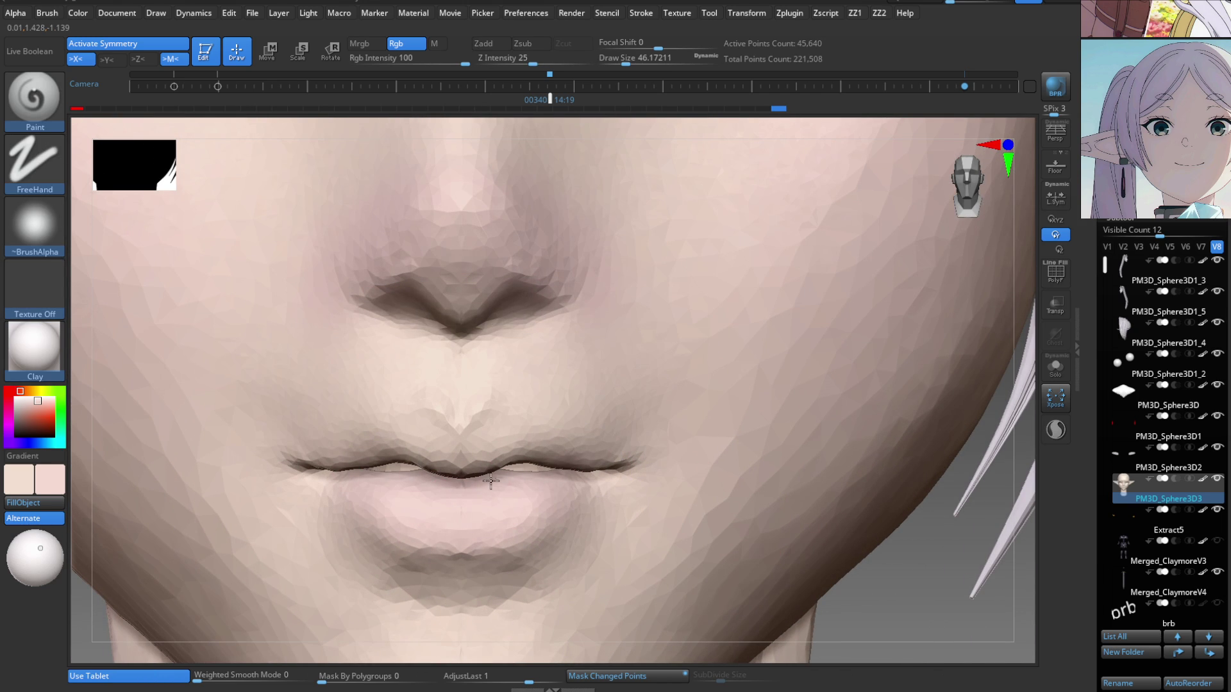
right_click_drag(549, 466, 508, 413)
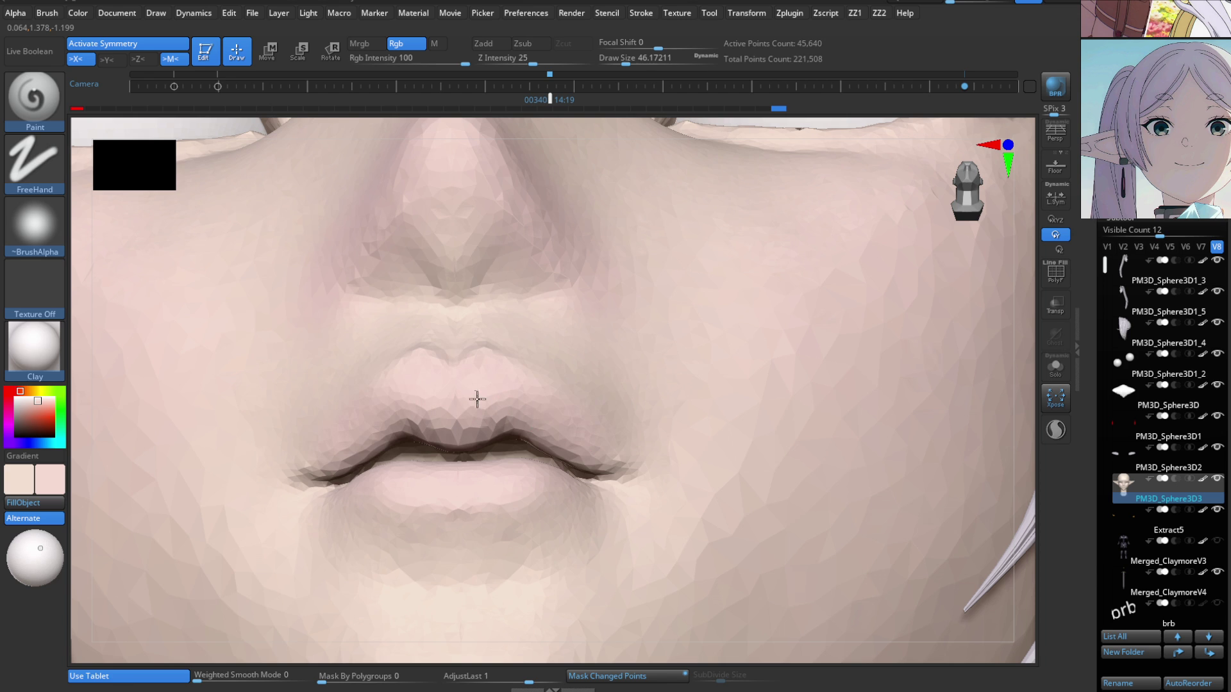
mouse_move(582, 453)
right_mouse_down()
mouse_move(563, 472)
mouse_move(503, 462)
mouse_move(481, 412)
right_mouse_up()
key("s")
left_click_drag(481, 417, 462, 417)
Stroke a thin dark line along the lip seam, checking it from front, below and three-quarter views.
right_click_drag(462, 418, 449, 460)
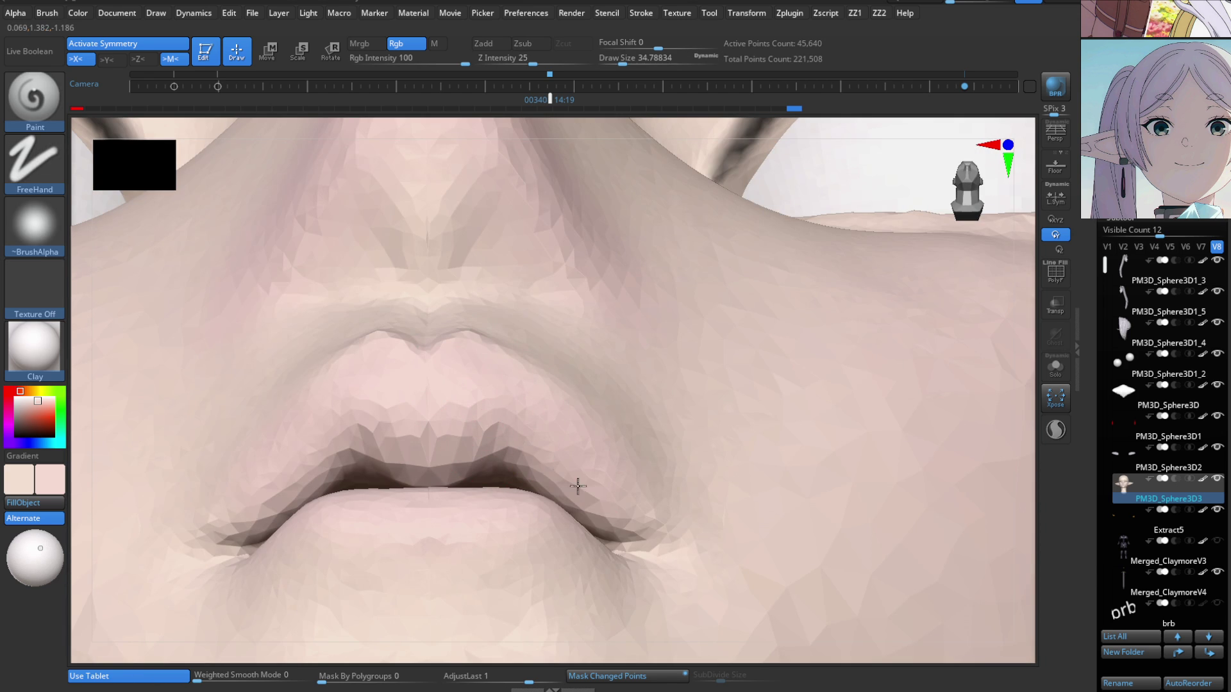
mouse_move(626, 495)
right_mouse_down()
mouse_move(632, 545)
mouse_move(637, 462)
right_mouse_up()
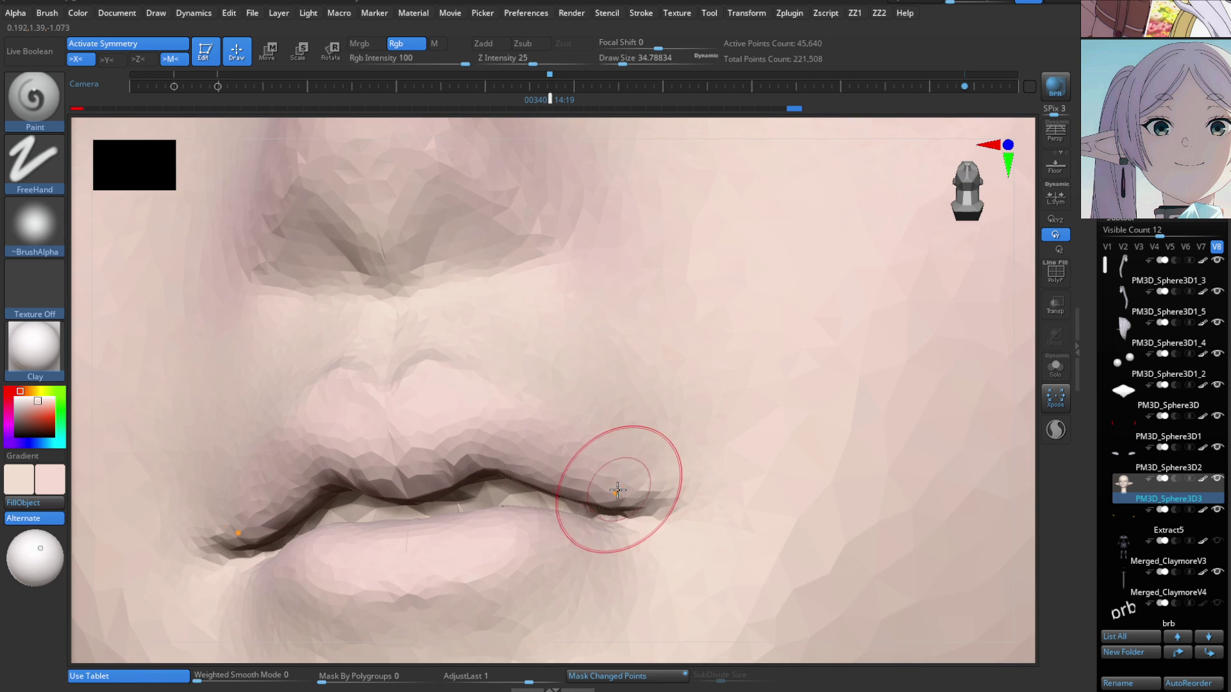
right_click_drag(627, 508, 547, 526)
left_click_drag(417, 557, 550, 545)
mouse_move(616, 502)
right_mouse_down()
mouse_move(568, 557)
mouse_move(562, 547)
mouse_move(613, 466)
right_mouse_up()
right_click_drag(417, 476, 407, 461)
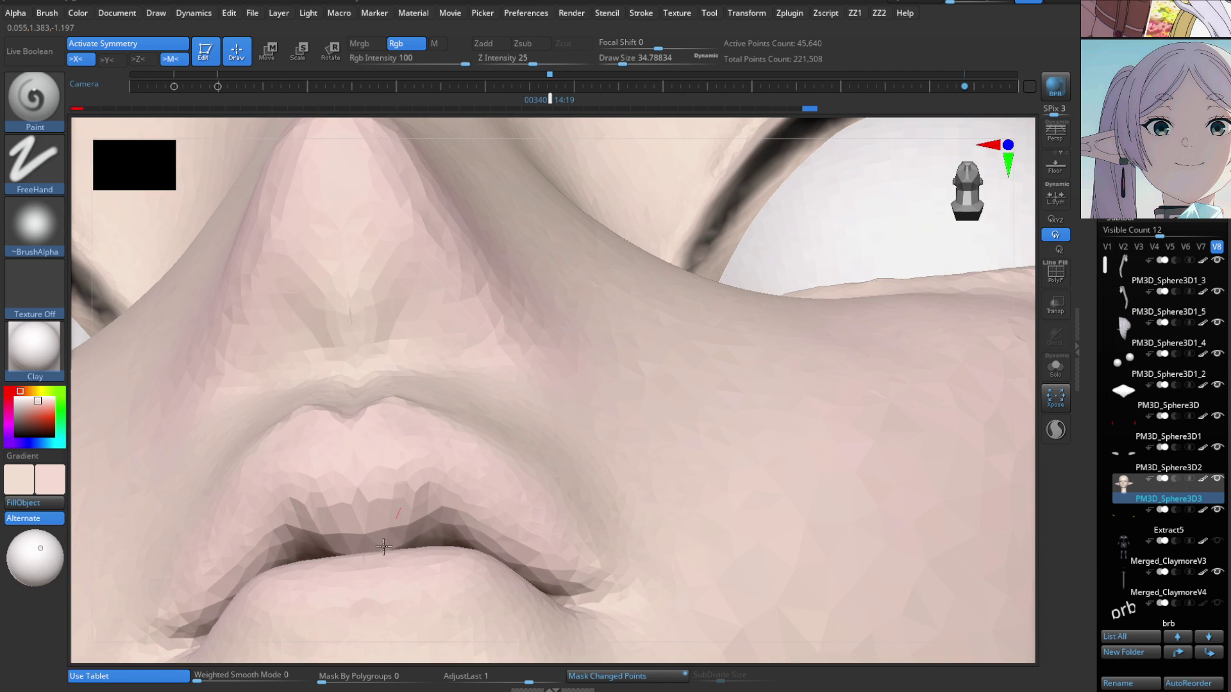
mouse_move(583, 537)
right_mouse_down()
mouse_move(577, 607)
mouse_move(571, 529)
mouse_move(512, 517)
mouse_move(530, 508)
mouse_move(494, 541)
mouse_move(535, 440)
mouse_move(552, 479)
right_mouse_up()
mouse_move(582, 560)
right_mouse_down()
mouse_move(536, 453)
mouse_move(563, 561)
mouse_move(610, 453)
right_mouse_up()
mouse_move(560, 486)
right_mouse_down()
mouse_move(516, 505)
mouse_move(570, 496)
mouse_move(591, 513)
mouse_move(668, 483)
right_mouse_up()
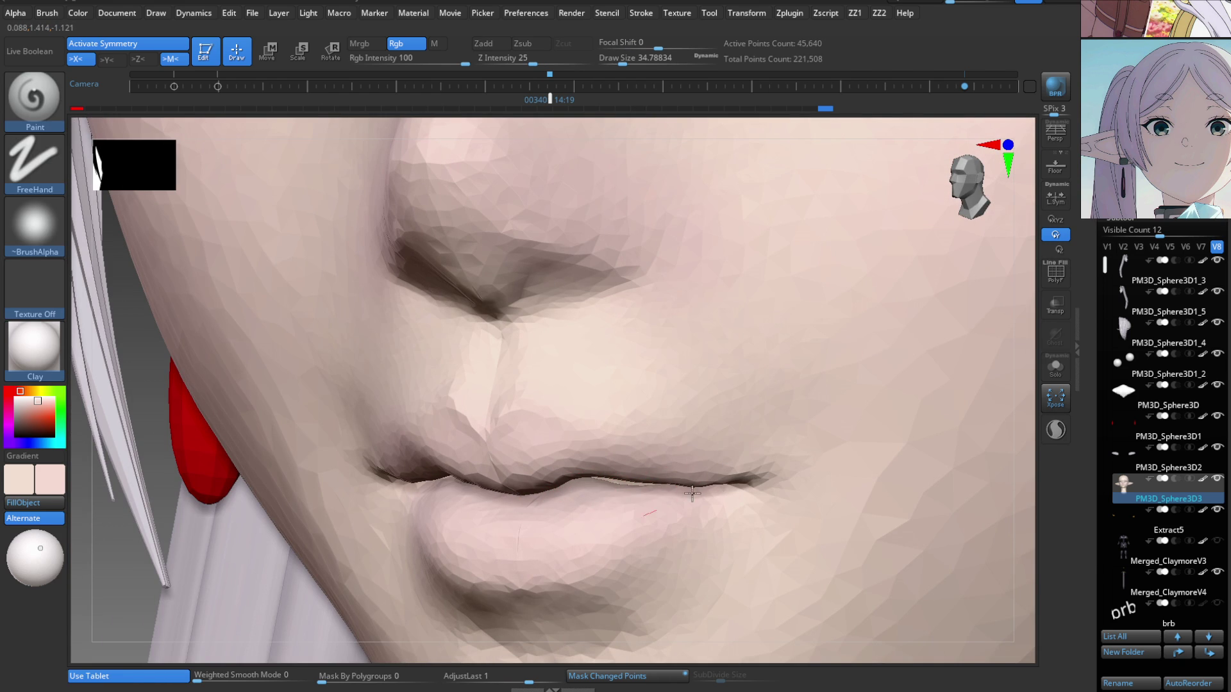
mouse_move(632, 522)
right_mouse_down()
mouse_move(660, 412)
mouse_move(628, 384)
mouse_move(614, 423)
right_mouse_up()
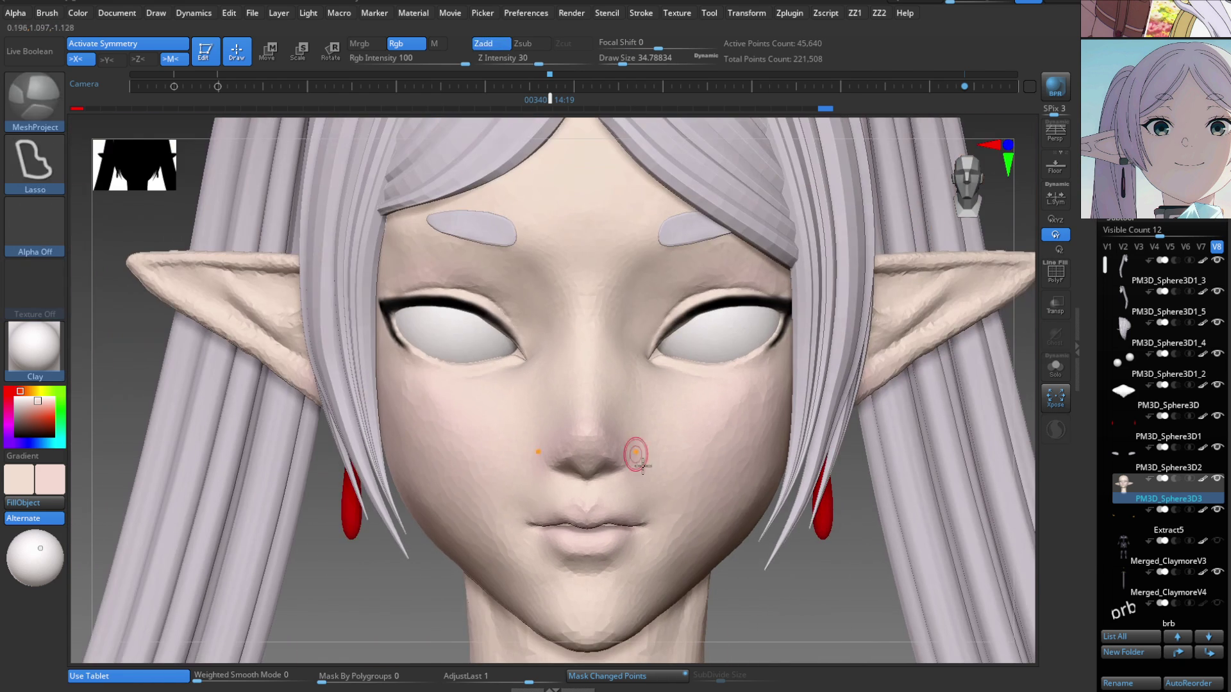
Repaint the skin tone around the nose with a size-70 Paint brush, checking front and side views.
key("ctrl+shift")
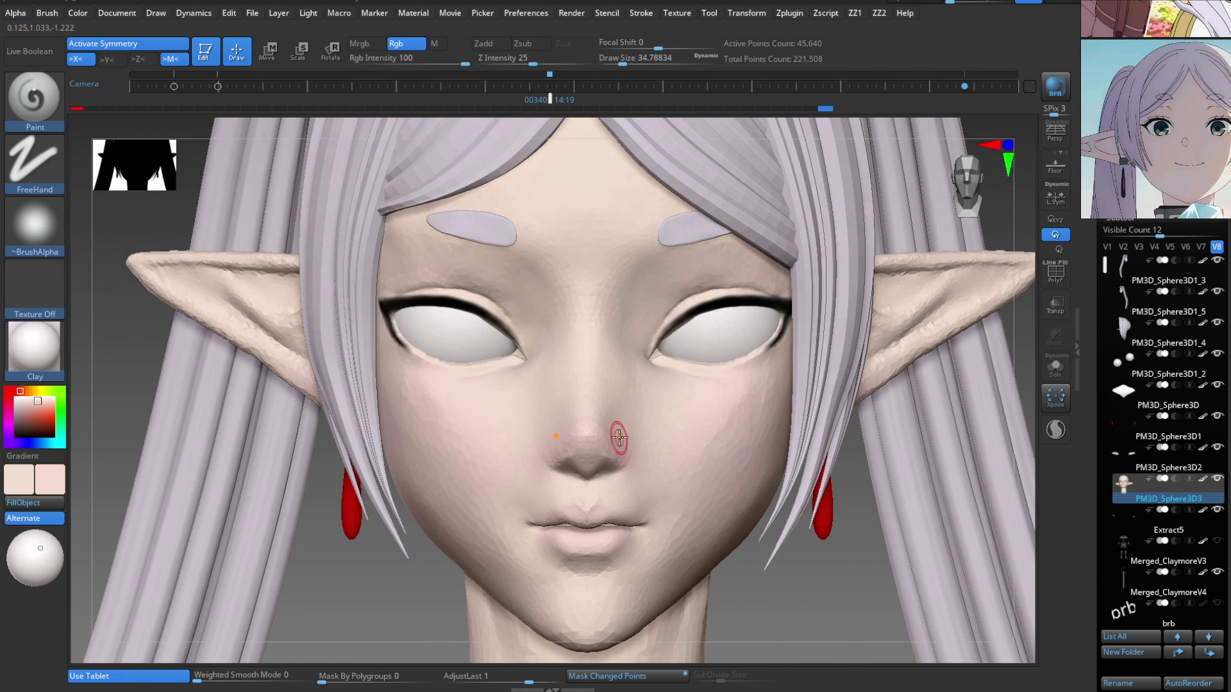
mouse_move(622, 451)
right_mouse_down()
mouse_move(640, 399)
mouse_move(632, 473)
mouse_move(654, 547)
mouse_move(637, 526)
mouse_move(626, 571)
mouse_move(679, 464)
mouse_move(684, 410)
right_mouse_up()
key("ctrl+shift")
key("s")
left_click_drag(684, 410, 694, 411)
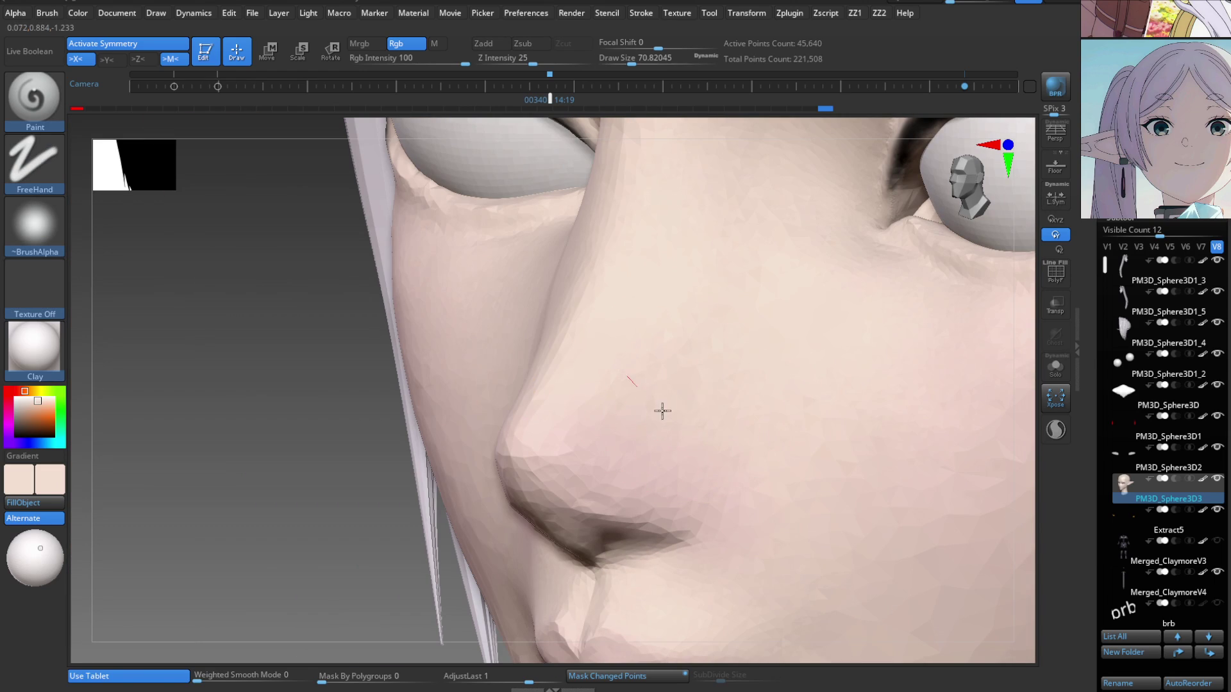
key("ctrl+shift")
right_click_drag(703, 459, 649, 408)
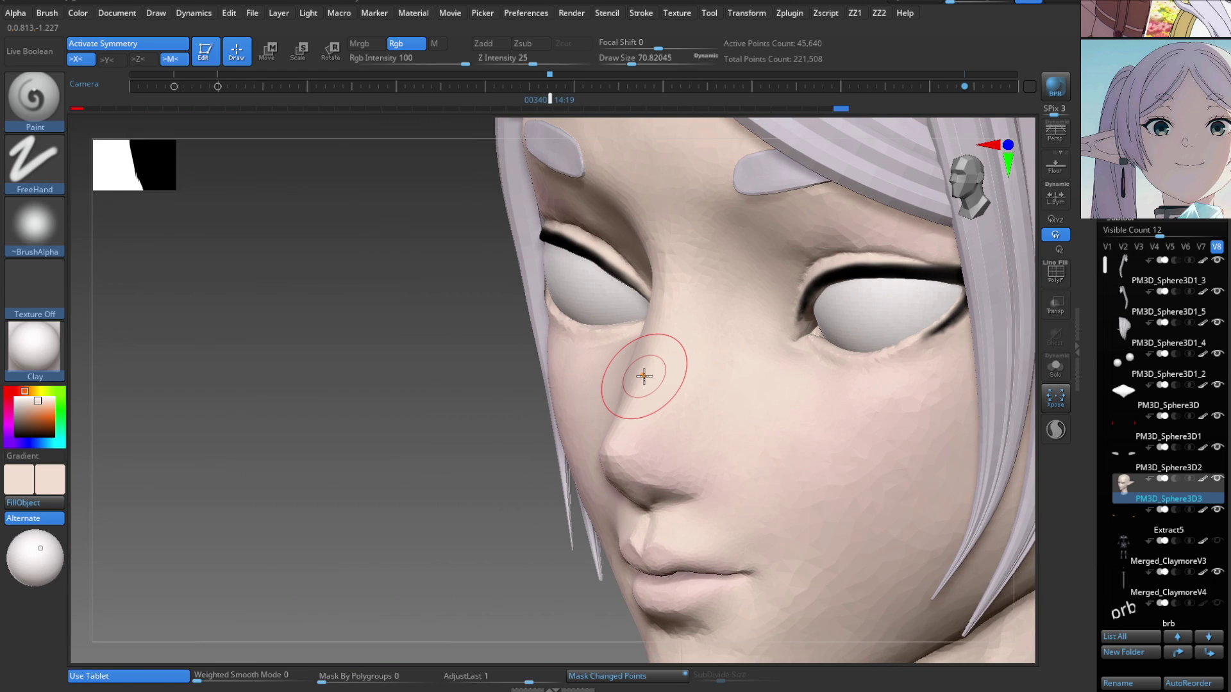
mouse_move(689, 320)
right_mouse_down()
mouse_move(679, 423)
mouse_move(695, 448)
mouse_move(638, 418)
right_mouse_up()
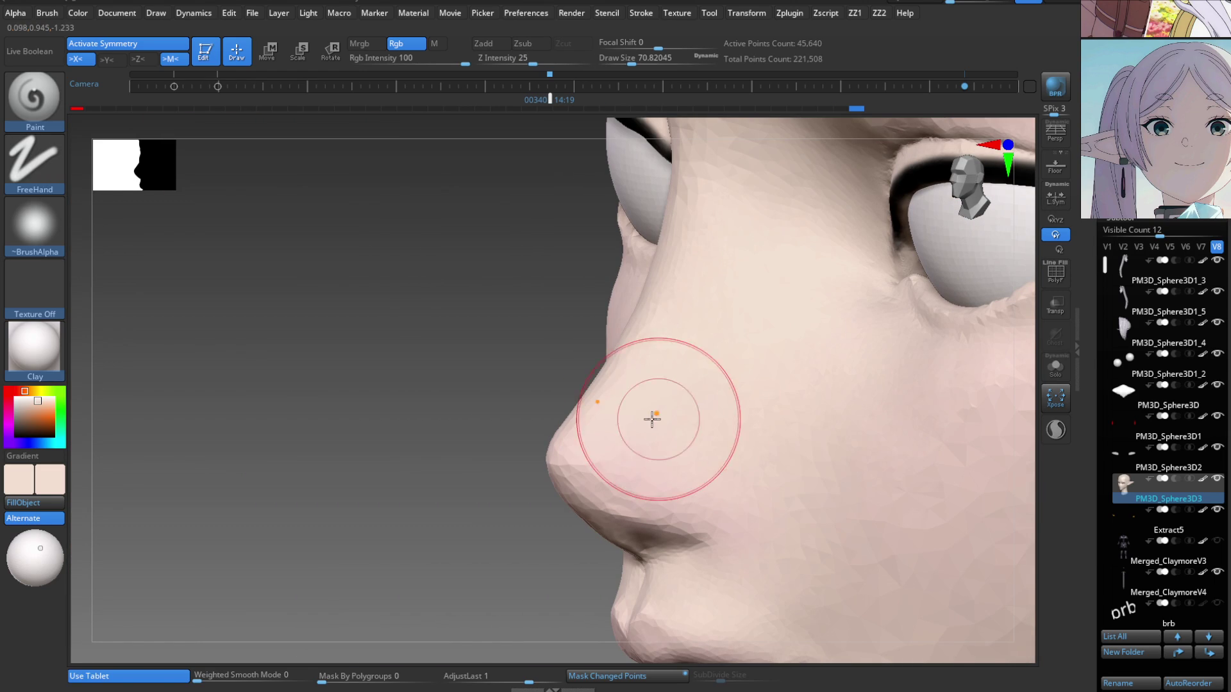
mouse_move(758, 463)
right_mouse_down()
mouse_move(657, 445)
mouse_move(662, 426)
right_mouse_up()
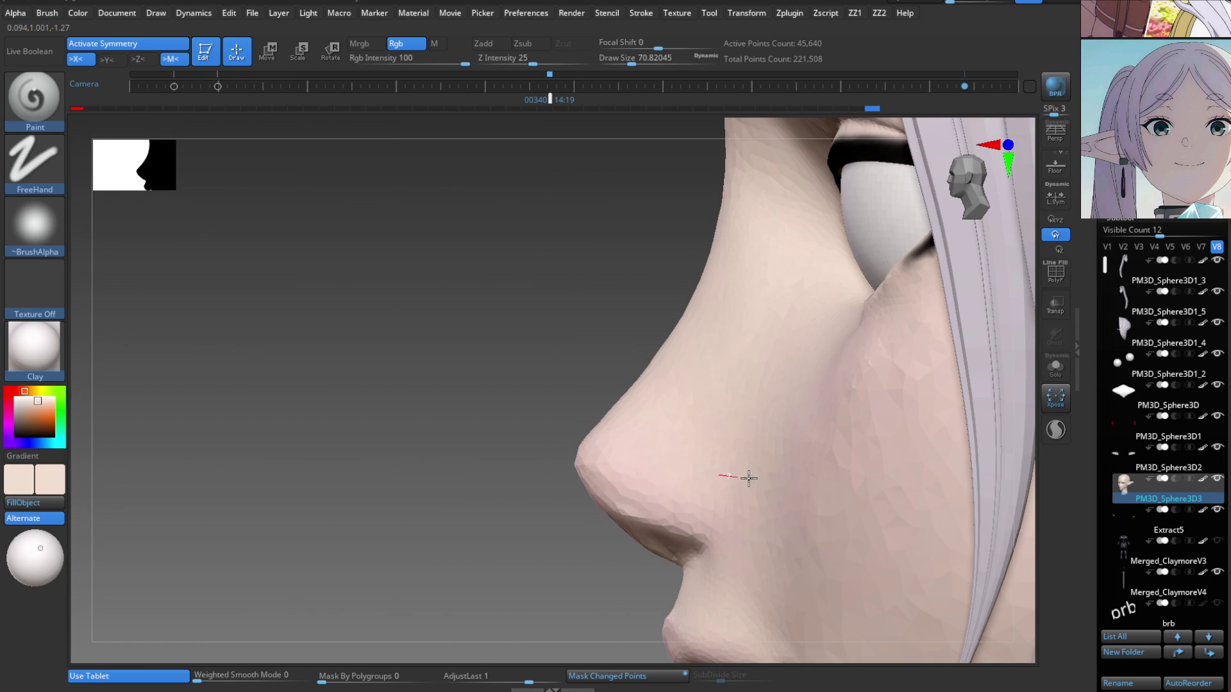
mouse_move(663, 465)
right_mouse_down()
mouse_move(690, 481)
mouse_move(649, 443)
right_mouse_up()
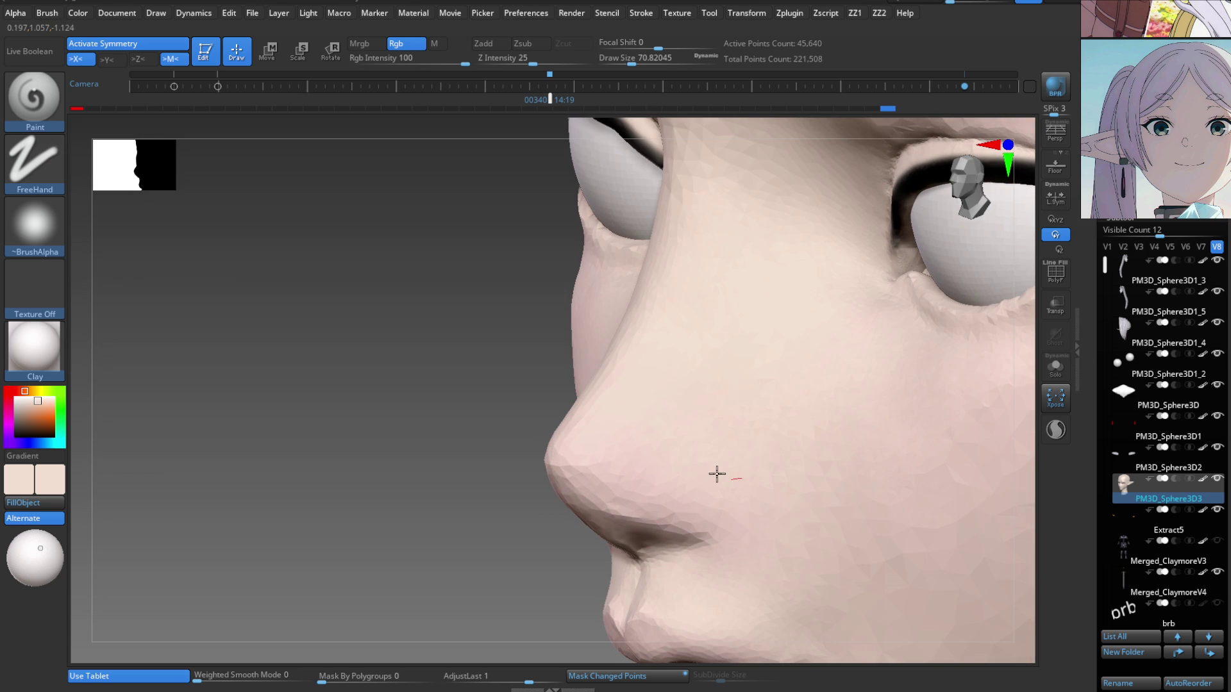
mouse_move(711, 499)
right_mouse_down()
mouse_move(662, 470)
mouse_move(686, 481)
mouse_move(675, 459)
mouse_move(701, 484)
mouse_move(715, 550)
right_mouse_up()
mouse_move(714, 478)
right_mouse_down()
mouse_move(687, 514)
mouse_move(698, 527)
mouse_move(722, 426)
mouse_move(750, 426)
mouse_move(737, 468)
right_mouse_up()
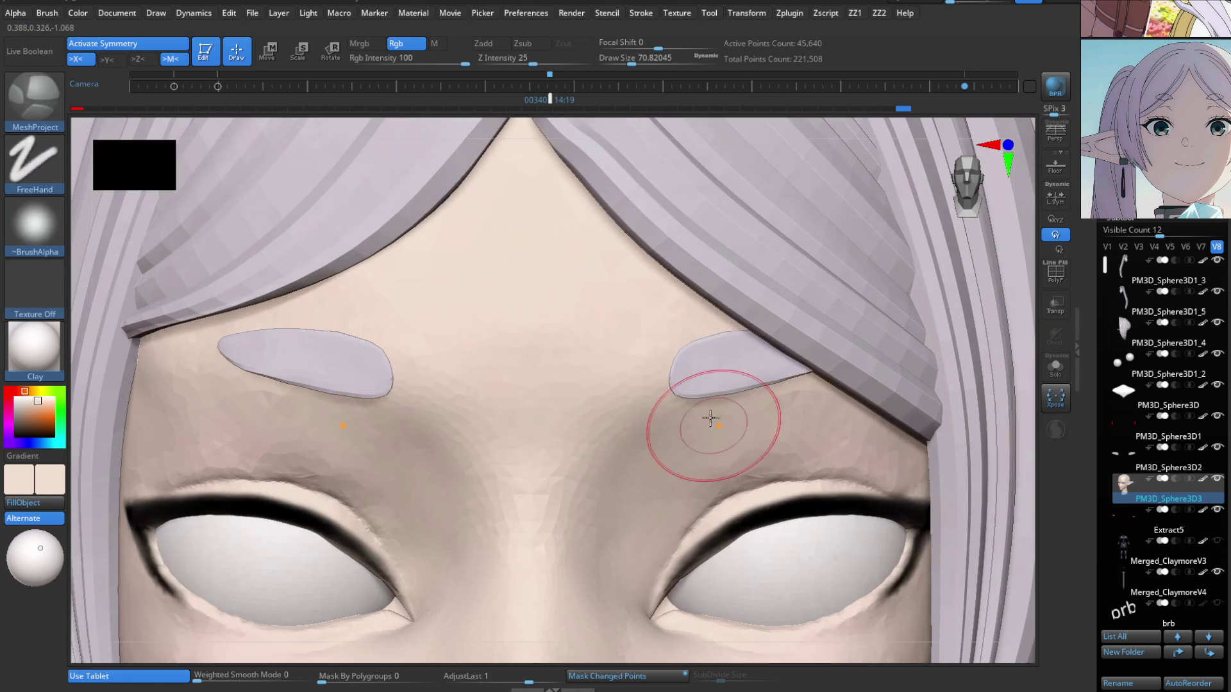
Select the eyebrow subtool and switch to a resized Move Topological brush.
left_click(696, 388, "alt")
key("b")
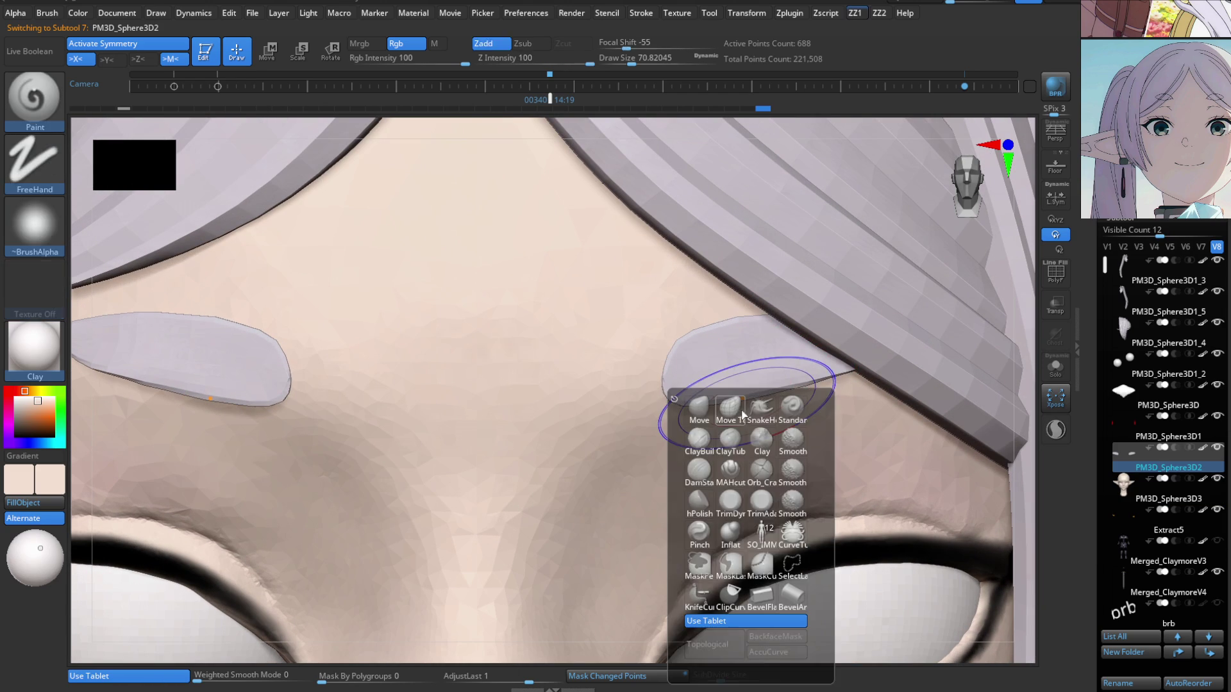
key("m")
key("t")
key("s")
left_click_drag(741, 401, 741, 400)
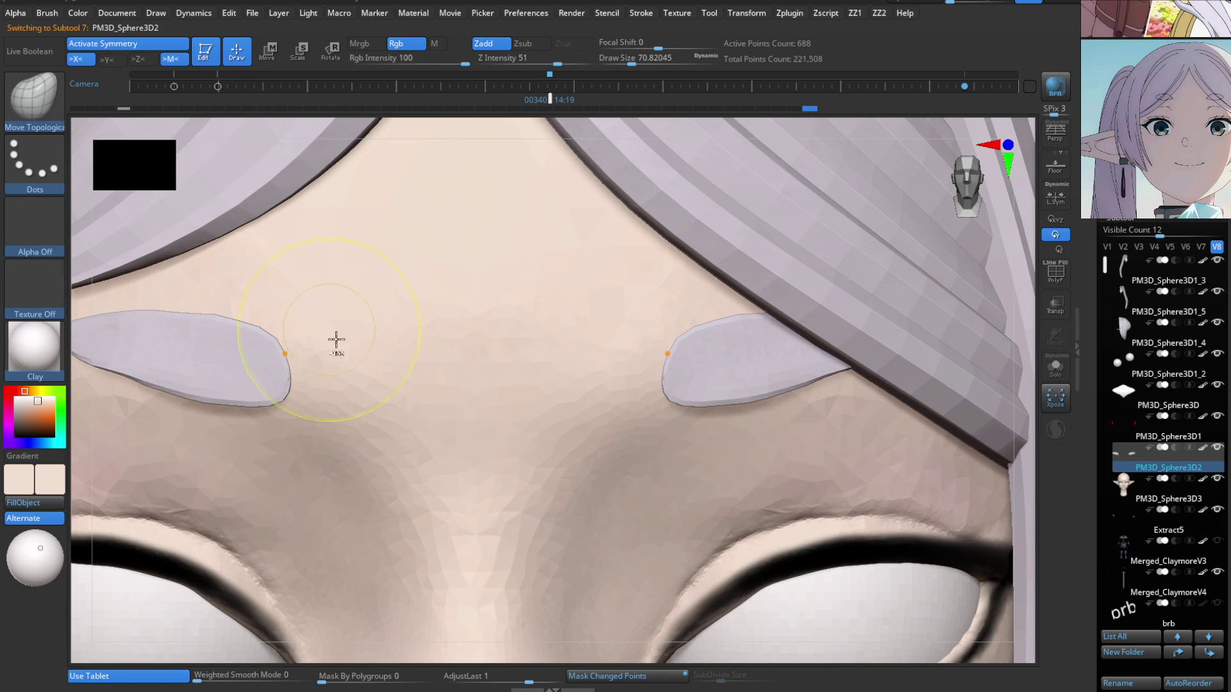
Toggle to MeshProjection and back to Move Topological, turning the bust to a three-quarter view.
key("b")
key("m")
key("p")
key("f")
key("b")
key("m")
key("t")
mouse_move(463, 184)
left_mouse_down()
mouse_move(528, 425)
mouse_move(661, 451)
left_mouse_up()
Switch to MeshProjection, adjust the brows from a slightly rotated view, then return to the Paint brush.
key("b")
key("m")
key("p")
mouse_move(660, 451)
right_mouse_down()
mouse_move(708, 480)
mouse_move(577, 432)
mouse_move(541, 338)
mouse_move(559, 453)
mouse_move(542, 531)
mouse_move(558, 547)
mouse_move(558, 445)
mouse_move(622, 404)
mouse_move(649, 406)
right_mouse_up()
key("b")
key("p")
key("a")
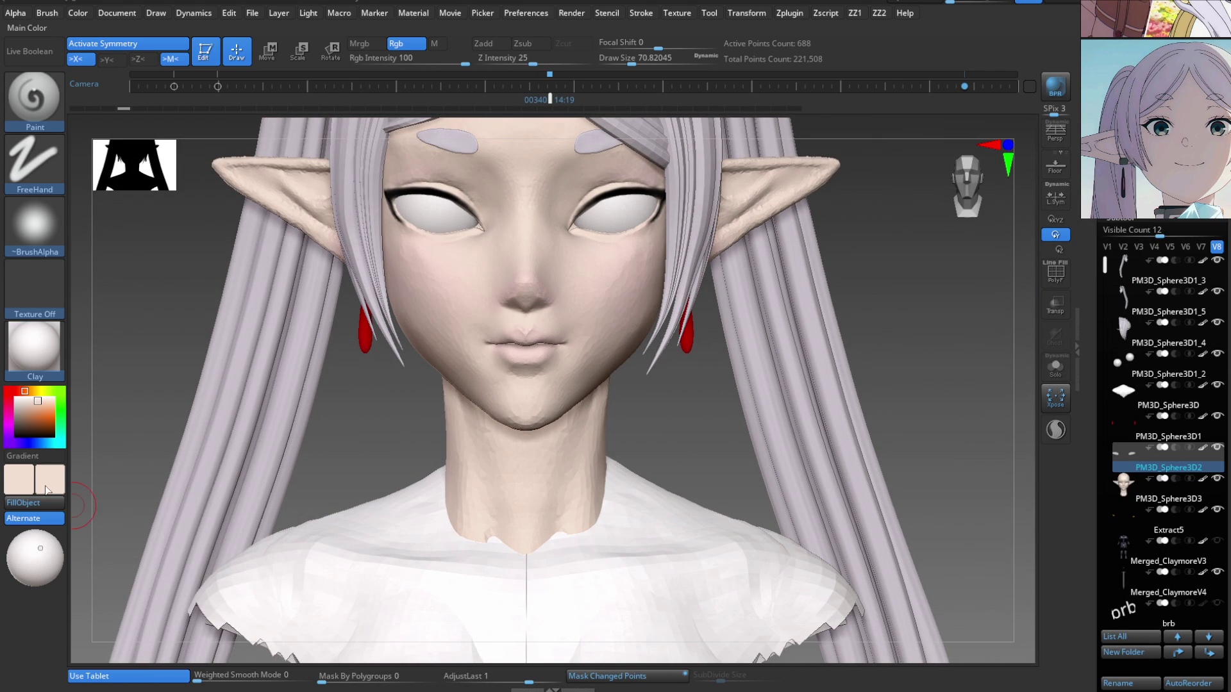
Choose a golden yellow paint colour and shrink the brush to about 77.
mouse_move(81, 476)
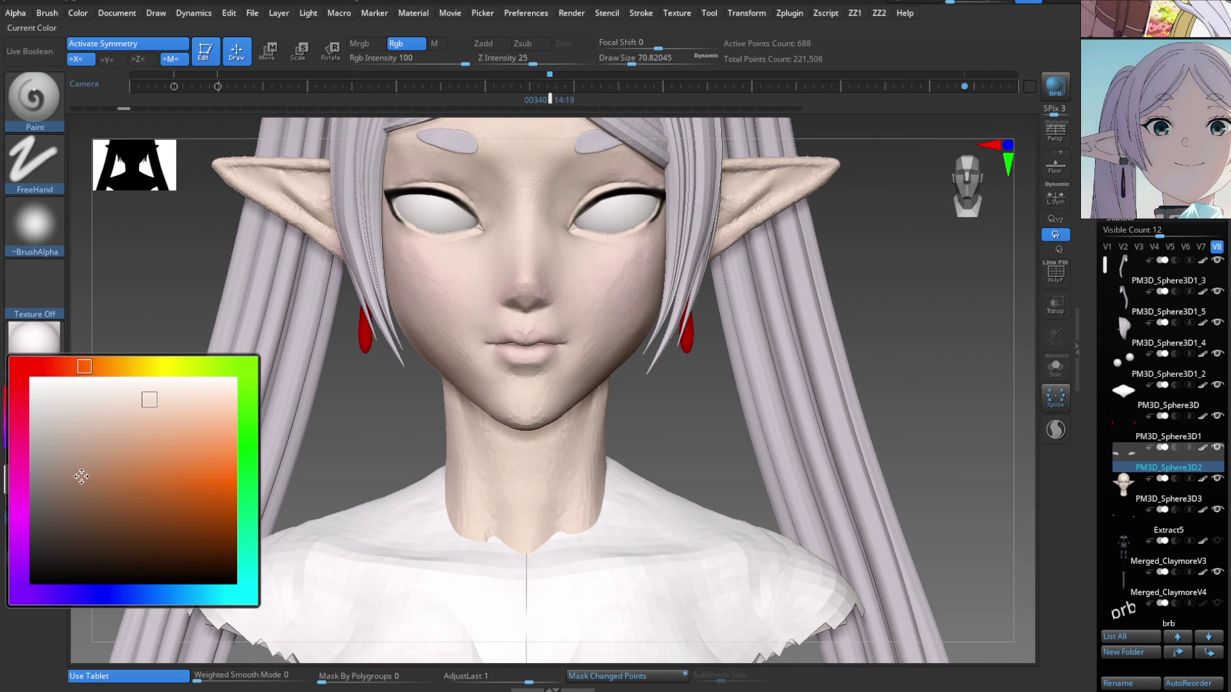
left_click(126, 366)
mouse_move(541, 393)
right_mouse_down("ctrl")
mouse_move(536, 462)
mouse_move(563, 329)
right_mouse_up("ctrl")
key("s")
left_click_drag(515, 529, 561, 526)
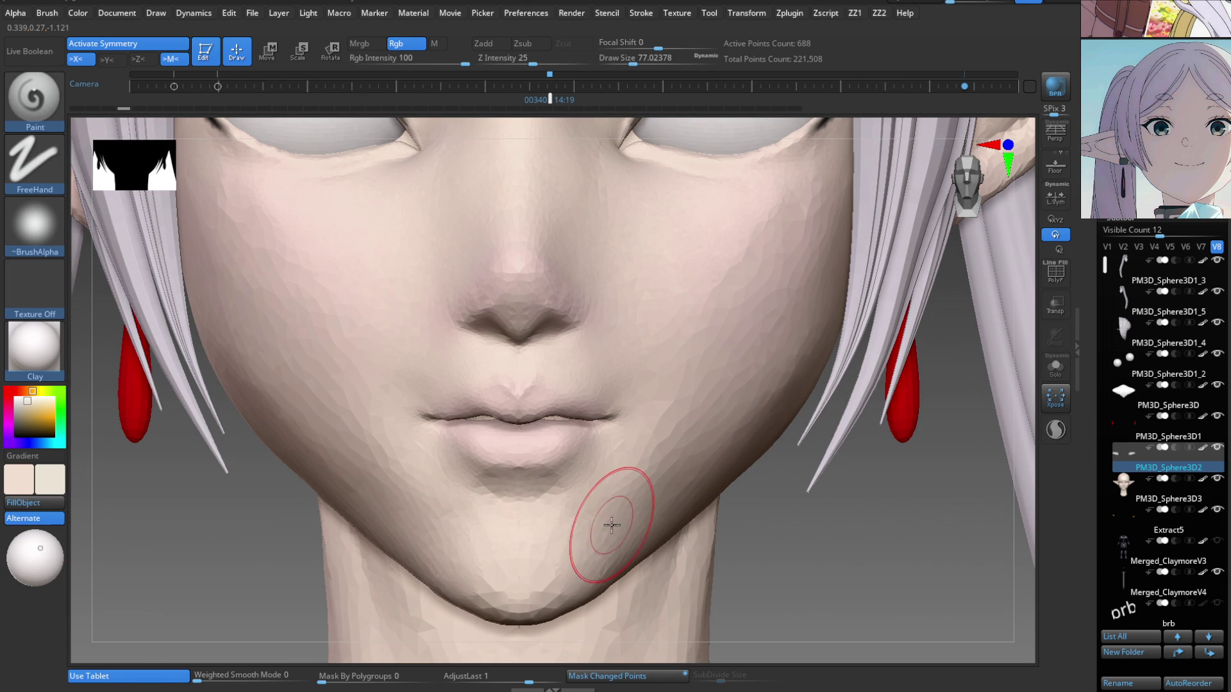
key("b")
key("m")
key("p")
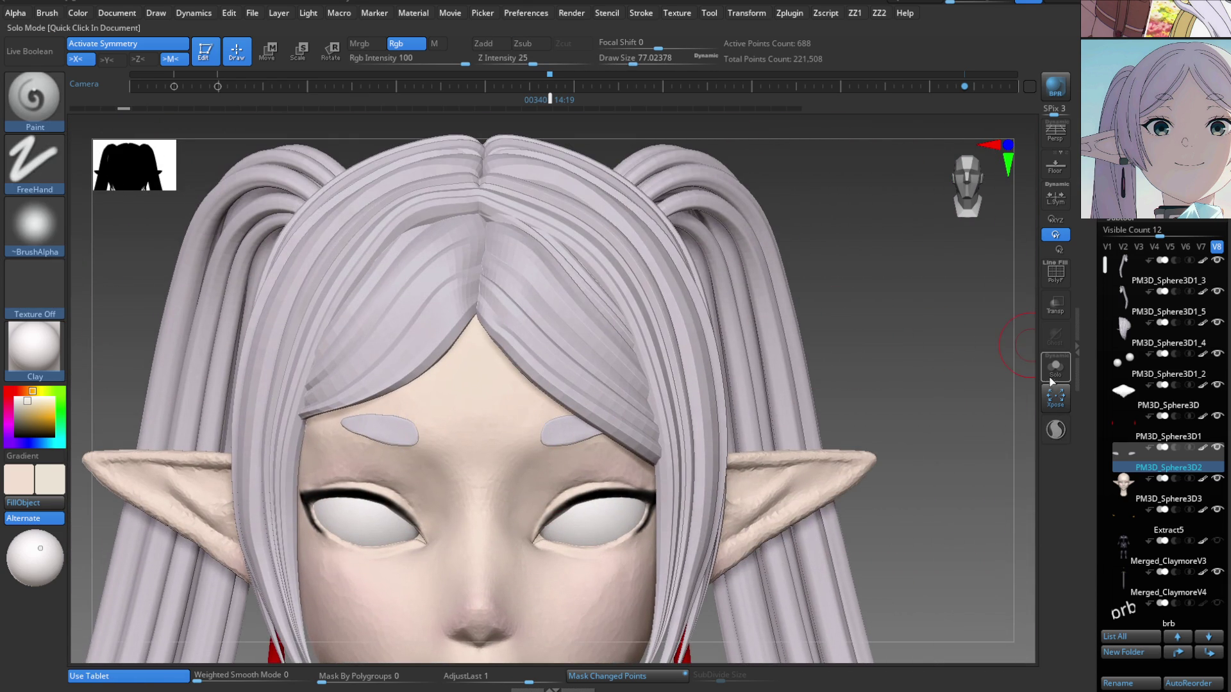
Select the head subtool, turn on Solo, and enlarge the brush to about 197.
left_click(1055, 368)
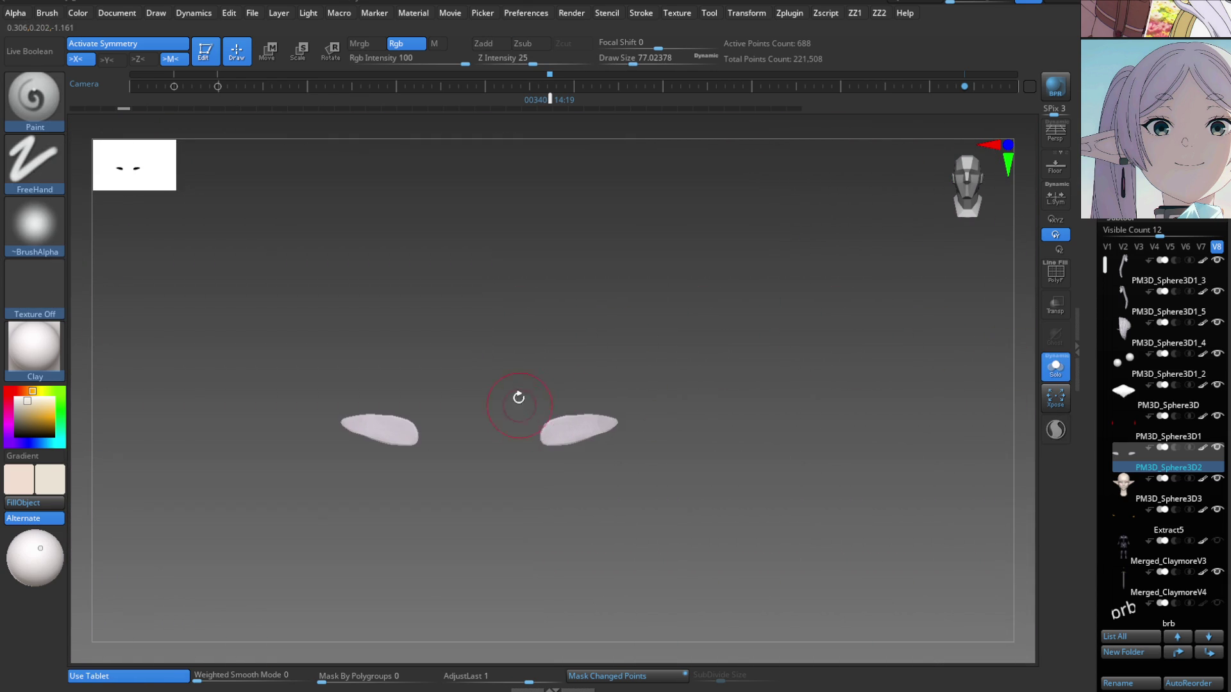
left_click(1064, 372)
left_click(594, 498, "alt")
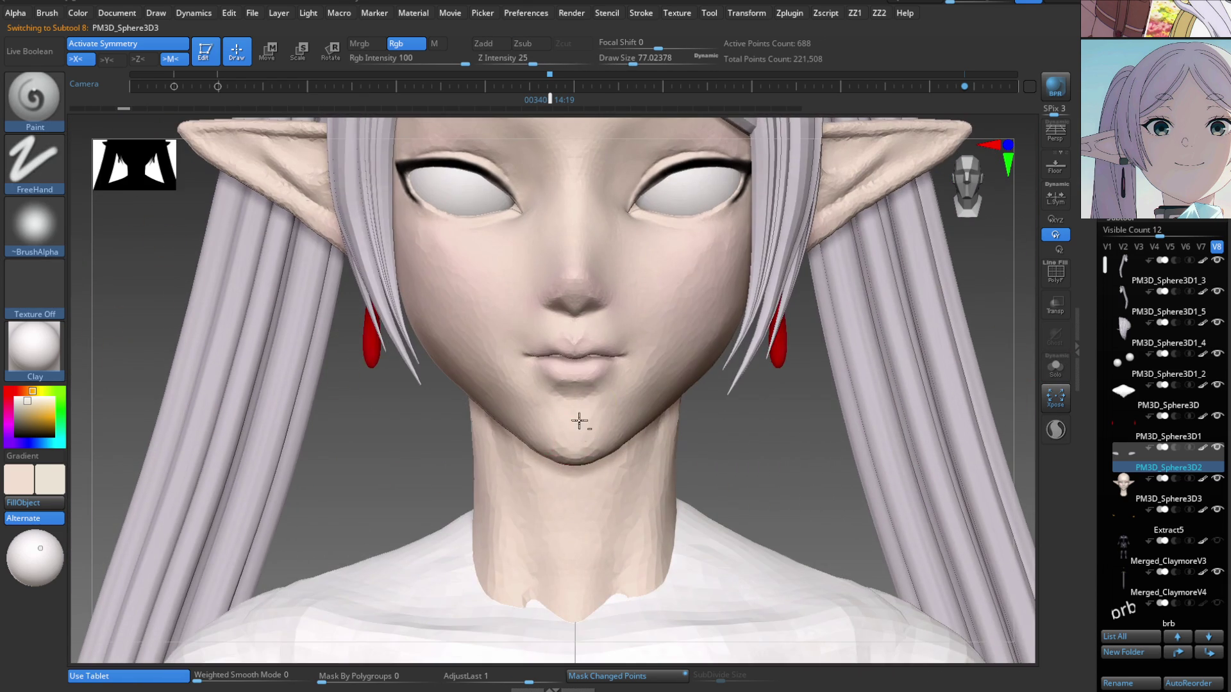
key("a")
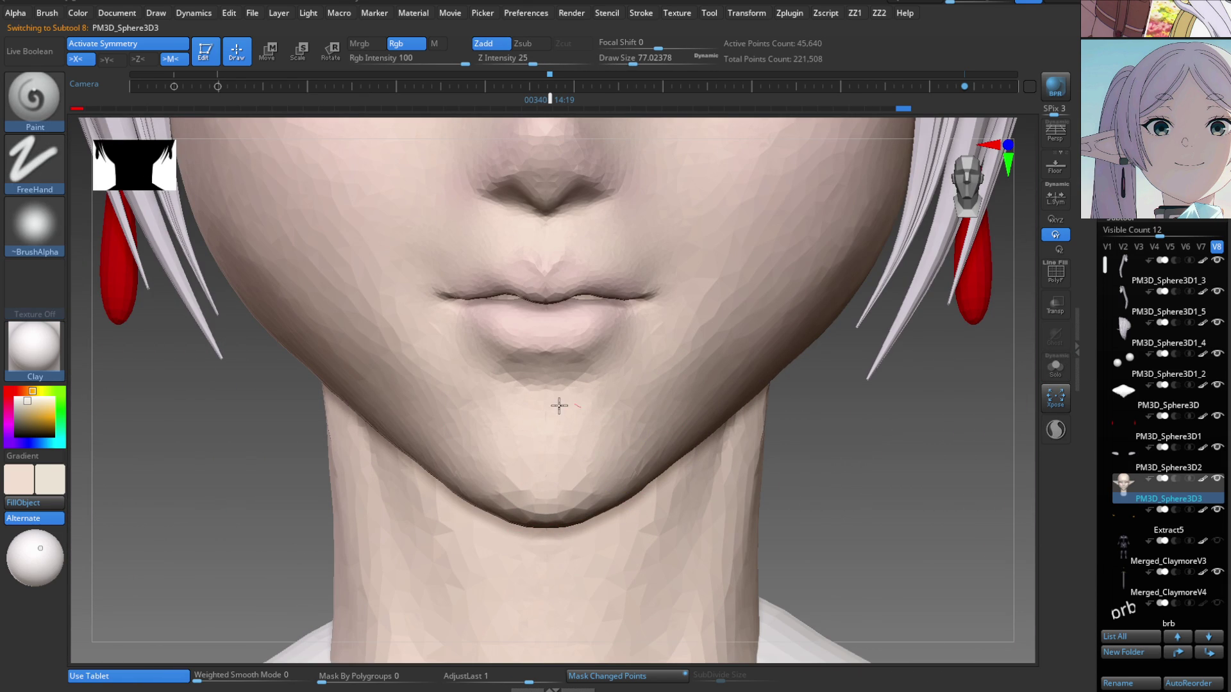
key("f")
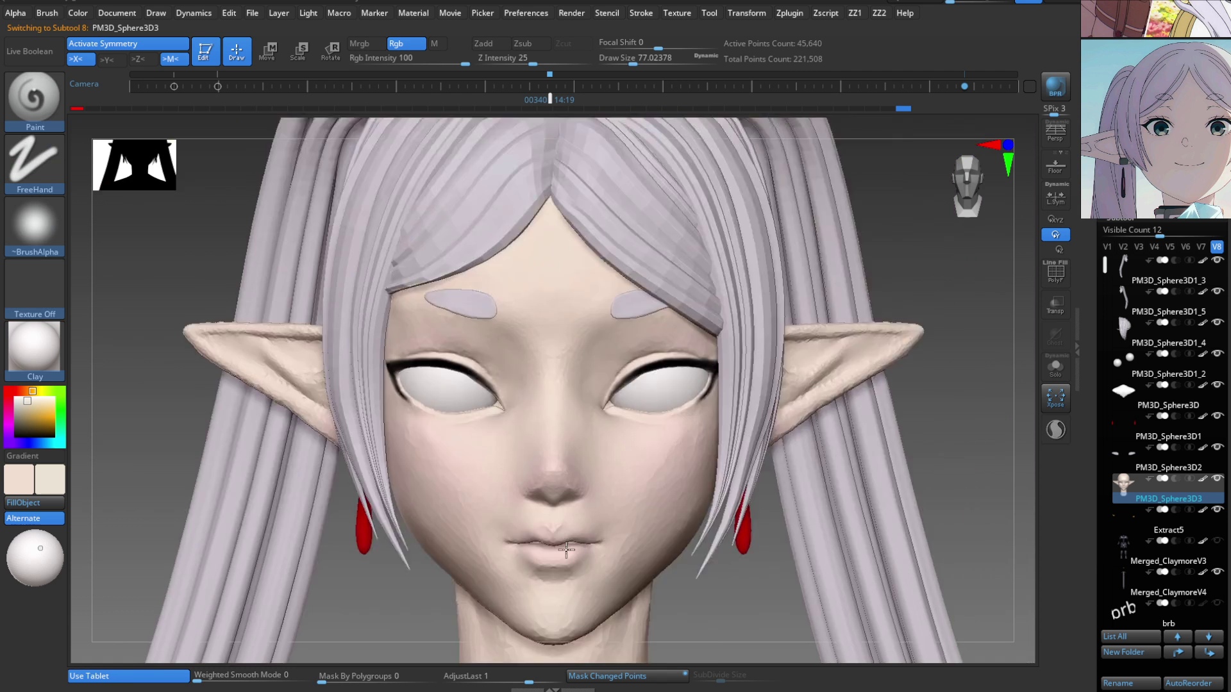
left_click(1055, 365)
key("s")
left_click_drag(539, 464, 559, 464)
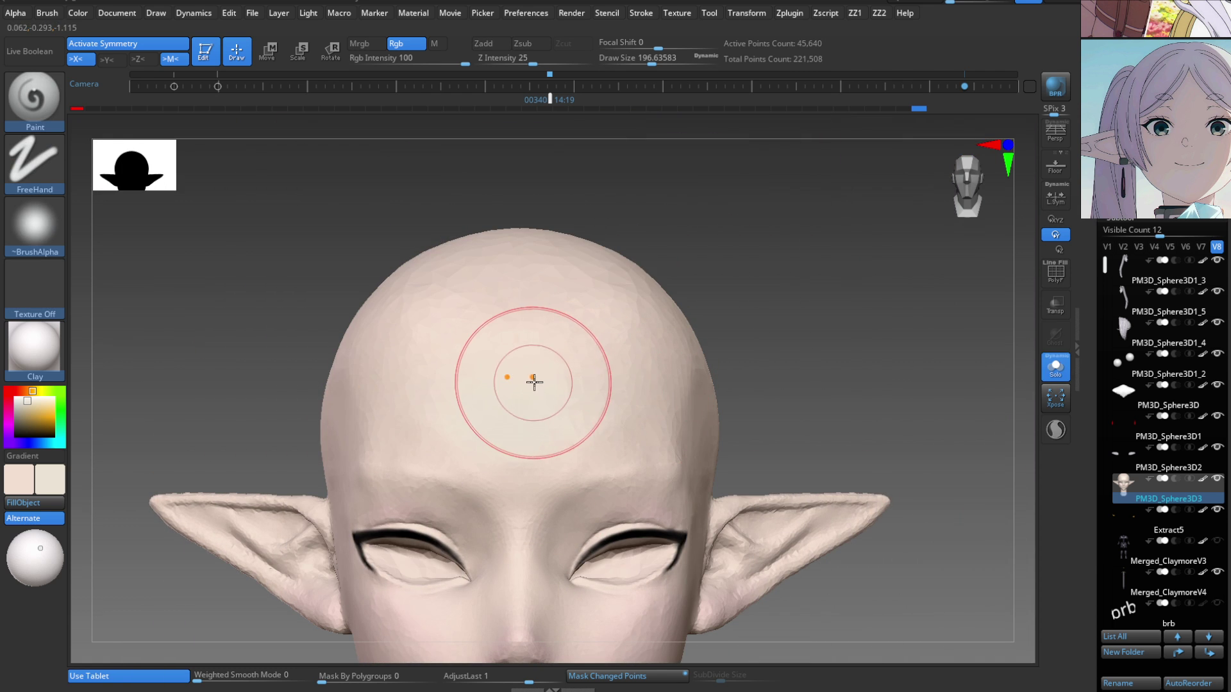
Paint blush over the cheeks, then turn Solo off so all parts show again.
key("shift")
key("shift")
mouse_move(601, 384)
right_mouse_down("ctrl")
mouse_move(563, 344)
mouse_move(551, 445)
right_mouse_up("ctrl")
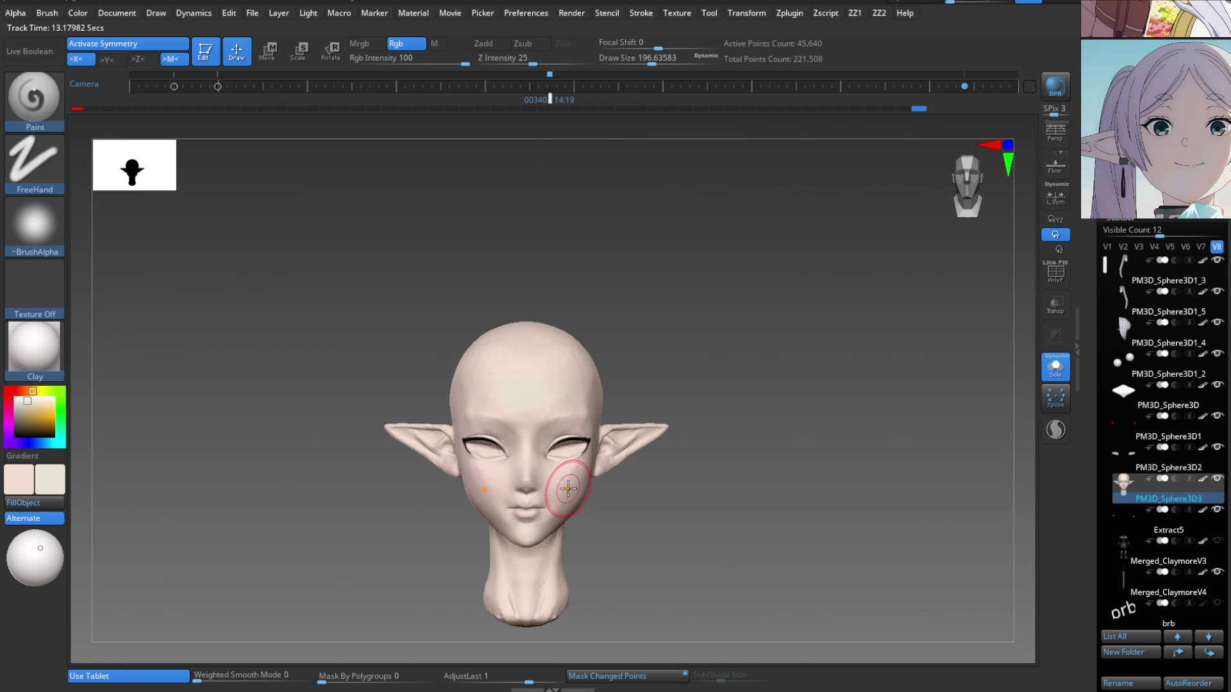
left_click(1063, 379)
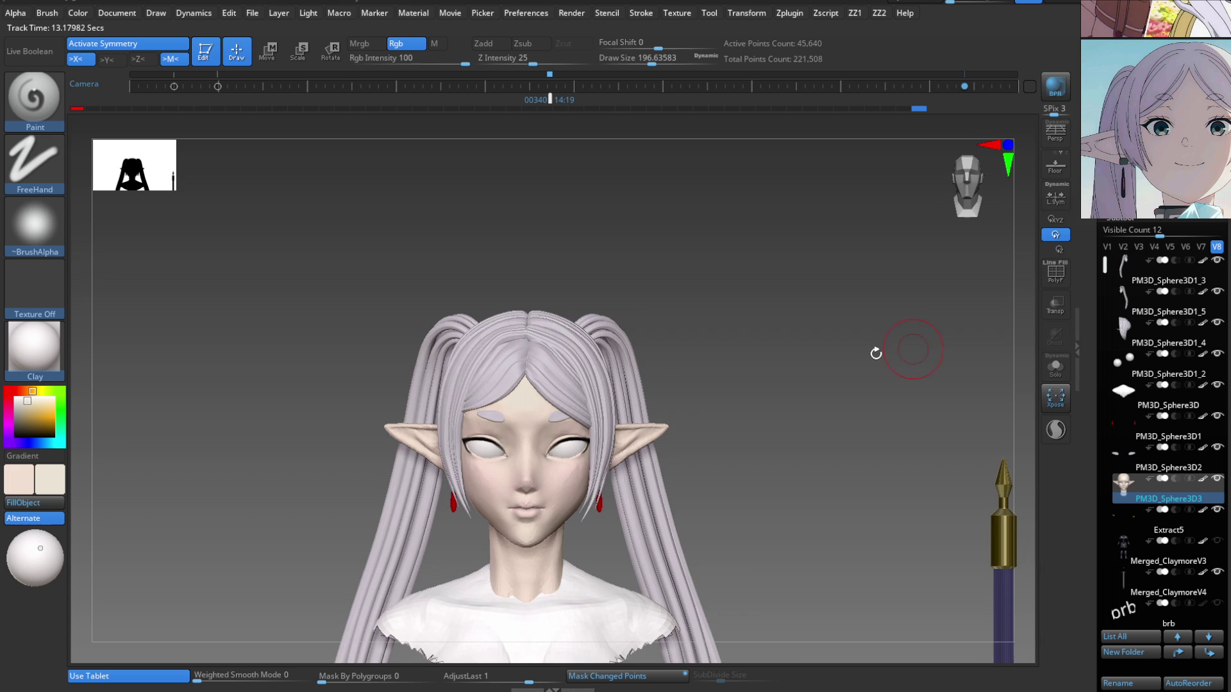
right_click_drag(594, 439, 581, 442)
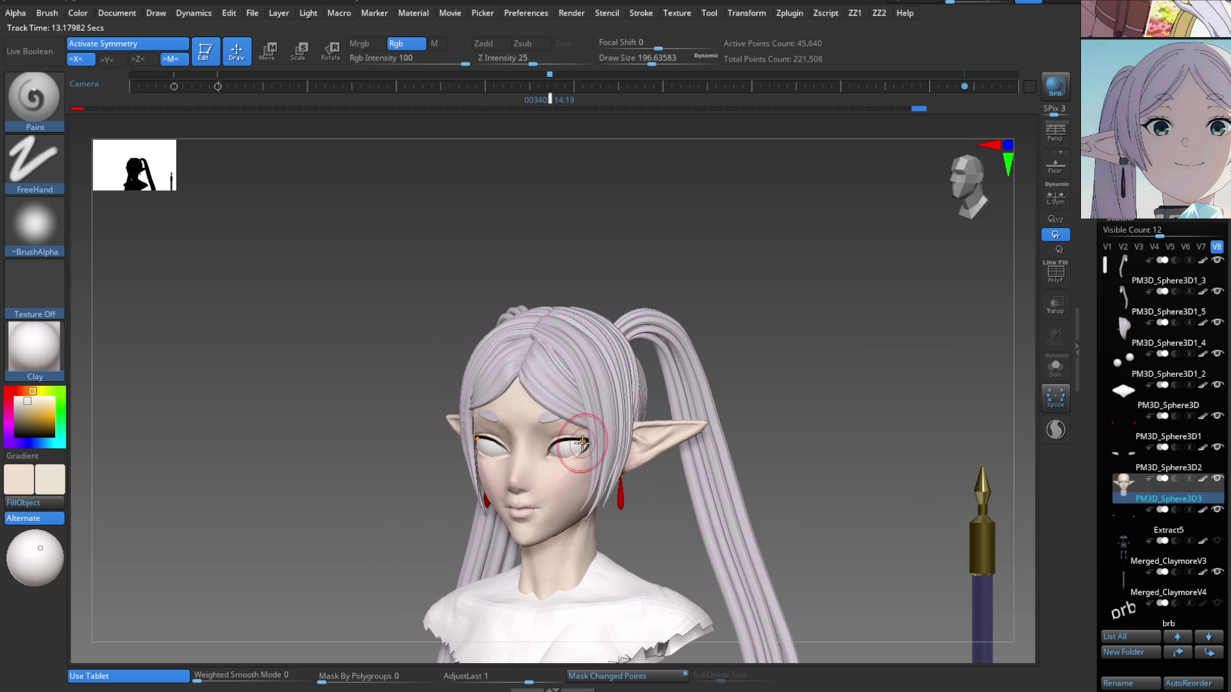
left_click(791, 21)
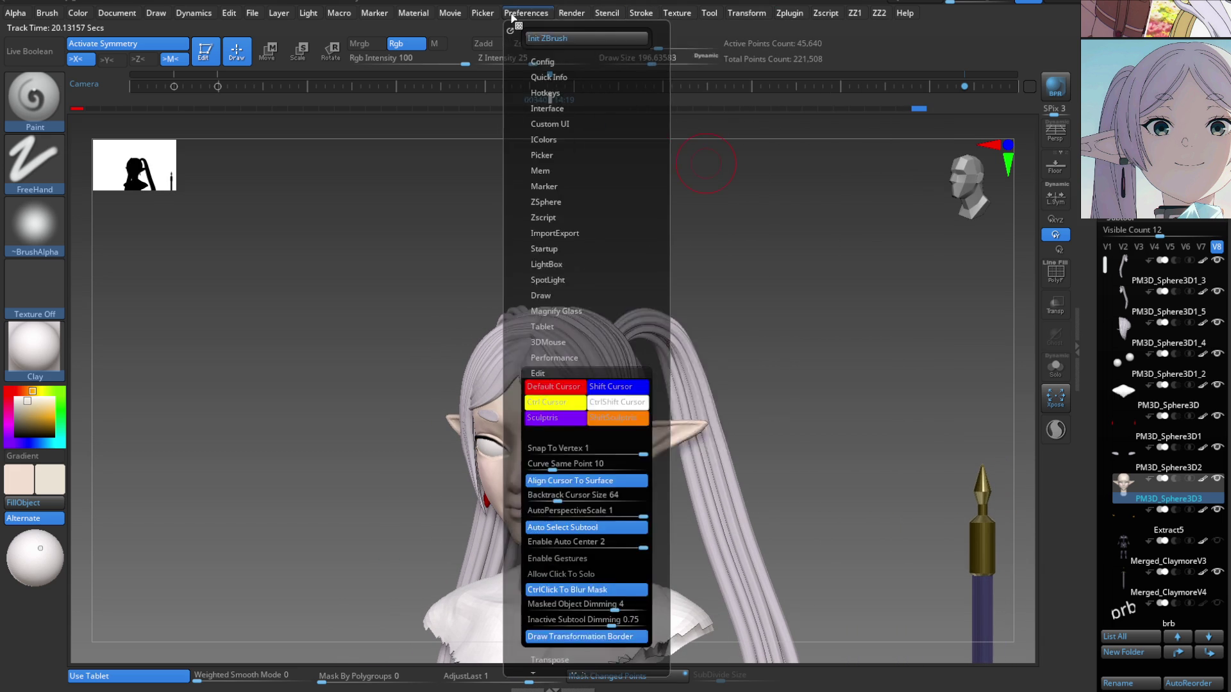
mouse_move(578, 21)
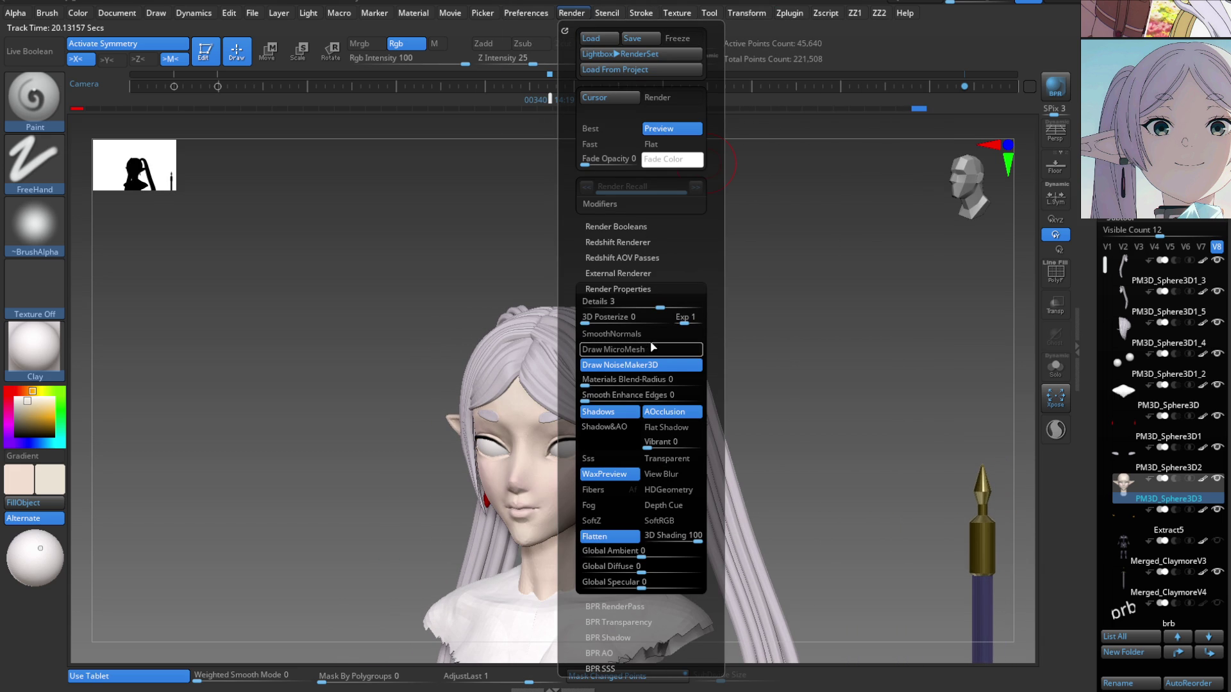
left_click(672, 144)
scroll(495, 481, "up", 10)
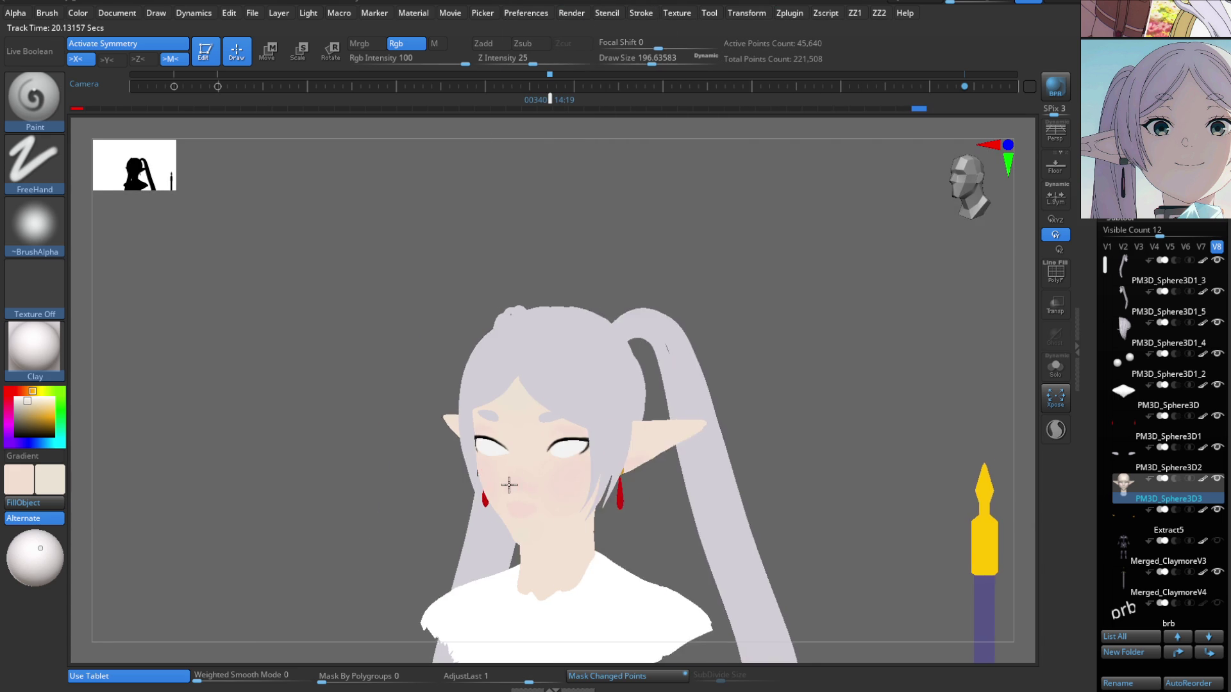
key("b")
key("p")
key("a")
mouse_move(632, 570)
left_mouse_down()
mouse_move(525, 549)
mouse_move(508, 481)
mouse_move(530, 478)
mouse_move(506, 478)
mouse_move(550, 477)
left_mouse_up()
scroll(627, 483, "down", 10)
mouse_move(626, 483)
left_mouse_down()
mouse_move(590, 493)
mouse_move(616, 490)
mouse_move(648, 522)
mouse_move(527, 497)
mouse_move(551, 487)
left_mouse_up()
scroll(616, 489, "up", 10)
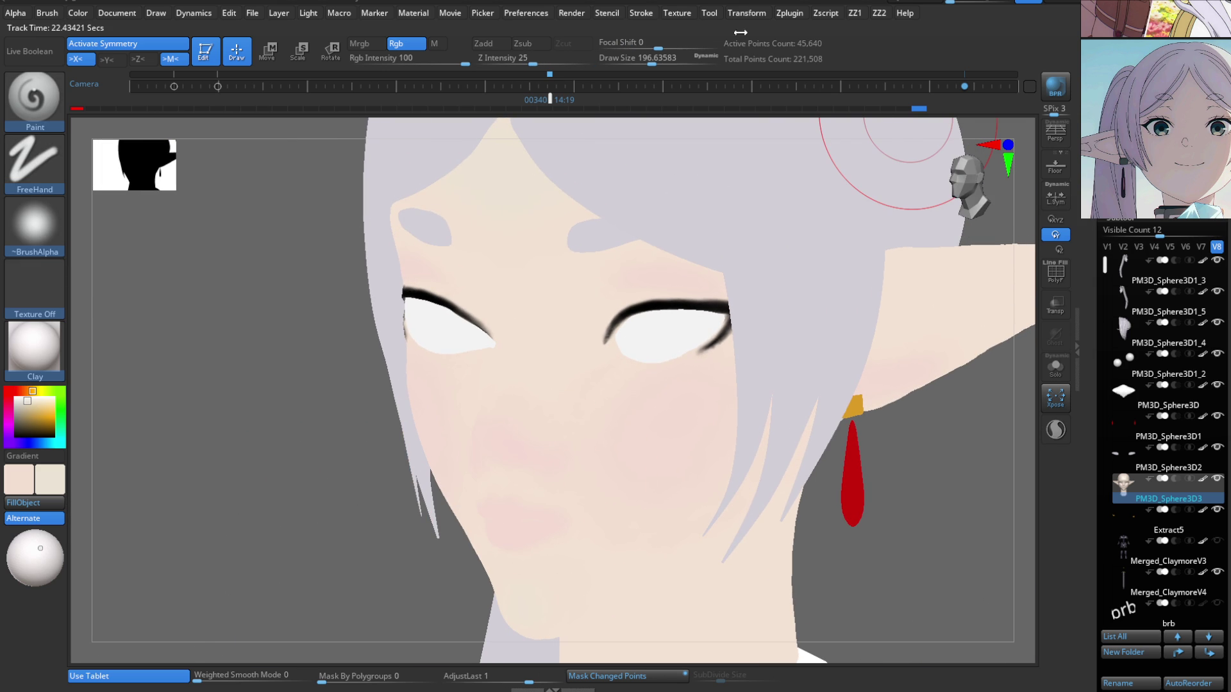
left_click(576, 19)
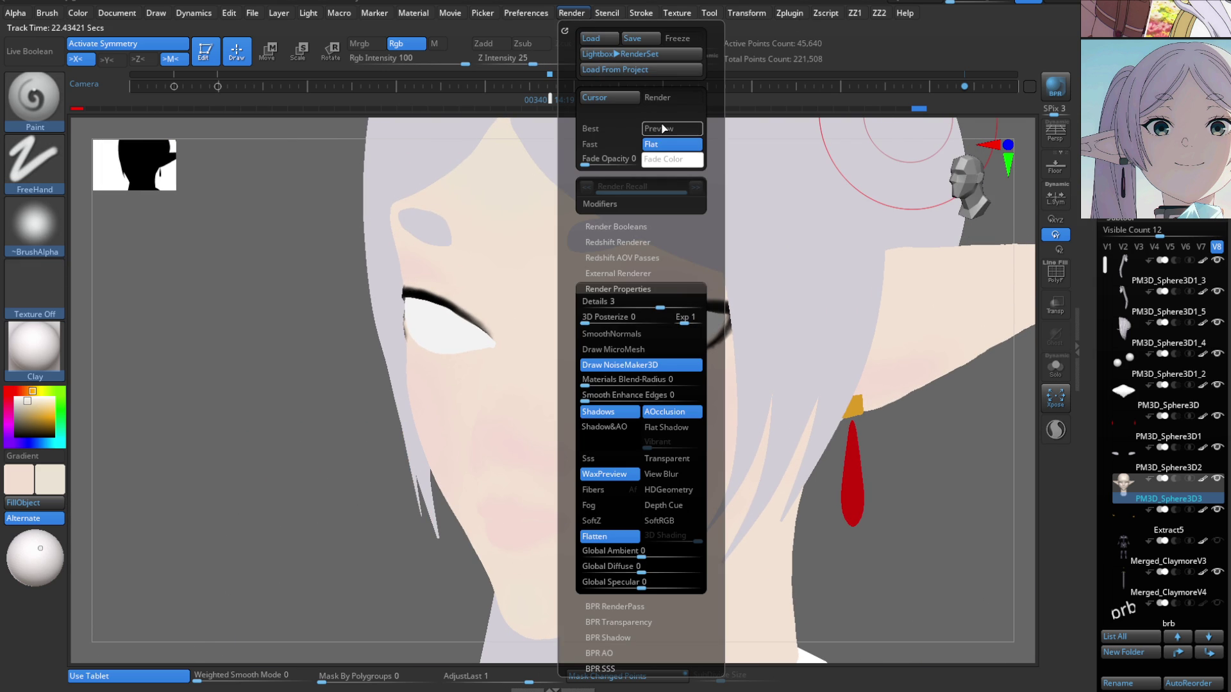
left_click(663, 128)
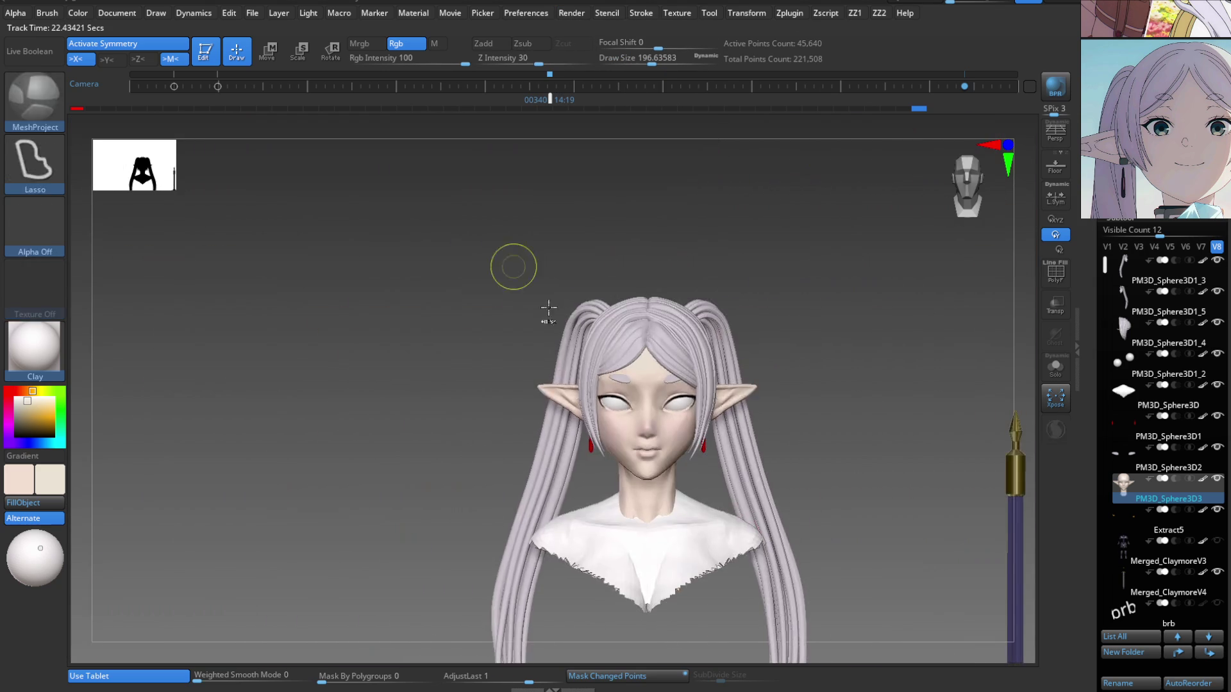
mouse_move(714, 564)
right_mouse_down("ctrl")
mouse_move(667, 513)
mouse_move(580, 463)
mouse_move(660, 477)
mouse_move(606, 468)
mouse_move(561, 500)
mouse_move(503, 506)
mouse_move(533, 481)
right_mouse_up("ctrl")
Show polygroups, select the hair strands, and crease complete edge loops along one strand with ZModeler.
key("shift+f")
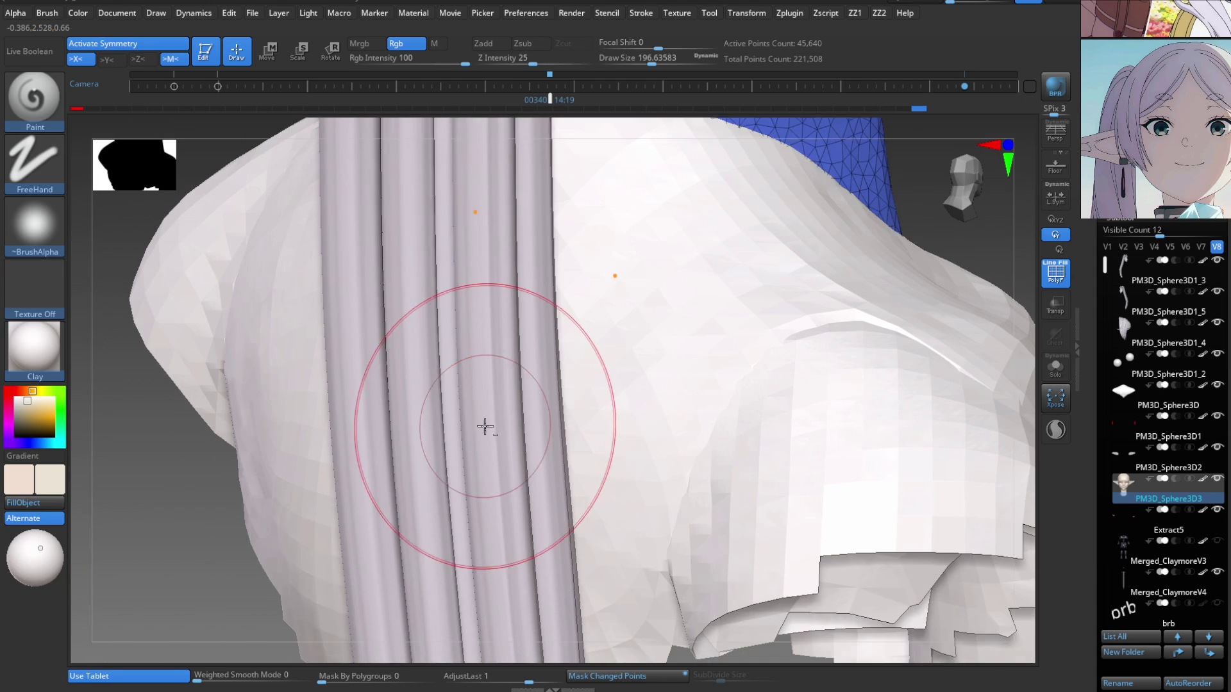
left_click(510, 426, "alt")
mouse_move(510, 426)
right_mouse_down("ctrl")
mouse_move(521, 498)
mouse_move(539, 507)
right_mouse_up("ctrl")
key("b")
key("z")
key("m")
key("space")
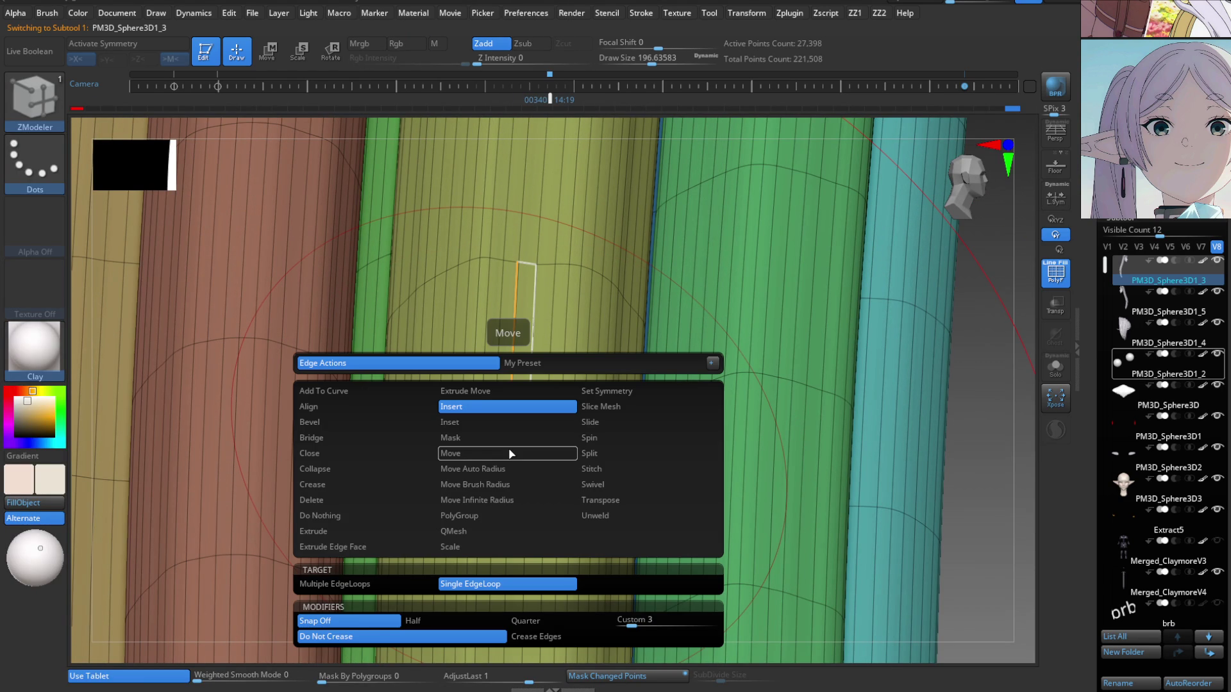
left_click(359, 485)
left_click(428, 601)
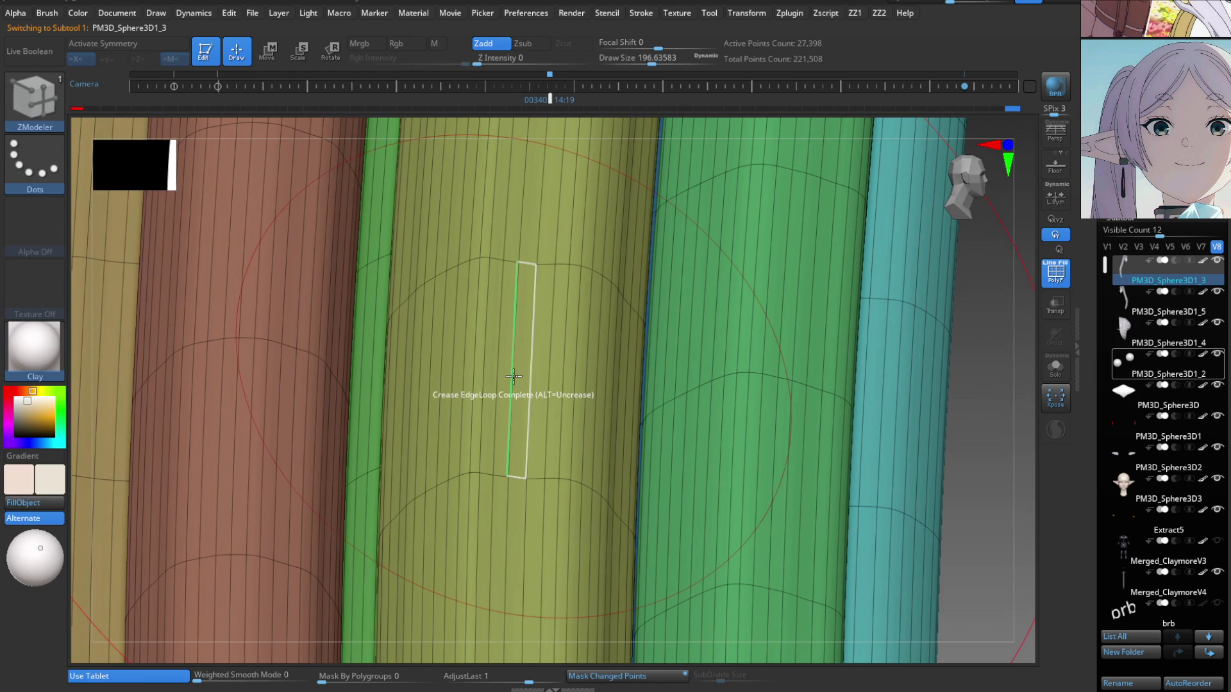
mouse_move(555, 416)
right_mouse_down()
mouse_move(537, 341)
mouse_move(502, 385)
right_mouse_up()
Switch the ZModeler edge action to Move and slide an edge on the hair strand.
key("space")
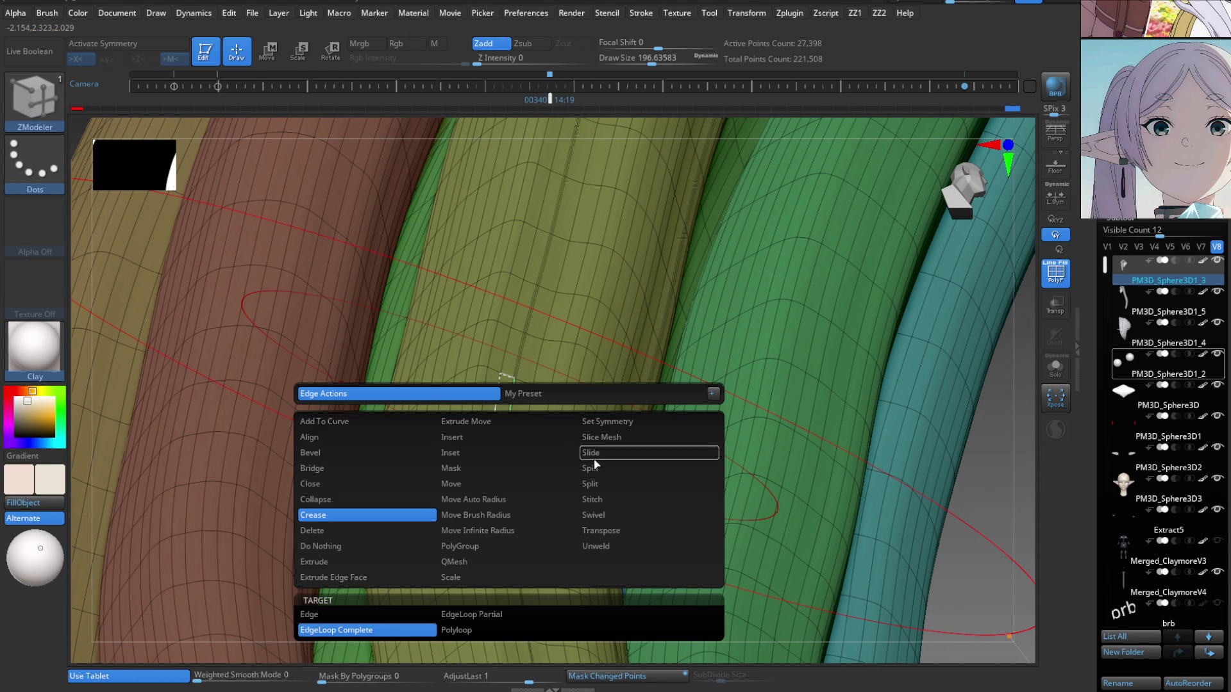
left_click(485, 489)
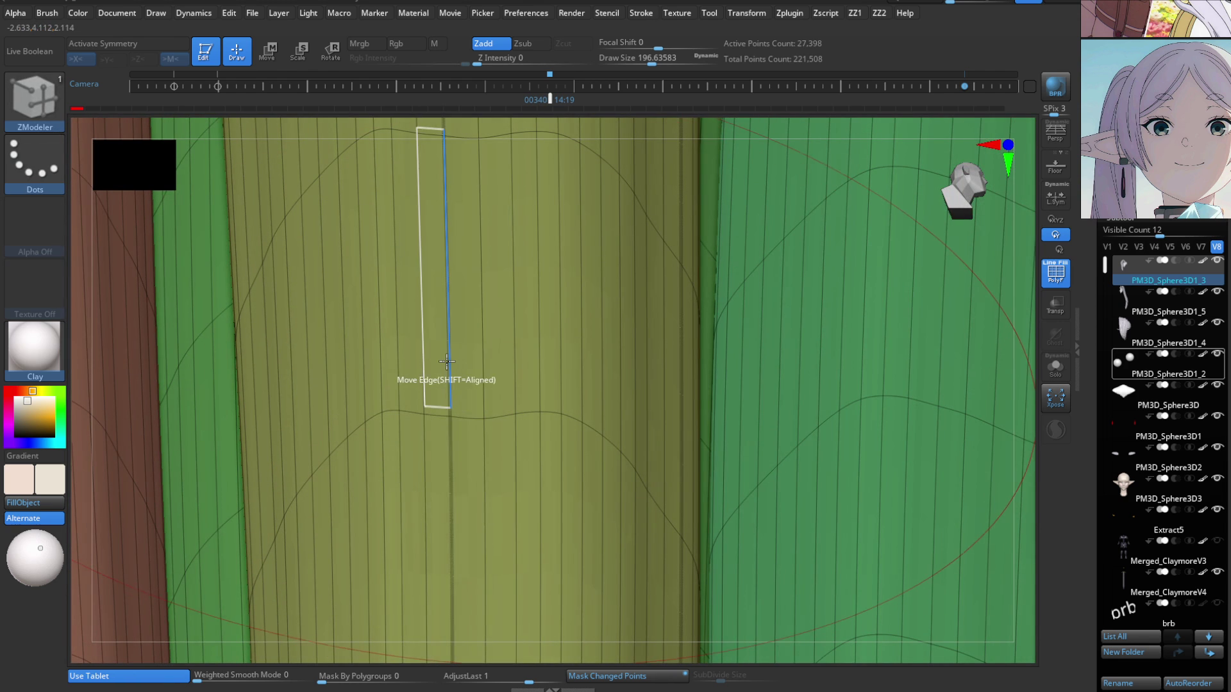
right_click_drag(492, 416, 555, 395)
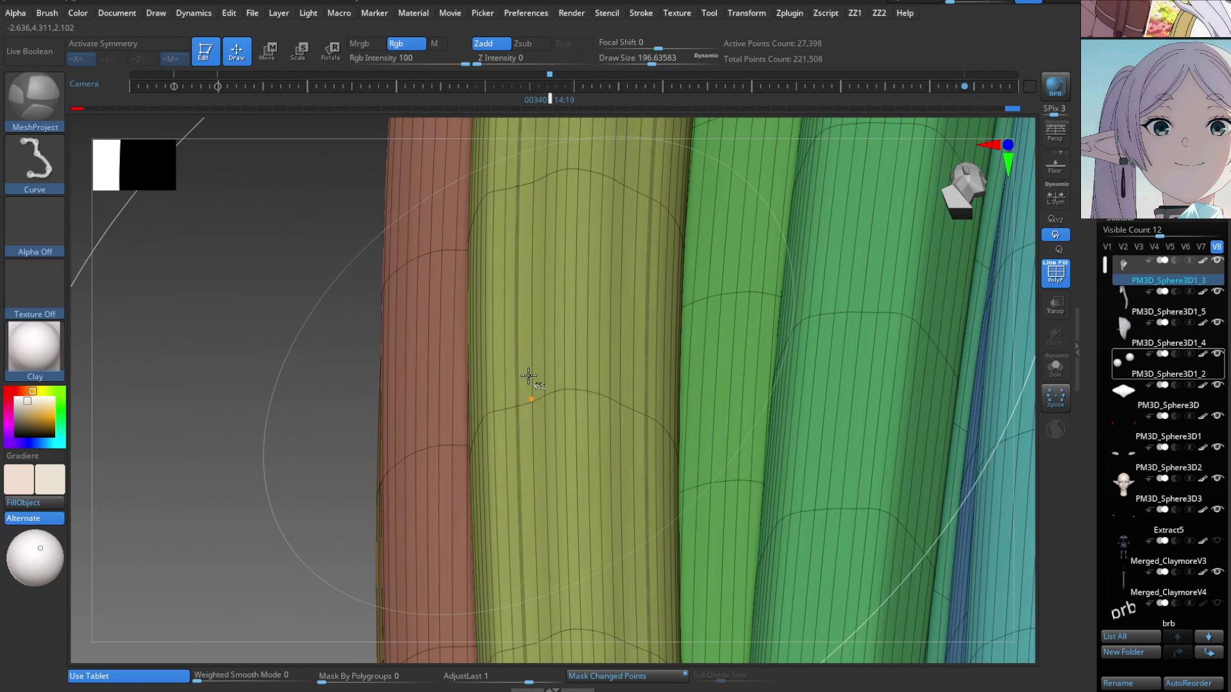
key("b")
key("z")
key("m")
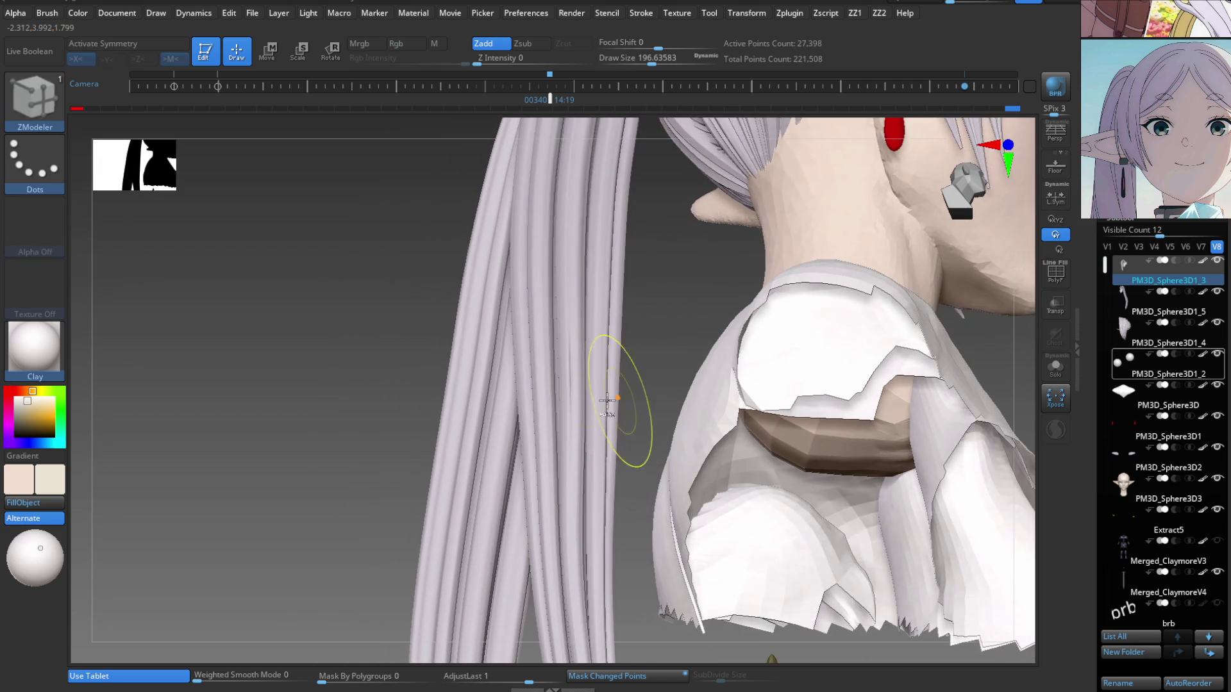
key("b")
key("z")
key("m")
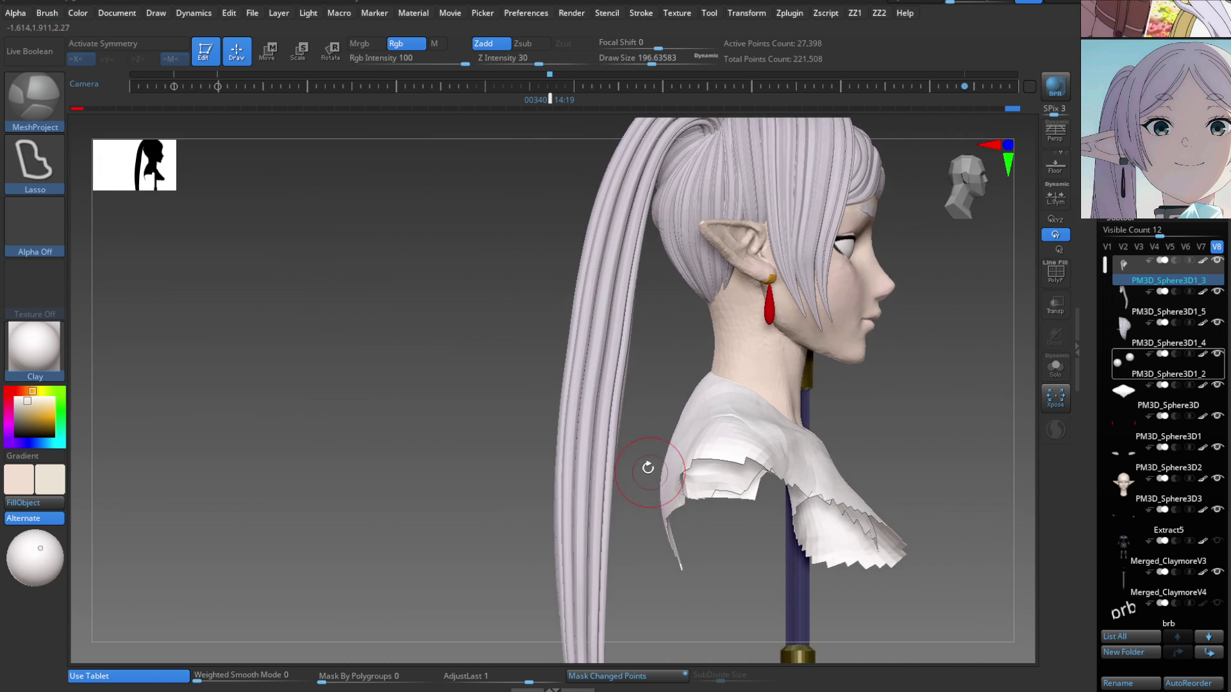
Rotate to the bust's front and zoom in on the face and neck.
left_click_drag(632, 454, 569, 447, "shift")
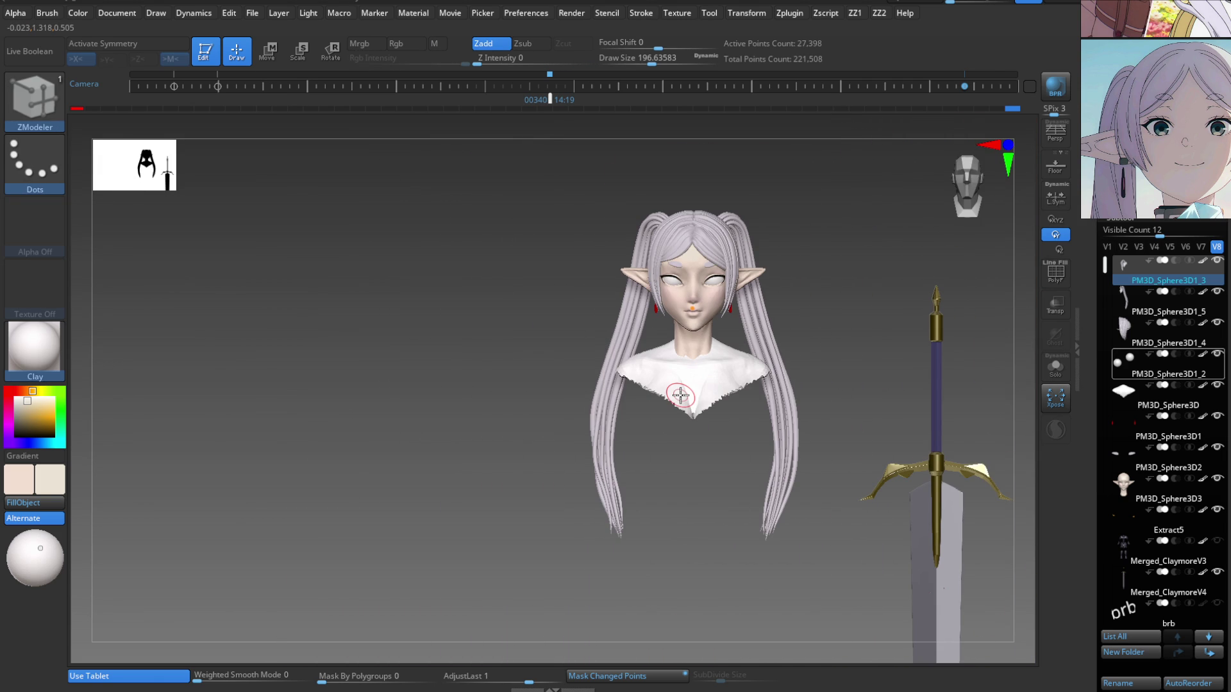
right_click_drag(679, 396, 748, 440, "ctrl")
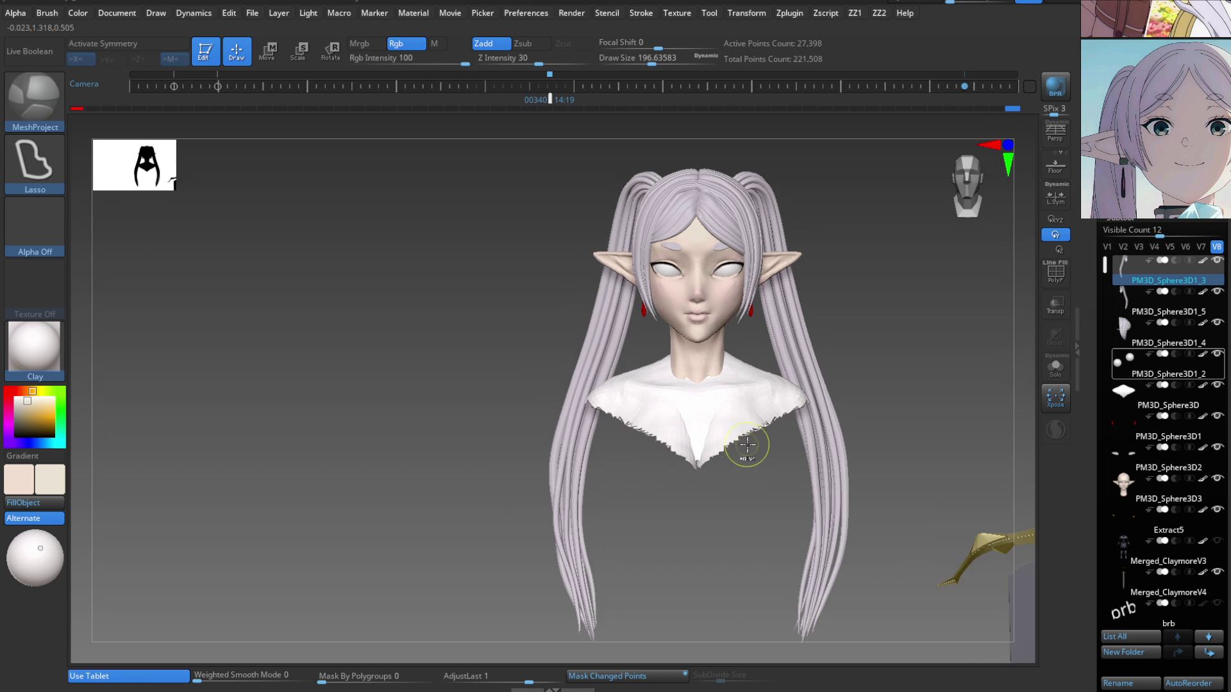
mouse_move(608, 489)
right_mouse_down("ctrl")
mouse_move(465, 429)
mouse_move(506, 439)
right_mouse_up("ctrl")
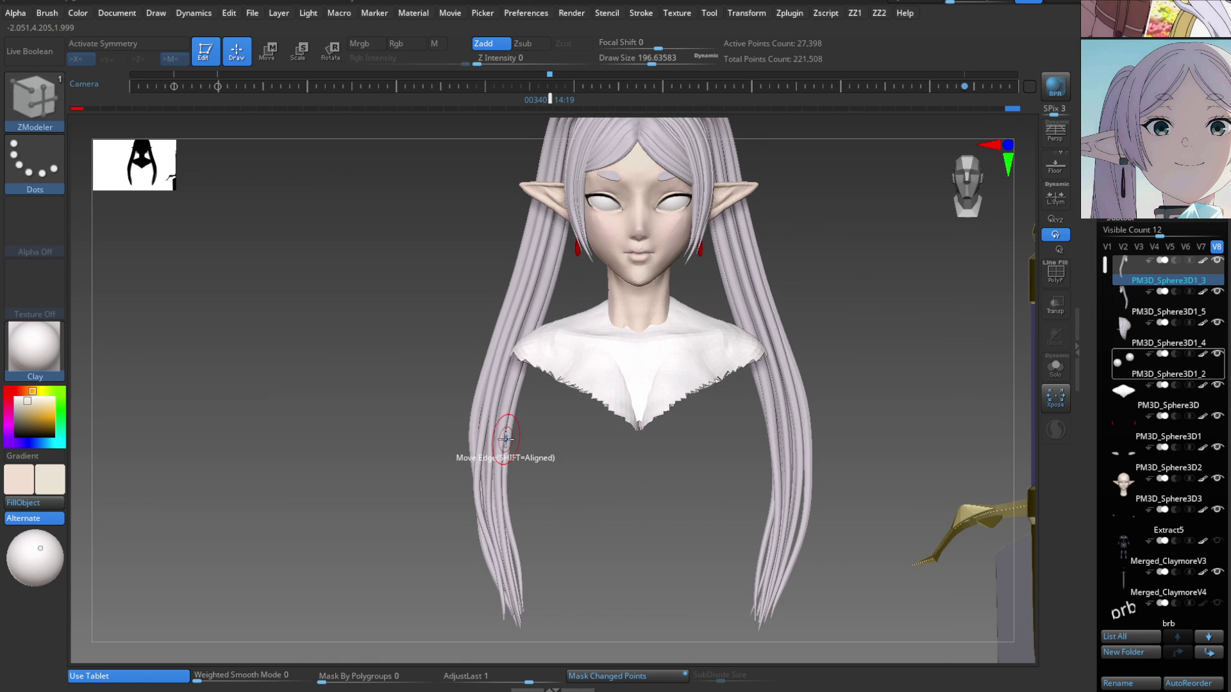
mouse_move(506, 438)
right_mouse_down()
mouse_move(641, 488)
mouse_move(658, 568)
mouse_move(635, 530)
mouse_move(649, 531)
right_mouse_up()
key("b")
key("m")
key("p")
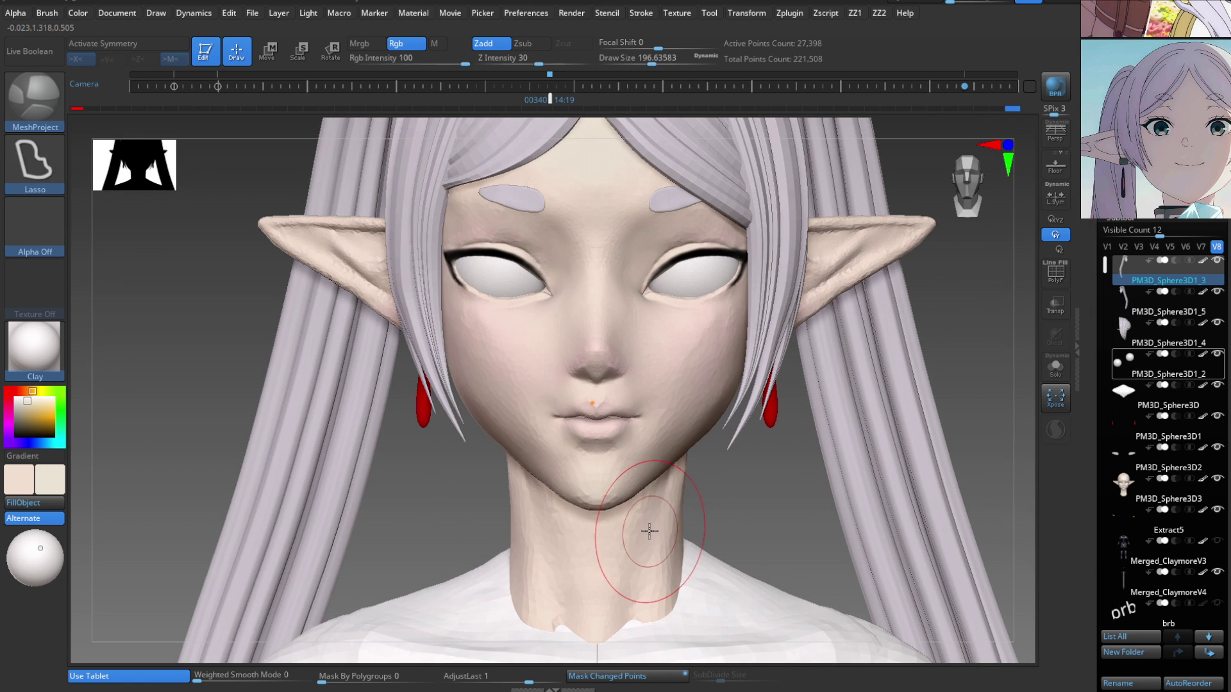
key("b")
key("z")
key("m")
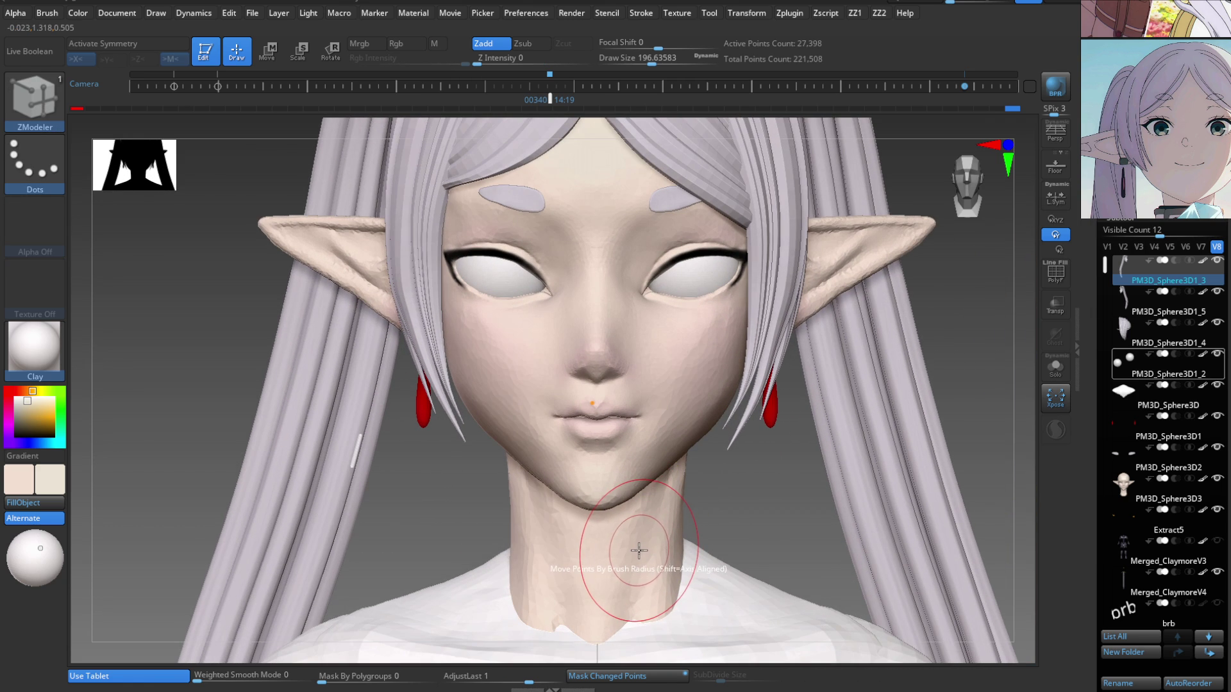
right_click_drag(639, 550, 652, 490, "ctrl")
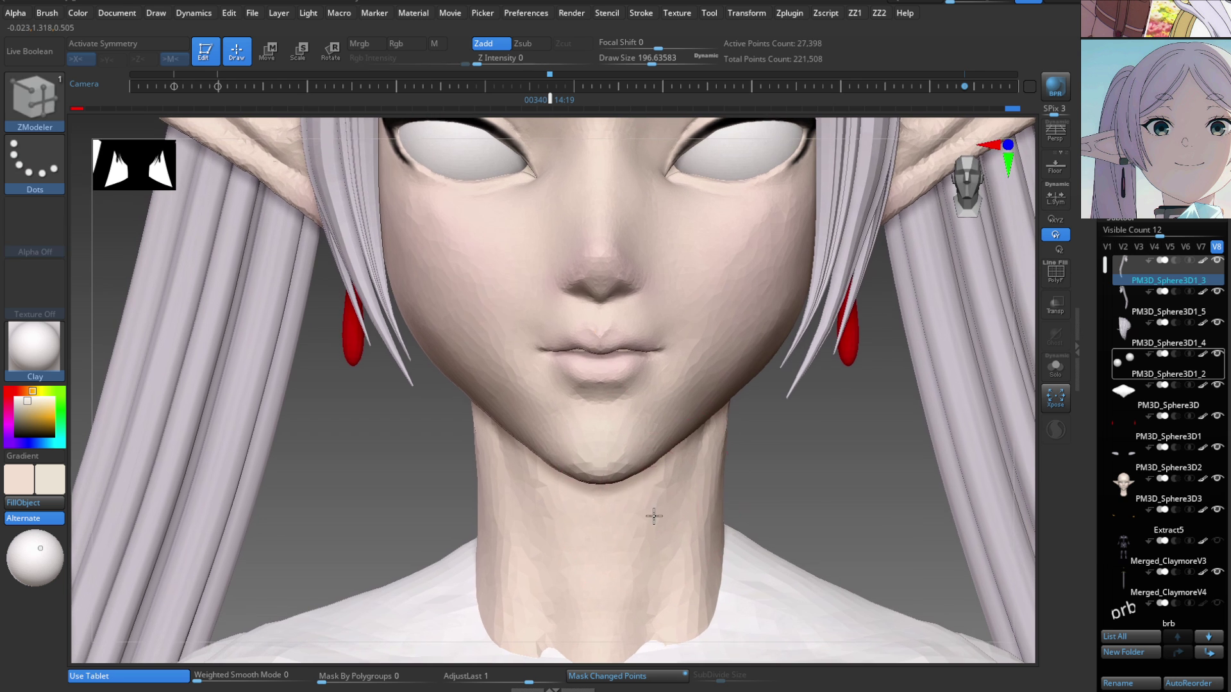
Select the face subtool and nudge the jaw and neck with a Move Topological brush.
left_click(653, 515, "alt")
key("space")
left_click(639, 425)
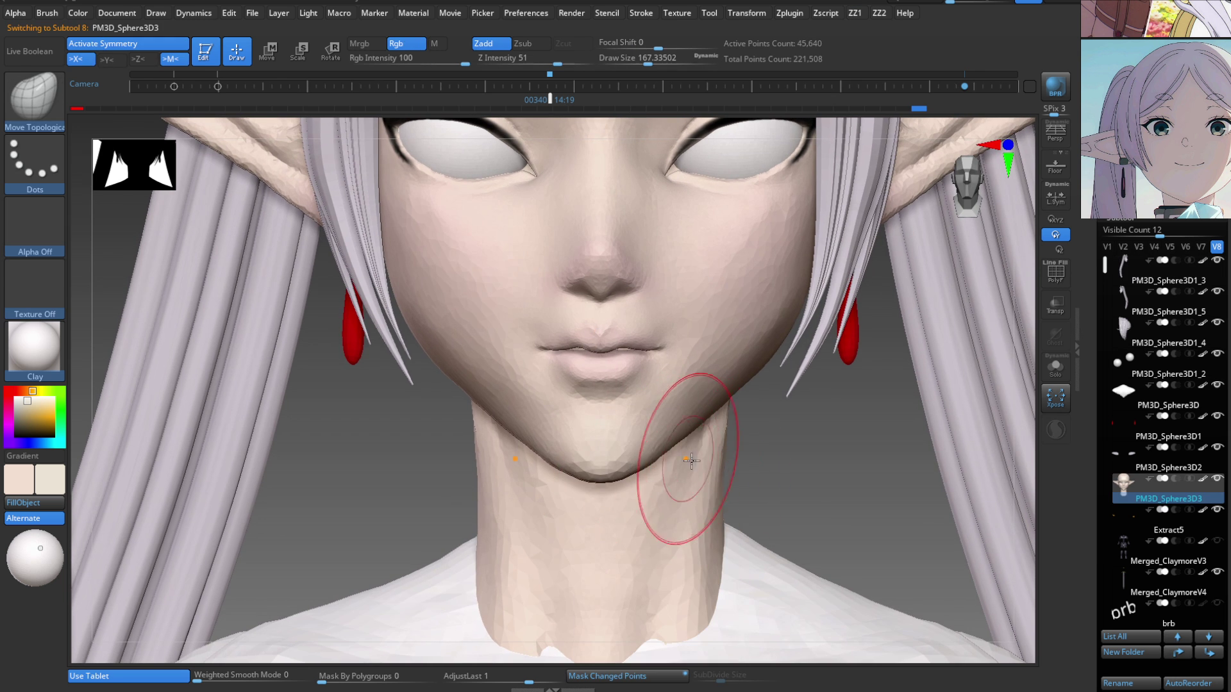
left_click_drag(701, 453, 700, 447)
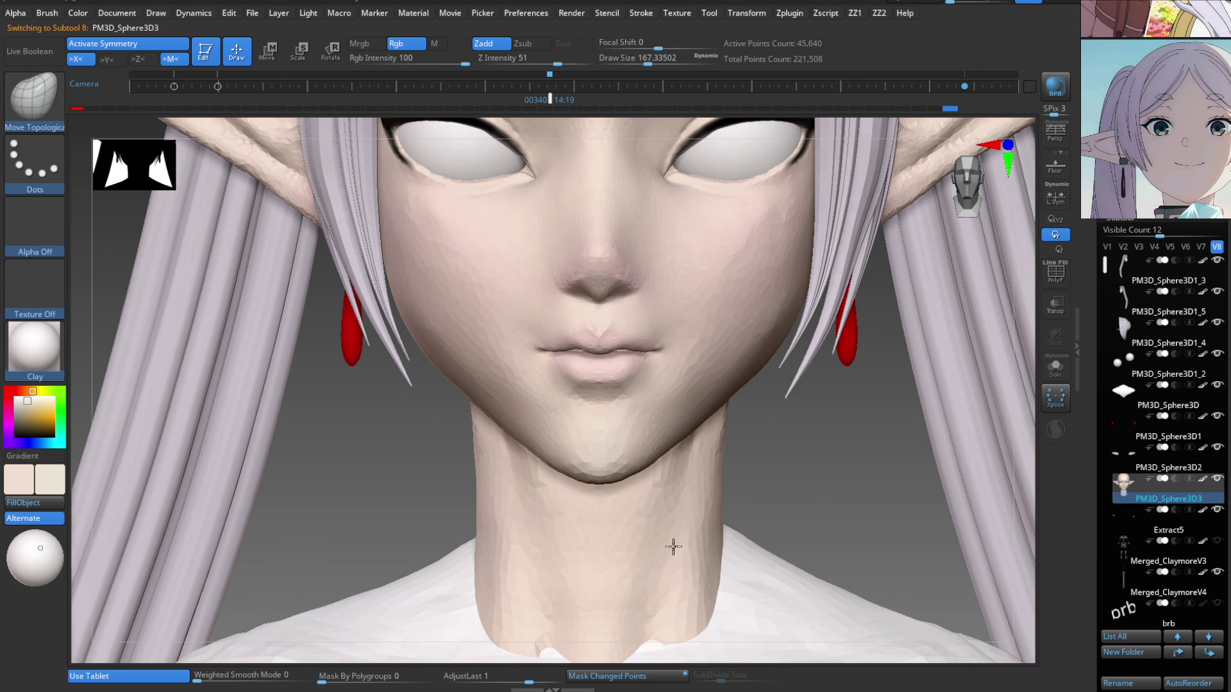
key("f")
right_click_drag(705, 474, 730, 365, "ctrl")
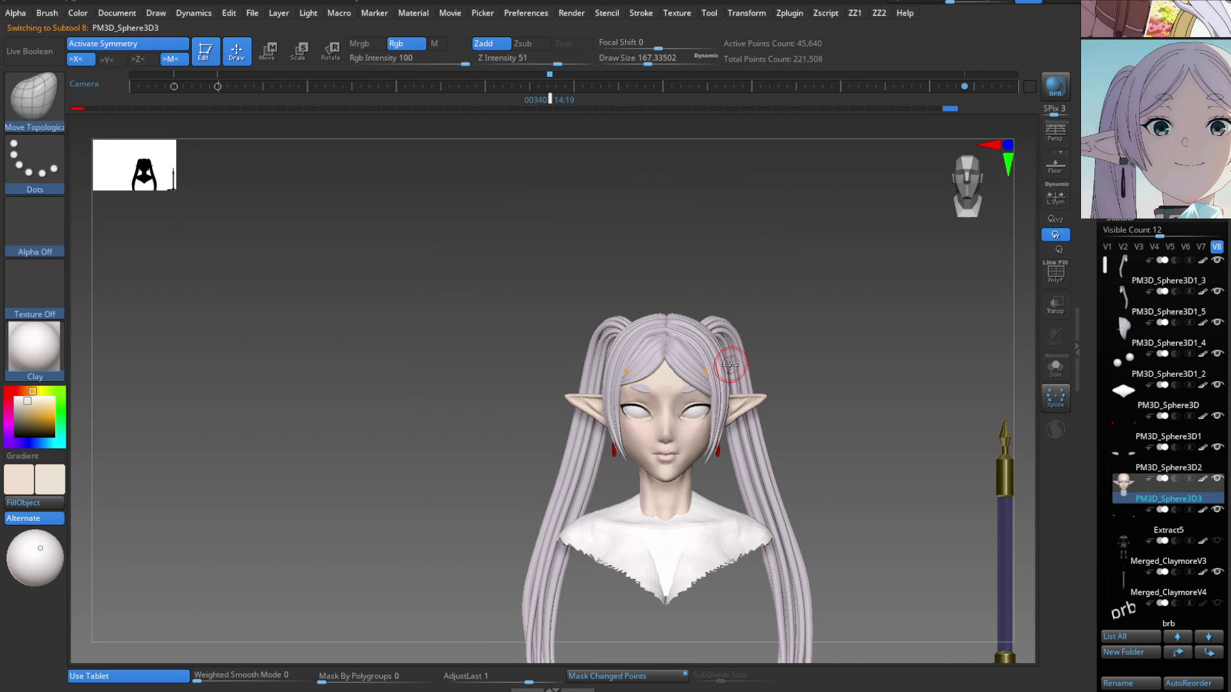
Fill the white collar with the skin colour and hide everything but head, neck and chest.
left_click(706, 549, "alt")
right_click_drag(705, 549, 723, 561, "ctrl")
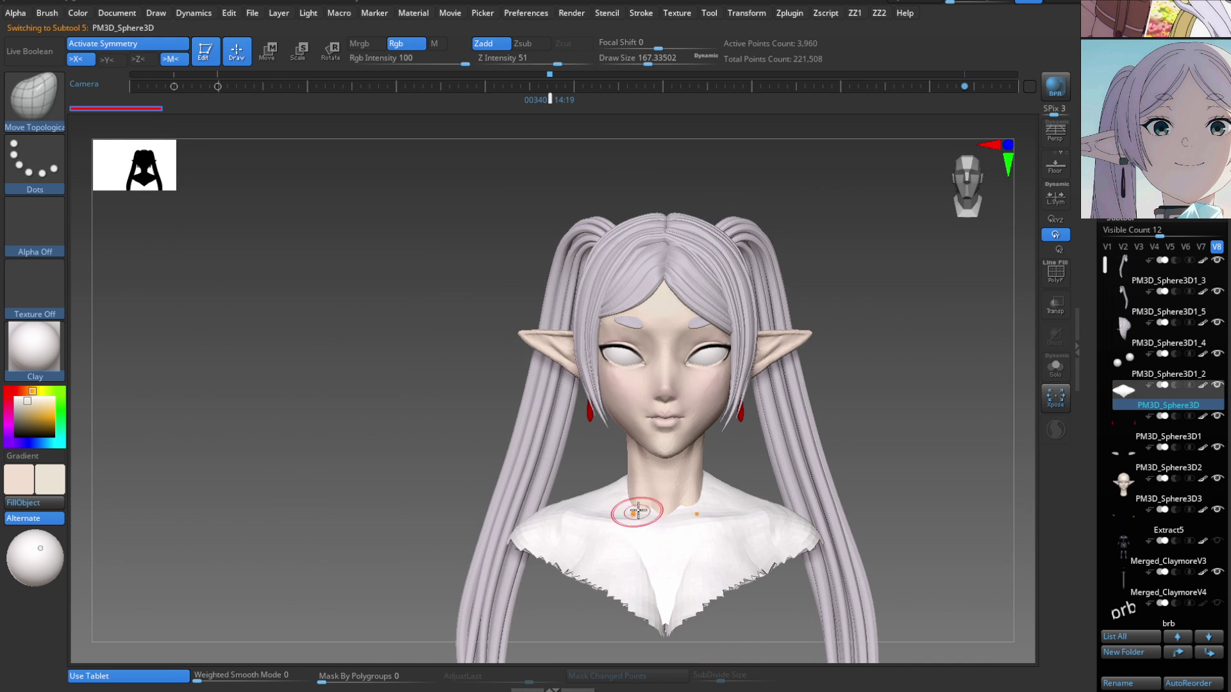
left_click(24, 505)
mouse_move(706, 545)
right_mouse_down()
mouse_move(667, 541)
mouse_move(686, 558)
mouse_move(673, 425)
mouse_move(814, 564)
mouse_move(737, 487)
mouse_move(725, 532)
mouse_move(737, 449)
mouse_move(744, 526)
mouse_move(791, 372)
mouse_move(718, 478)
mouse_move(915, 359)
mouse_move(632, 412)
mouse_move(827, 558)
mouse_move(766, 530)
right_mouse_up()
key("b")
key("m")
key("p")
left_click(768, 478, "ctrl+shift")
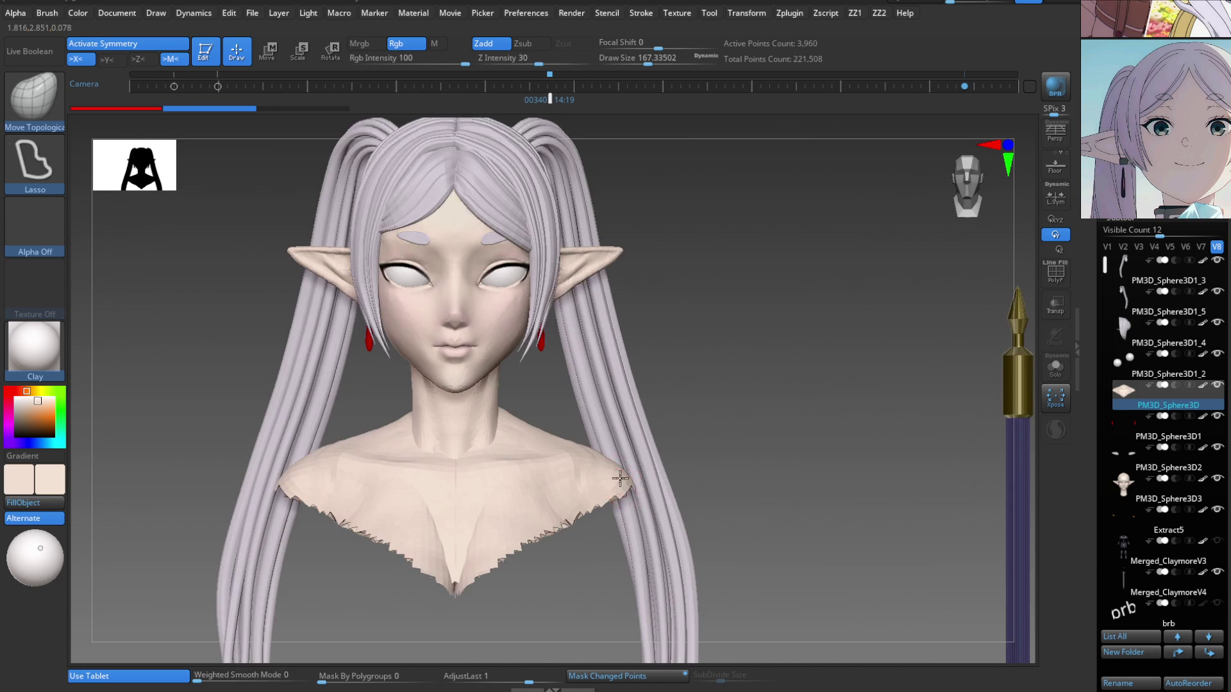
right_click_drag(634, 456, 519, 429, "ctrl")
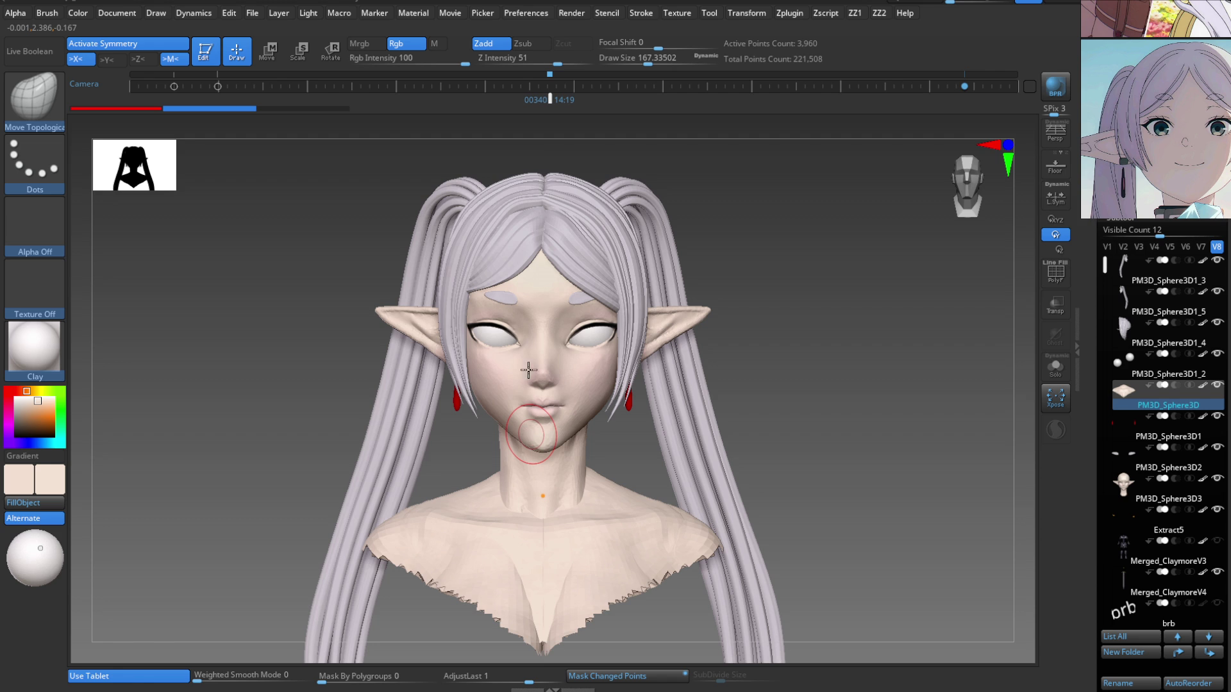
right_click_drag(585, 513, 648, 489, "ctrl")
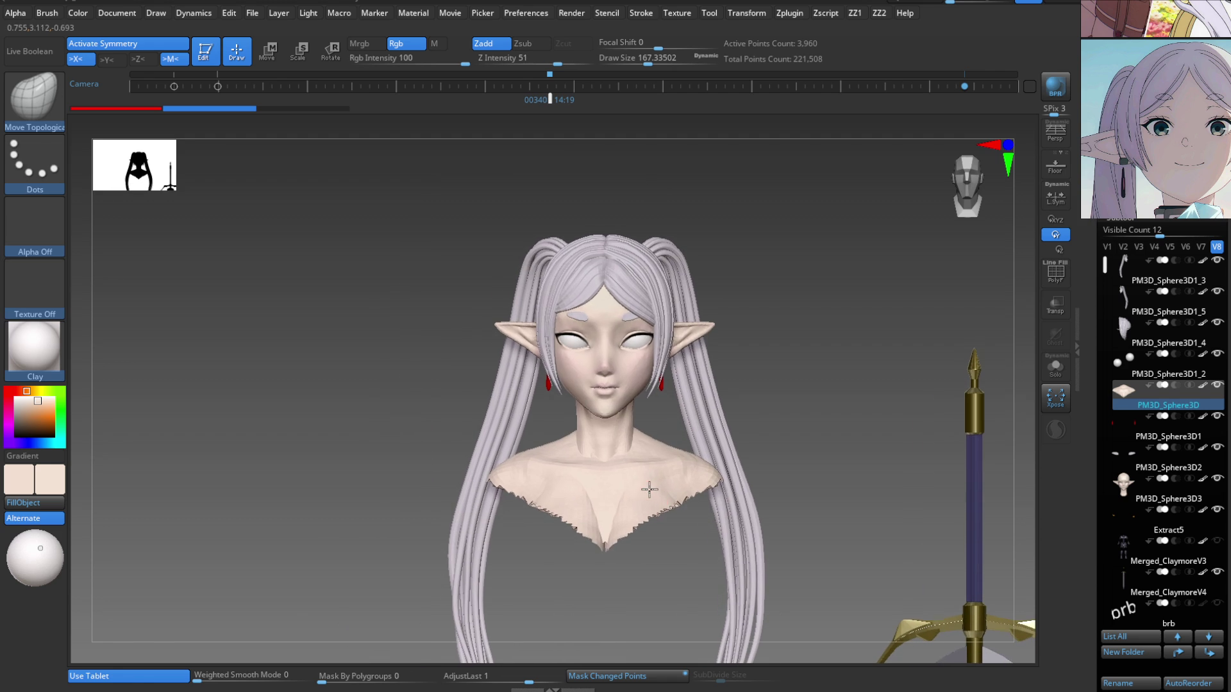
mouse_move(783, 418)
right_mouse_down("ctrl")
mouse_move(767, 393)
mouse_move(709, 449)
right_mouse_up("ctrl")
key("ctrl+shift")
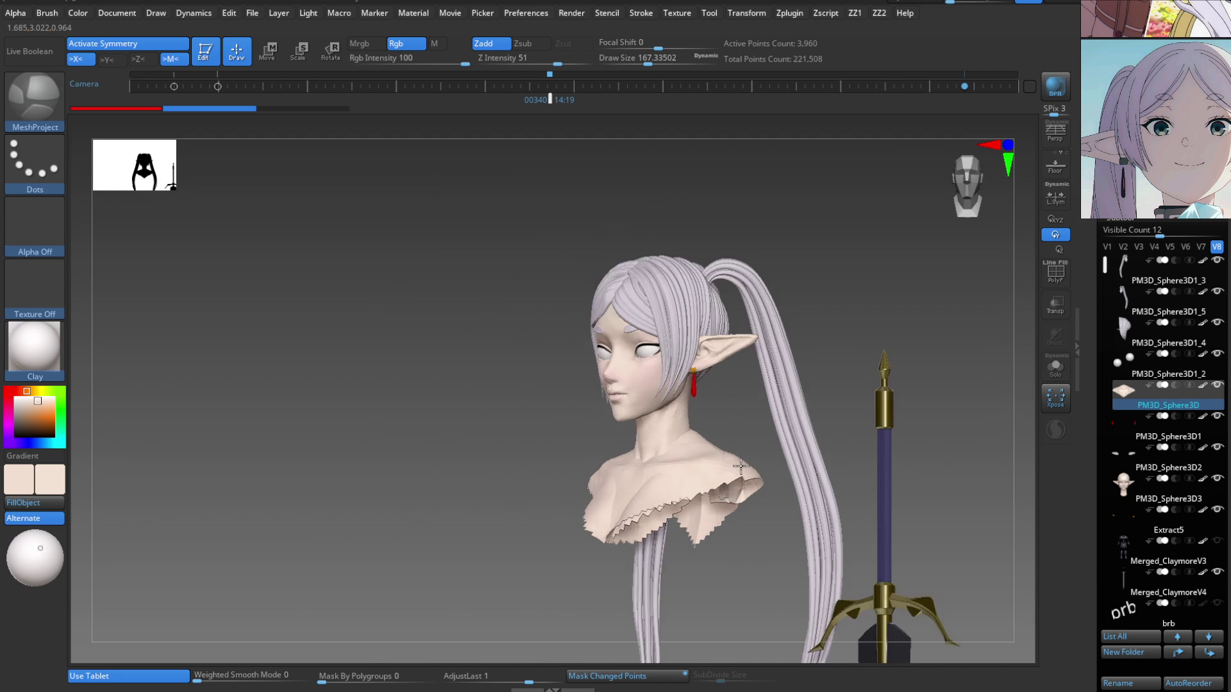
right_click_drag(718, 500, 757, 489)
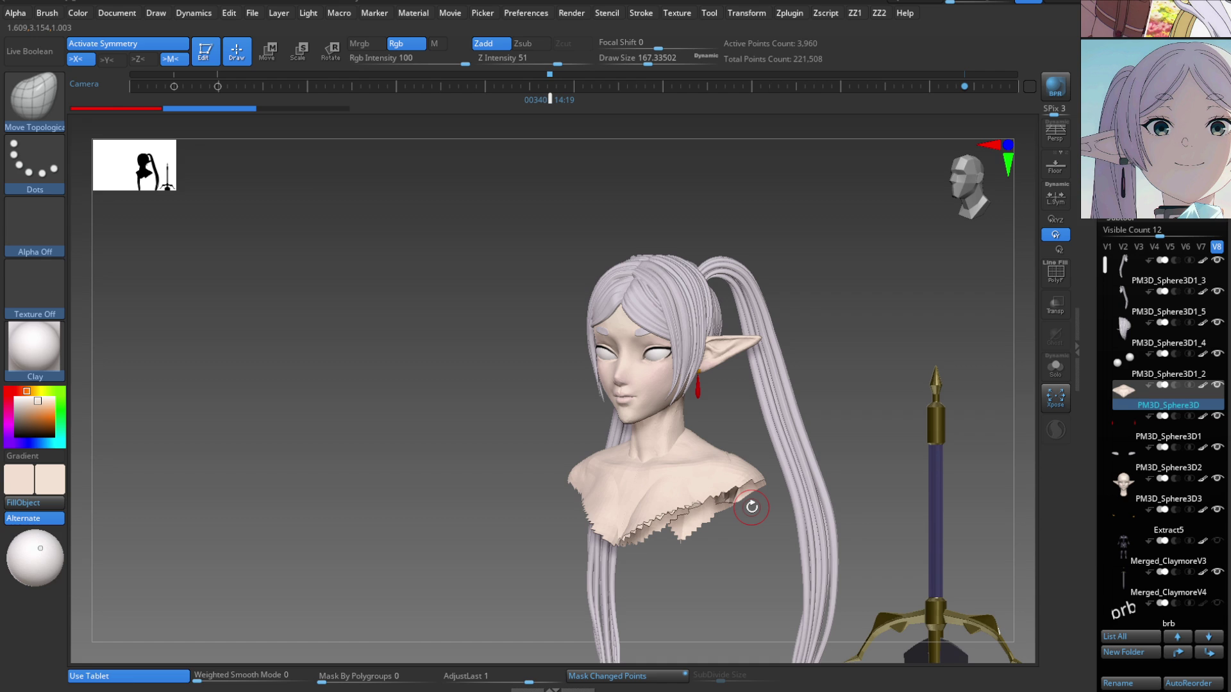
mouse_move(836, 363)
left_mouse_down("ctrl+shift")
mouse_move(917, 418)
mouse_move(898, 412)
left_mouse_up("ctrl+shift")
mouse_move(838, 440)
right_mouse_down("ctrl")
mouse_move(689, 503)
mouse_move(697, 448)
mouse_move(680, 481)
mouse_move(760, 491)
mouse_move(668, 494)
mouse_move(678, 480)
mouse_move(655, 478)
mouse_move(667, 607)
right_mouse_up("ctrl")
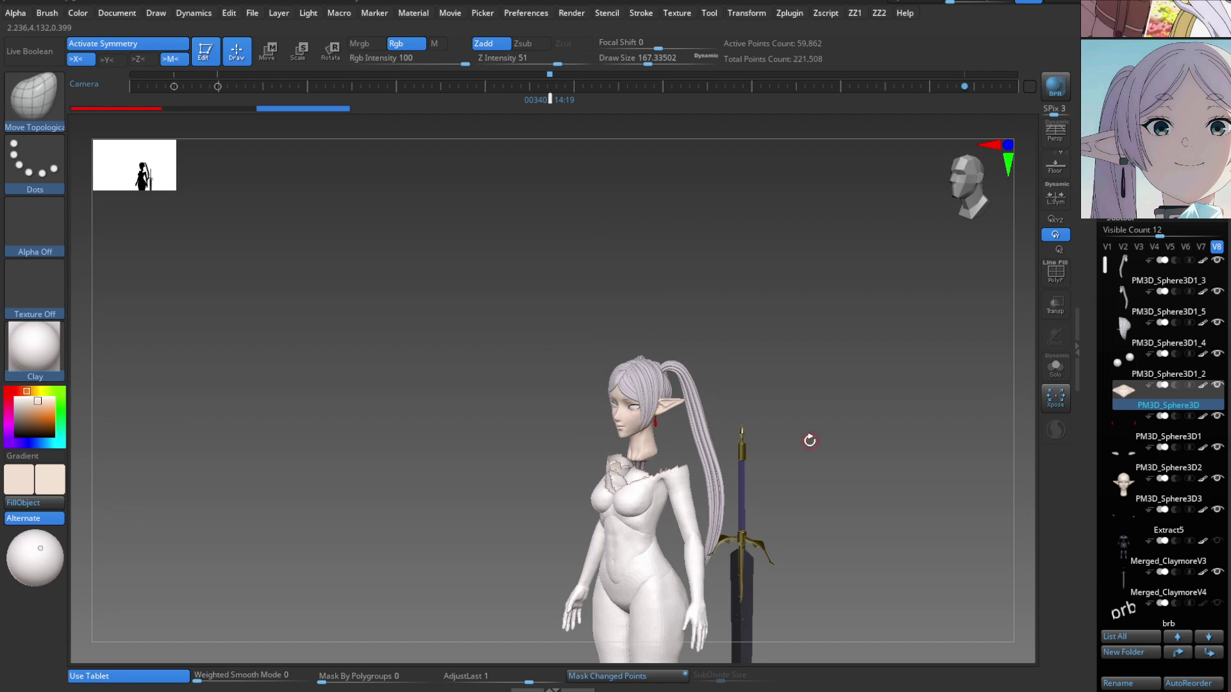
left_click_drag(779, 346, 877, 438, "ctrl+shift")
left_click_drag(819, 349, 679, 485, "shift")
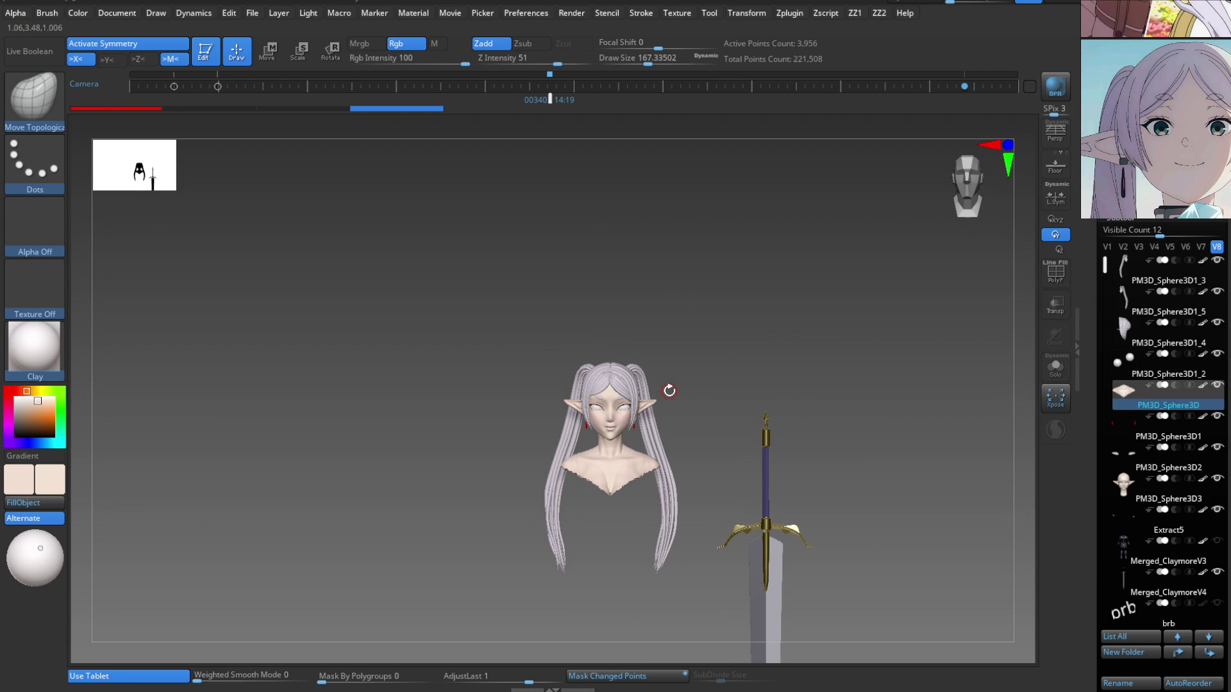
mouse_move(641, 472)
right_mouse_down("ctrl")
mouse_move(663, 566)
mouse_move(475, 489)
right_mouse_up("ctrl")
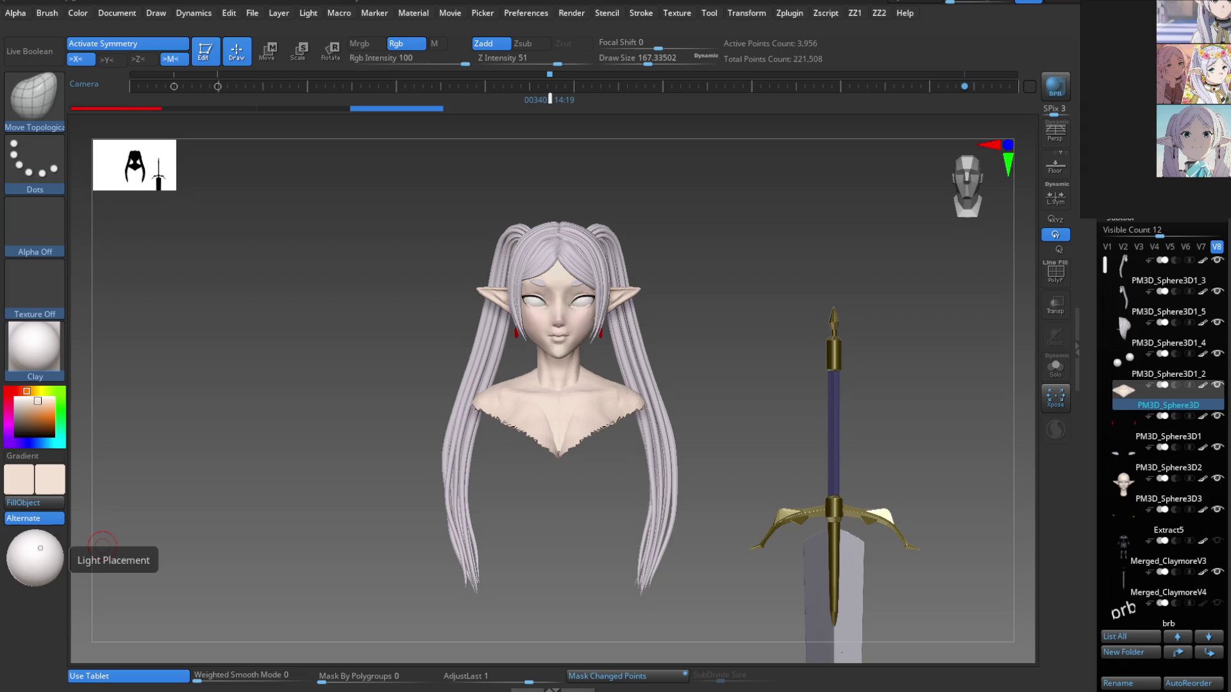
Reposition the reference images and zoom in on the face mesh around the eye.
scroll(1185, 102, "up", 3)
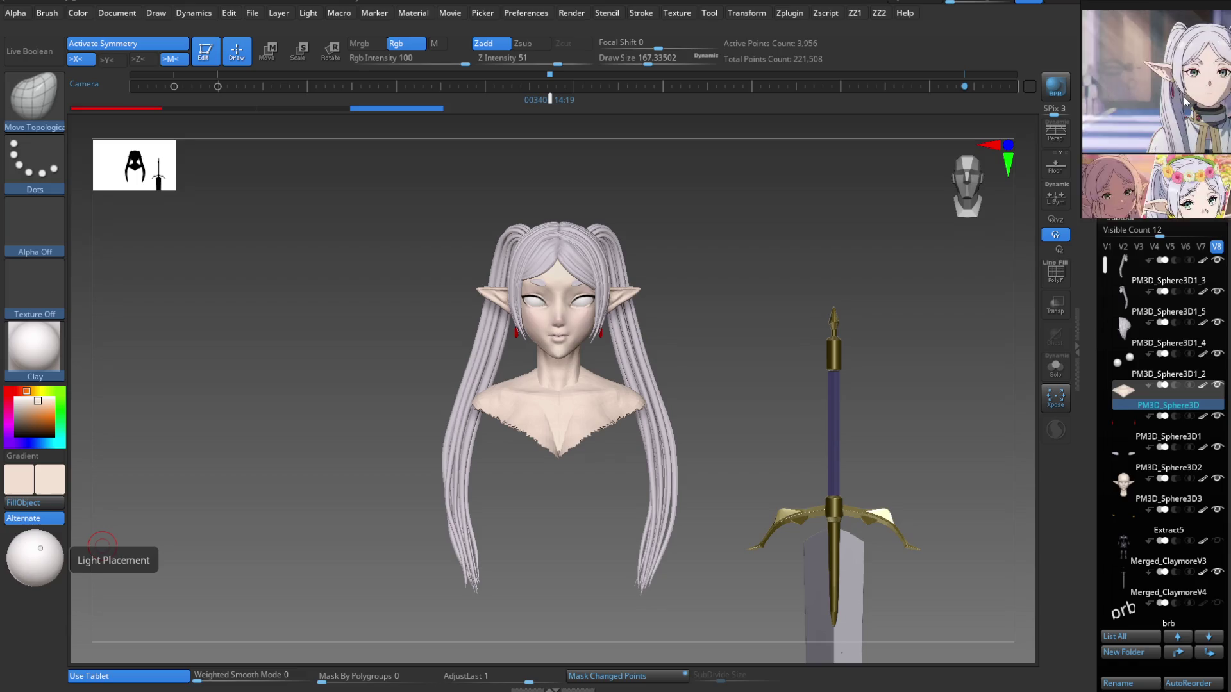
scroll(1184, 101, "up", 2)
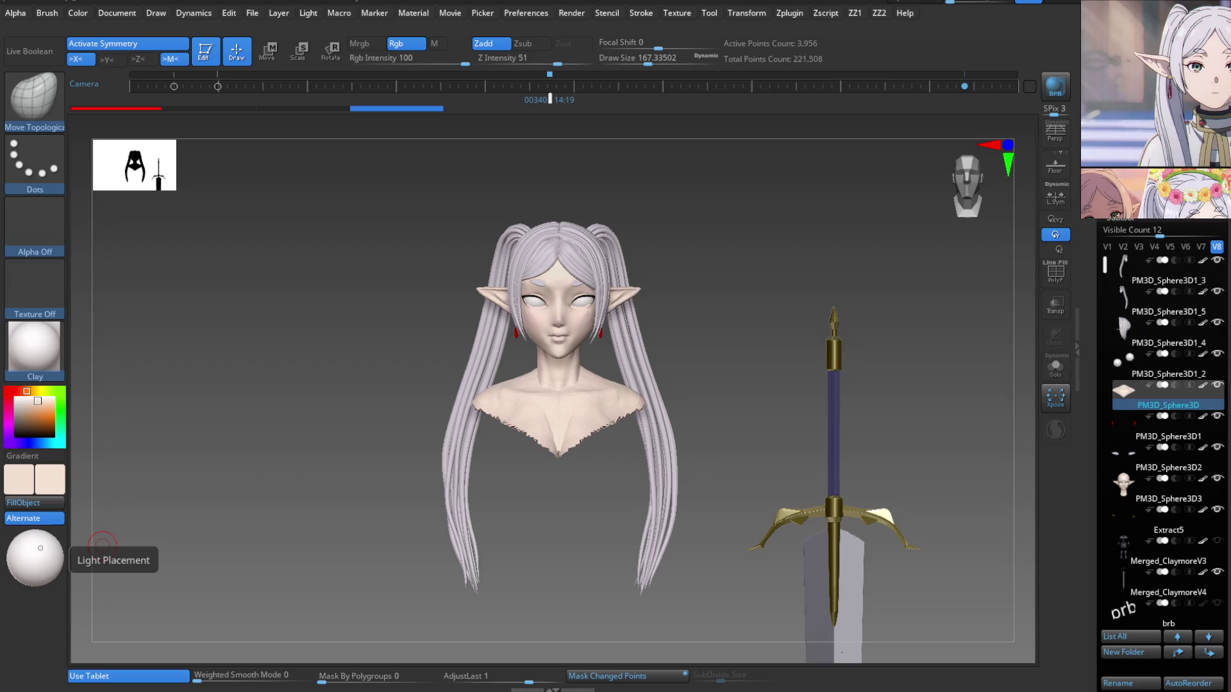
middle_click_drag(1229, 129, 1183, 180)
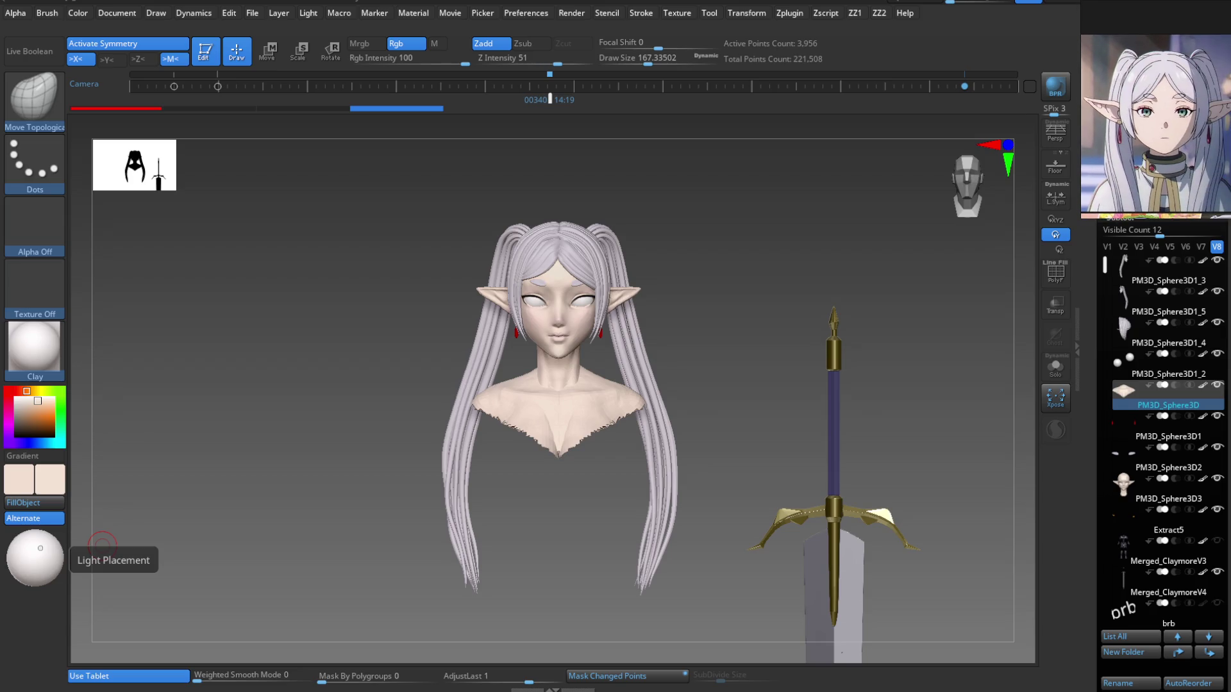
mouse_move(628, 342)
right_mouse_down("ctrl")
mouse_move(632, 398)
mouse_move(605, 440)
mouse_move(620, 476)
right_mouse_up("ctrl")
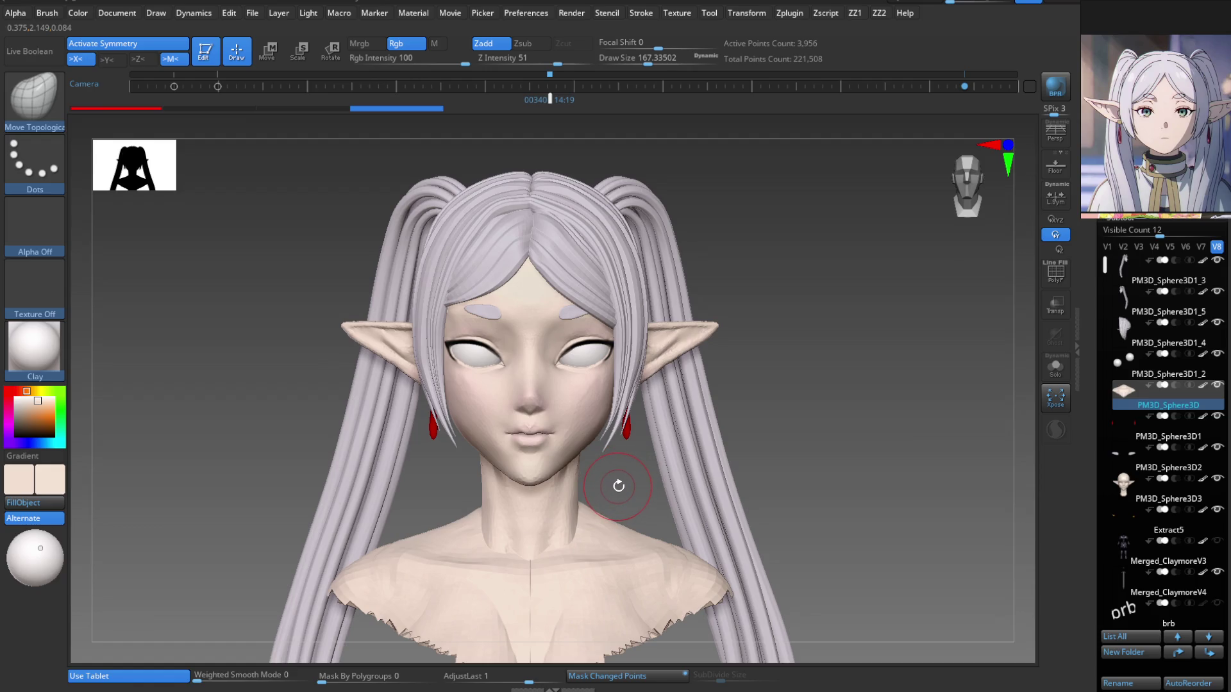
key("ctrl+shift")
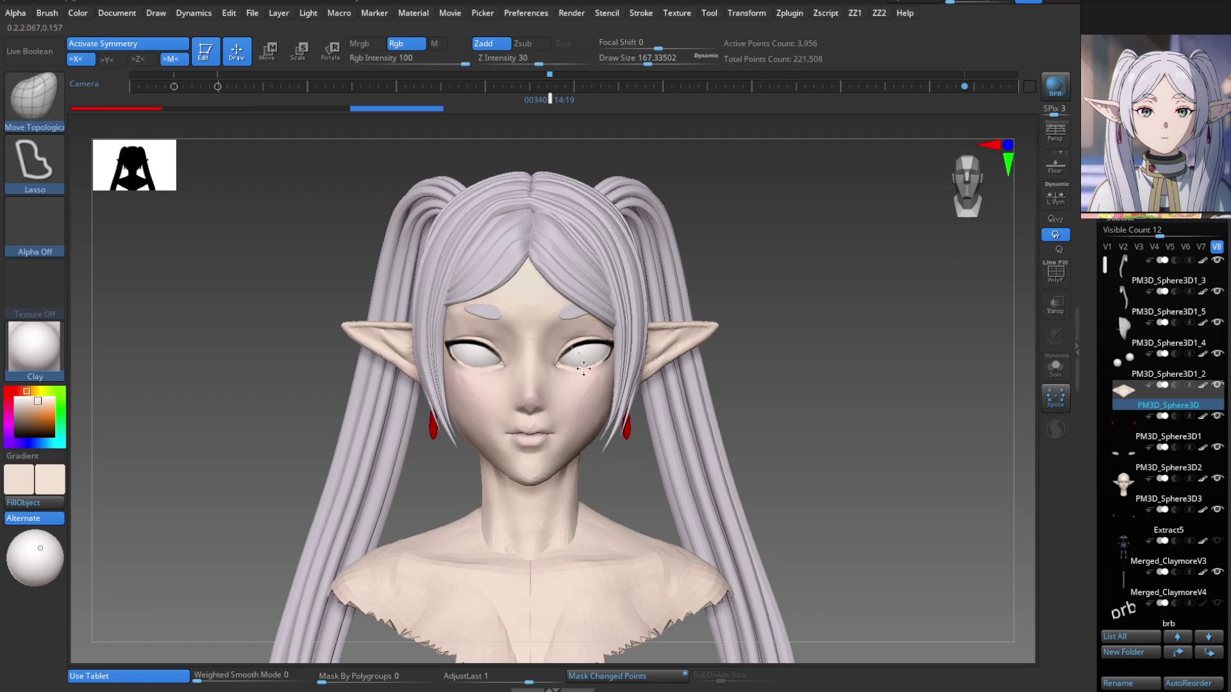
mouse_move(583, 367)
right_mouse_down("ctrl")
mouse_move(644, 385)
mouse_move(604, 495)
mouse_move(616, 363)
mouse_move(621, 429)
mouse_move(601, 233)
mouse_move(659, 430)
right_mouse_up("ctrl")
left_click(641, 397, "alt")
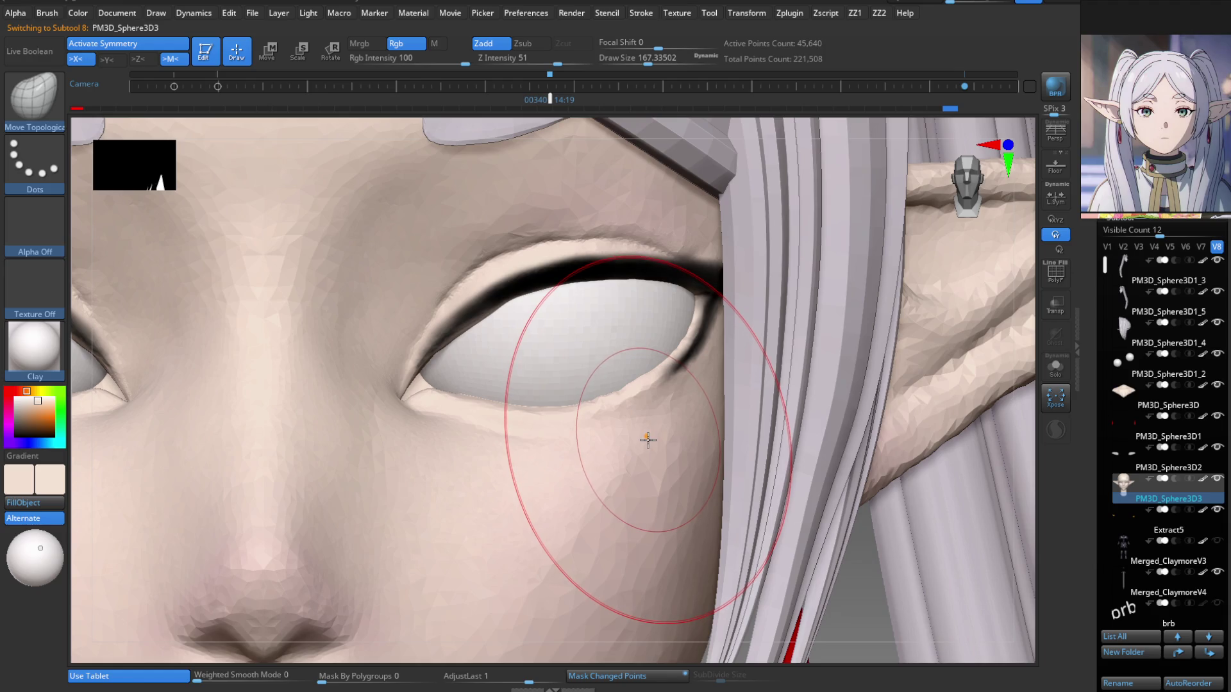
With the Paint brush and a light pink colour, paint a band along the inner eyelid.
key("b")
key("p")
key("a")
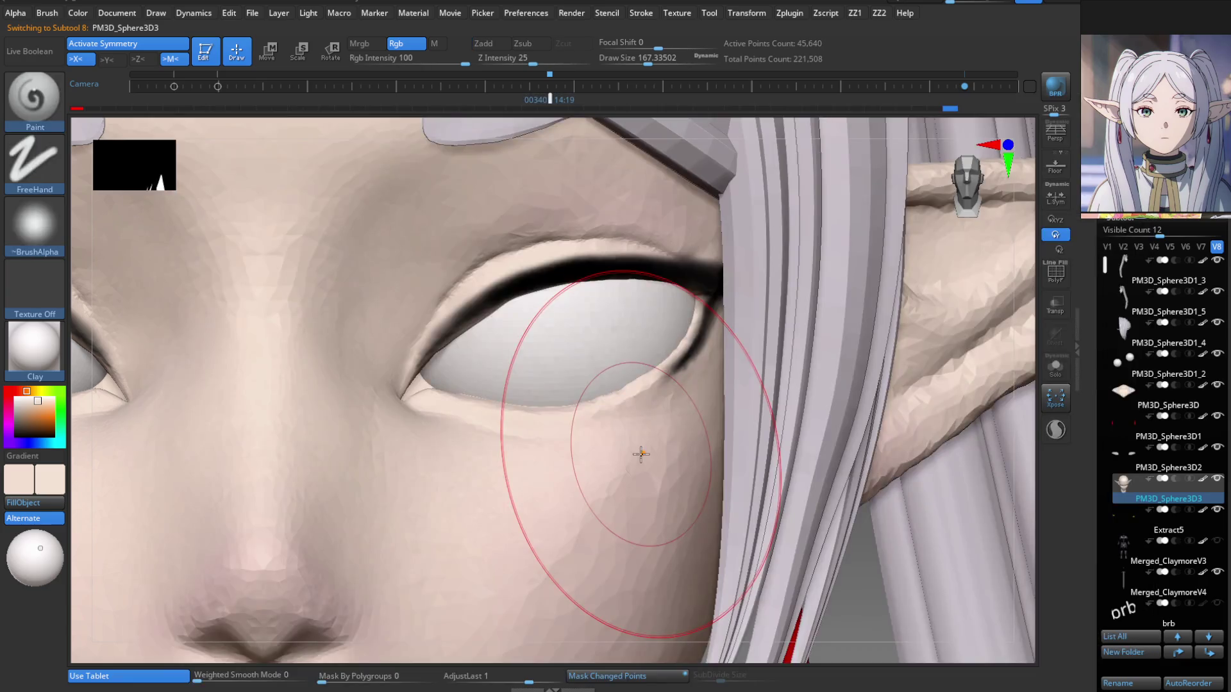
right_click_drag(635, 349, 651, 421, "ctrl")
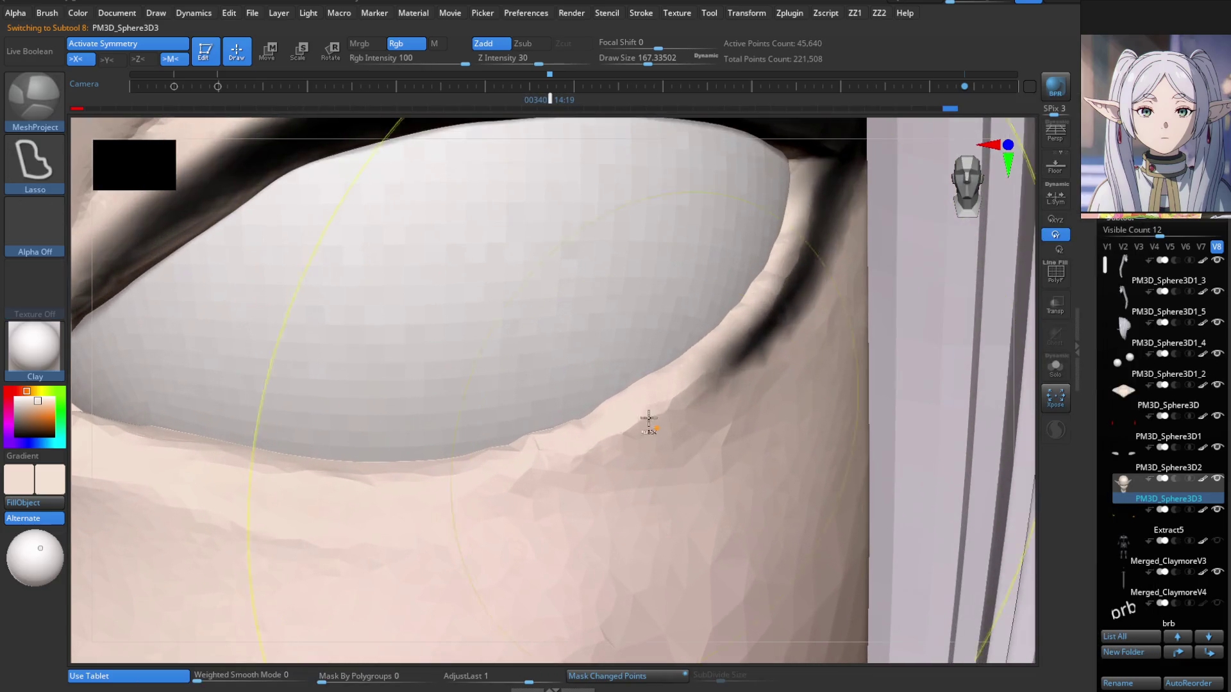
left_click(50, 481)
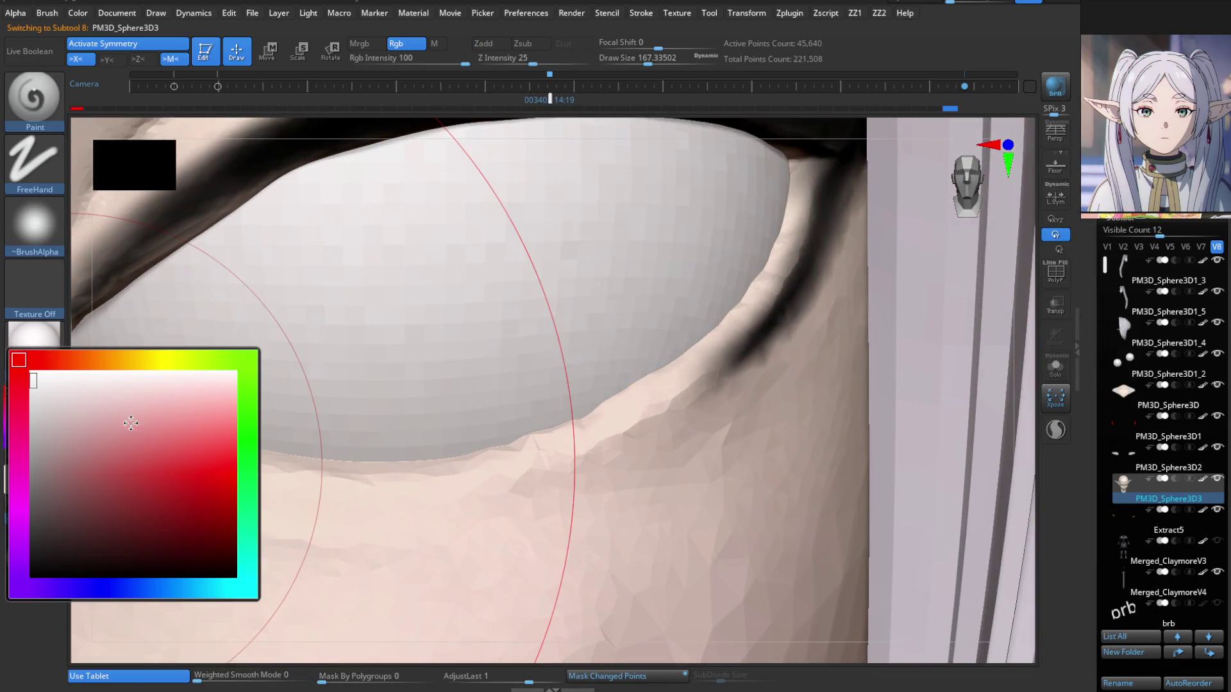
left_click(73, 393)
mouse_move(670, 406)
right_mouse_down("ctrl")
mouse_move(698, 363)
mouse_move(667, 360)
right_mouse_up("ctrl")
right_click_drag(715, 322, 549, 484)
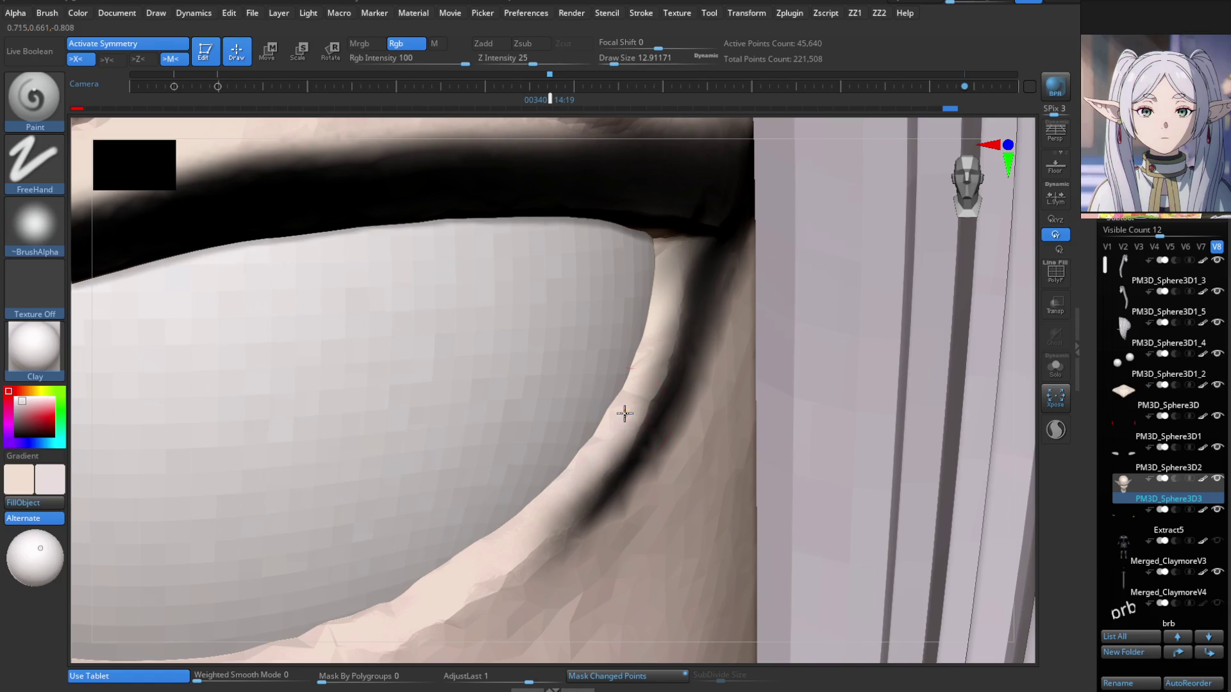
mouse_move(541, 502)
left_mouse_down()
mouse_move(588, 459)
mouse_move(659, 308)
left_mouse_up()
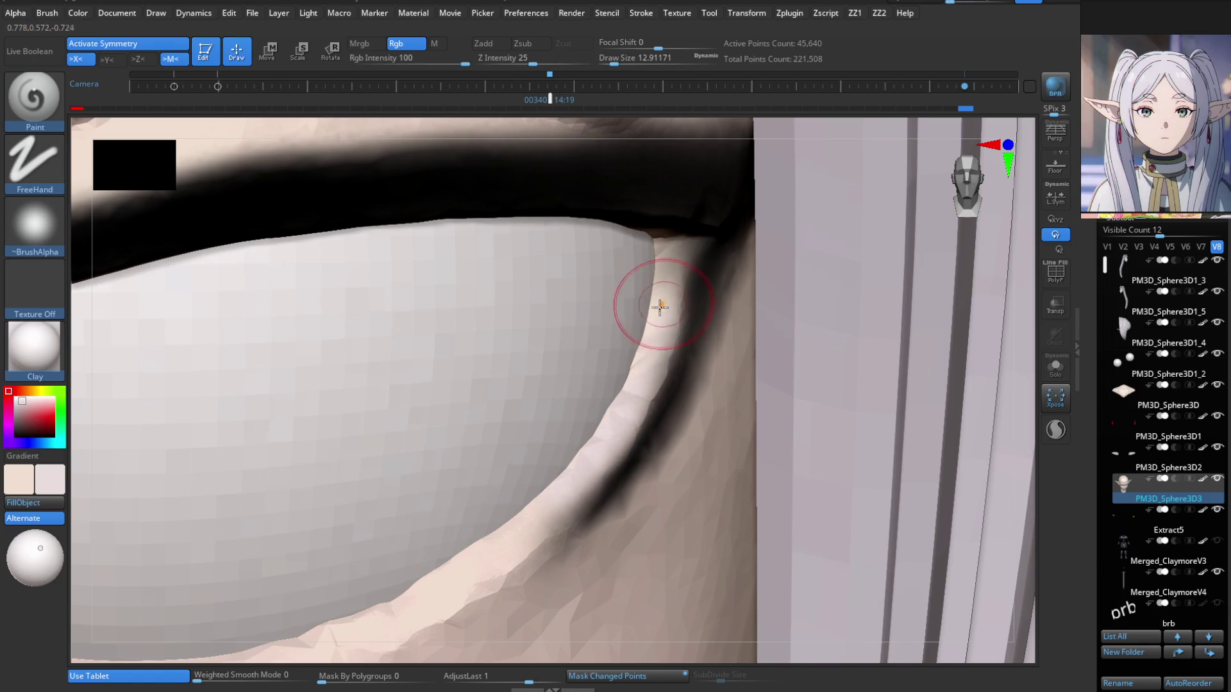
Repaint the inner eyelid edge, inner corner and lower lid rim in a pinker tone with a larger brush.
left_click(60, 485)
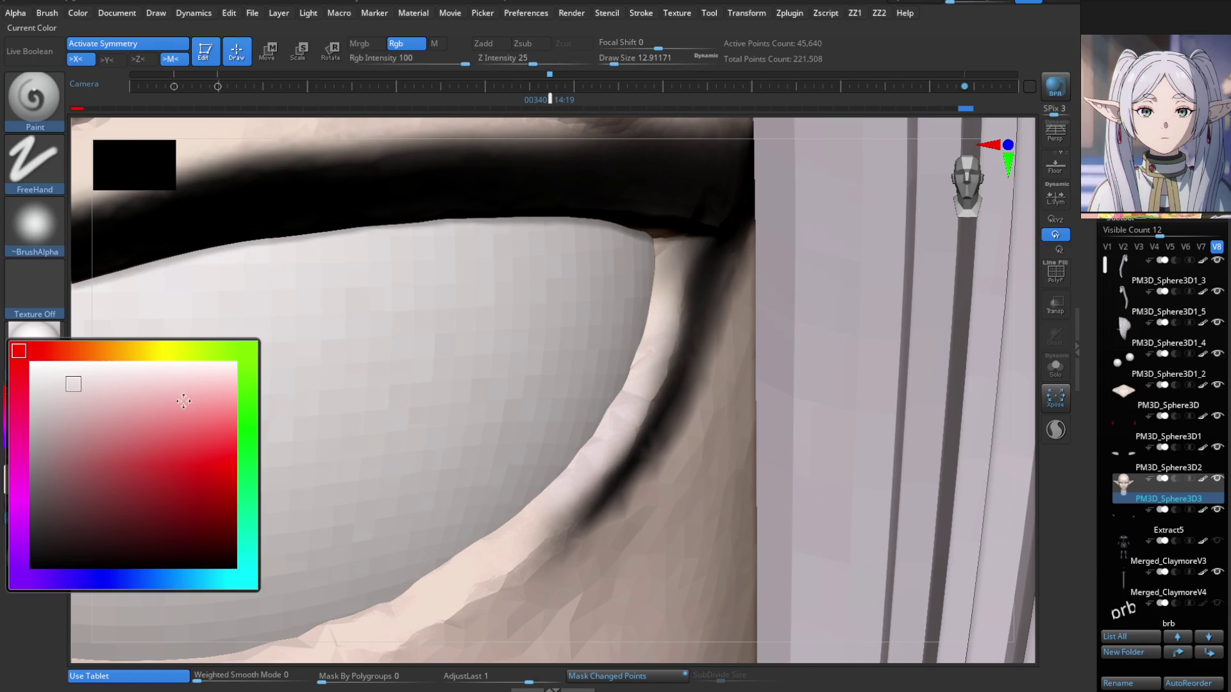
left_click(103, 384)
mouse_move(537, 513)
left_mouse_down()
mouse_move(590, 467)
mouse_move(660, 267)
left_mouse_up()
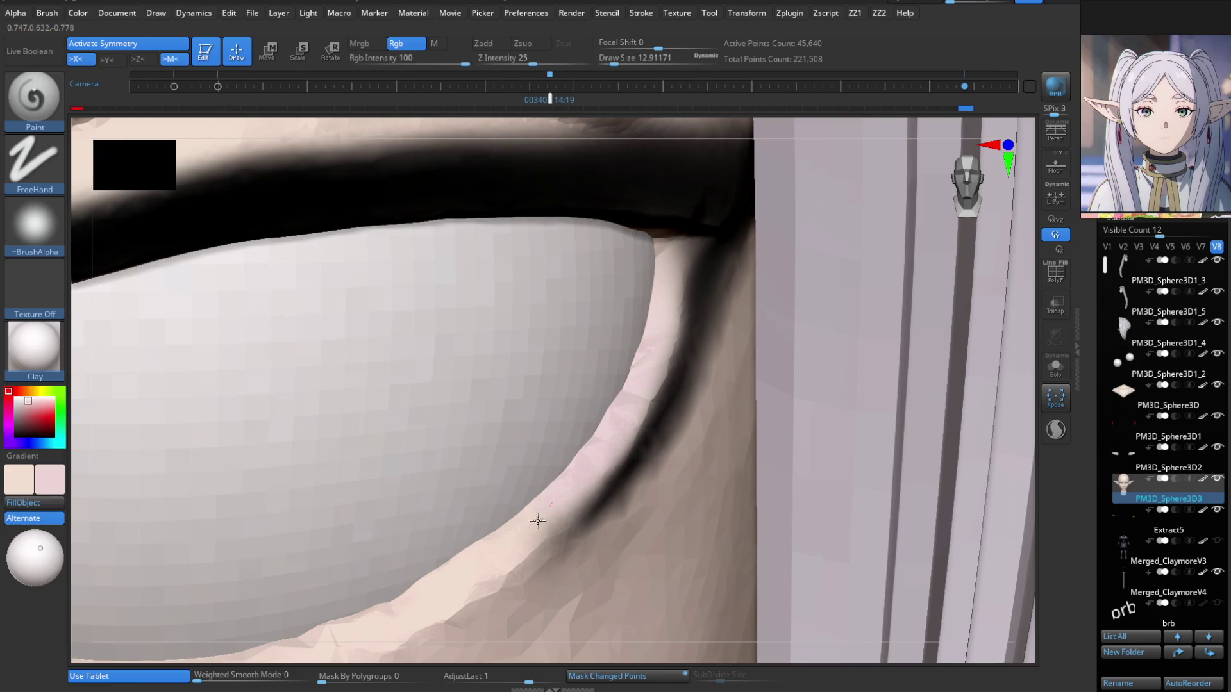
mouse_move(509, 522)
right_mouse_down()
mouse_move(472, 417)
mouse_move(294, 420)
mouse_move(242, 390)
right_mouse_up()
key("bracketright")
left_click_drag(238, 376, 193, 431)
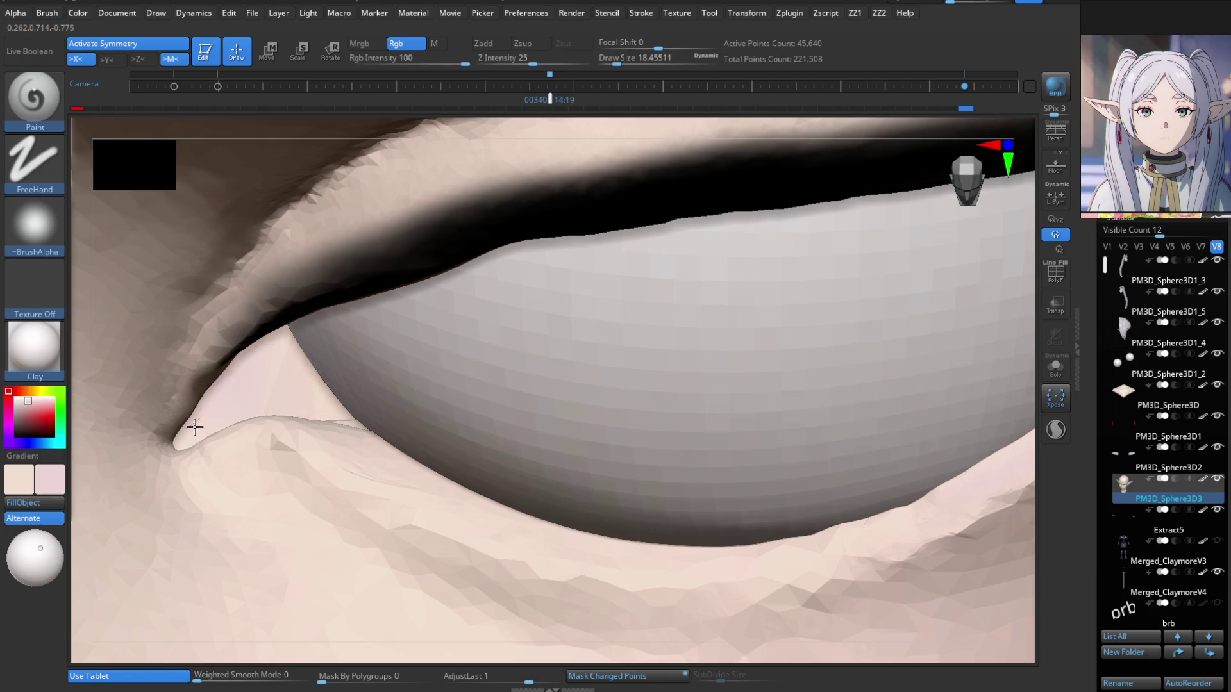
mouse_move(375, 428)
left_mouse_down()
mouse_move(418, 476)
mouse_move(357, 422)
left_mouse_up()
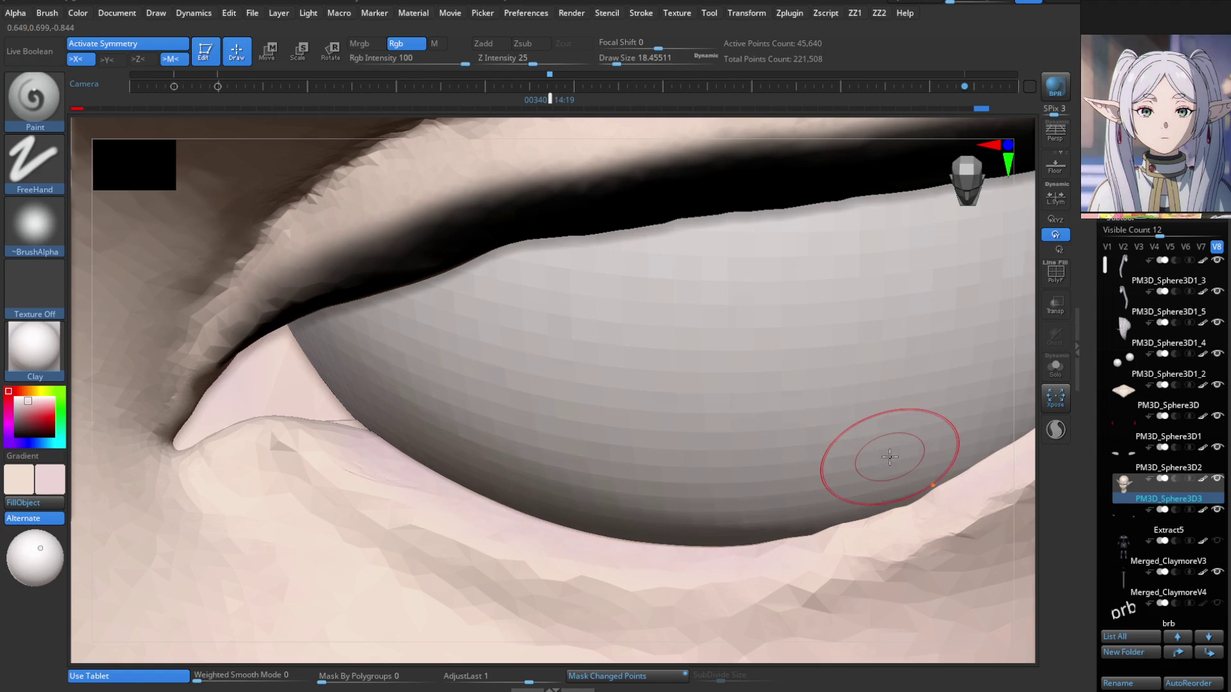
mouse_move(934, 473)
right_mouse_down()
mouse_move(550, 531)
mouse_move(492, 565)
right_mouse_up()
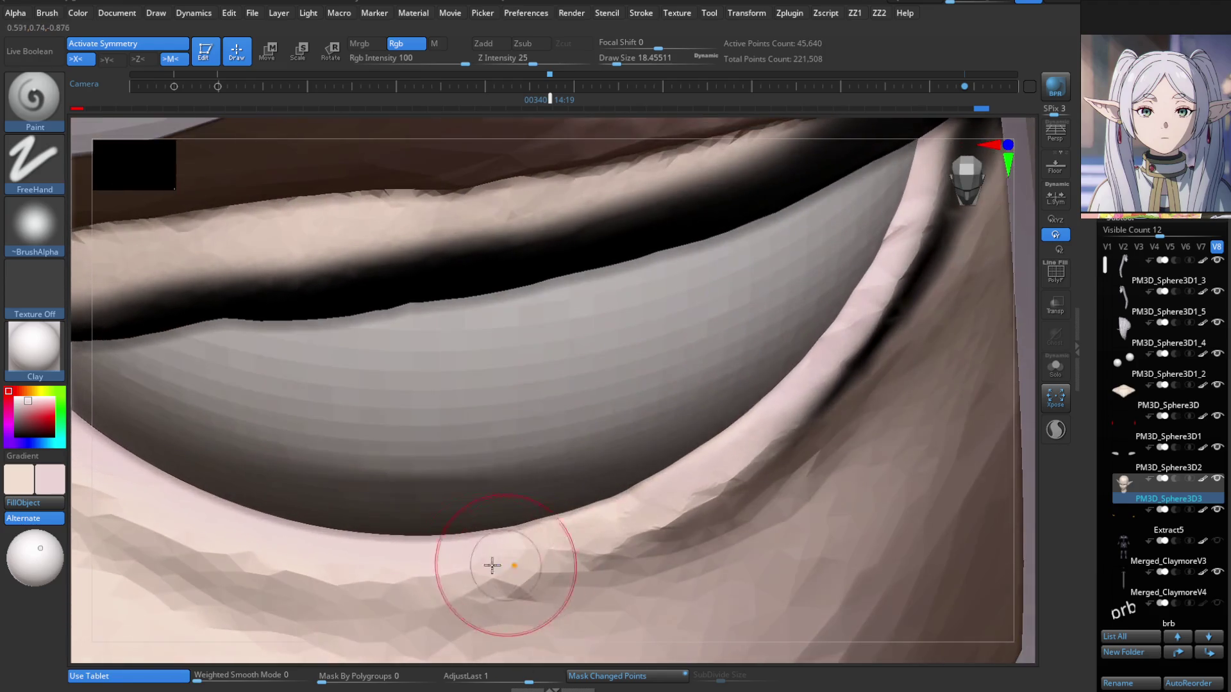
mouse_move(819, 348)
right_mouse_down()
mouse_move(761, 365)
mouse_move(756, 436)
right_mouse_up()
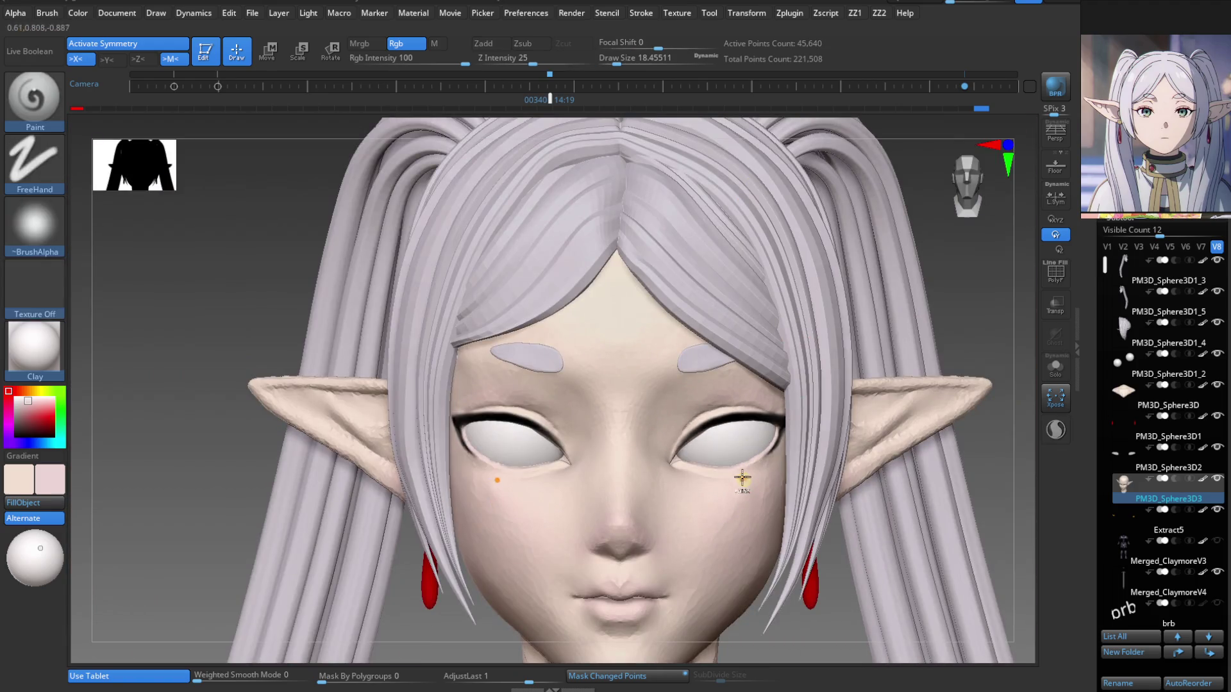
right_click_drag(742, 479, 742, 574)
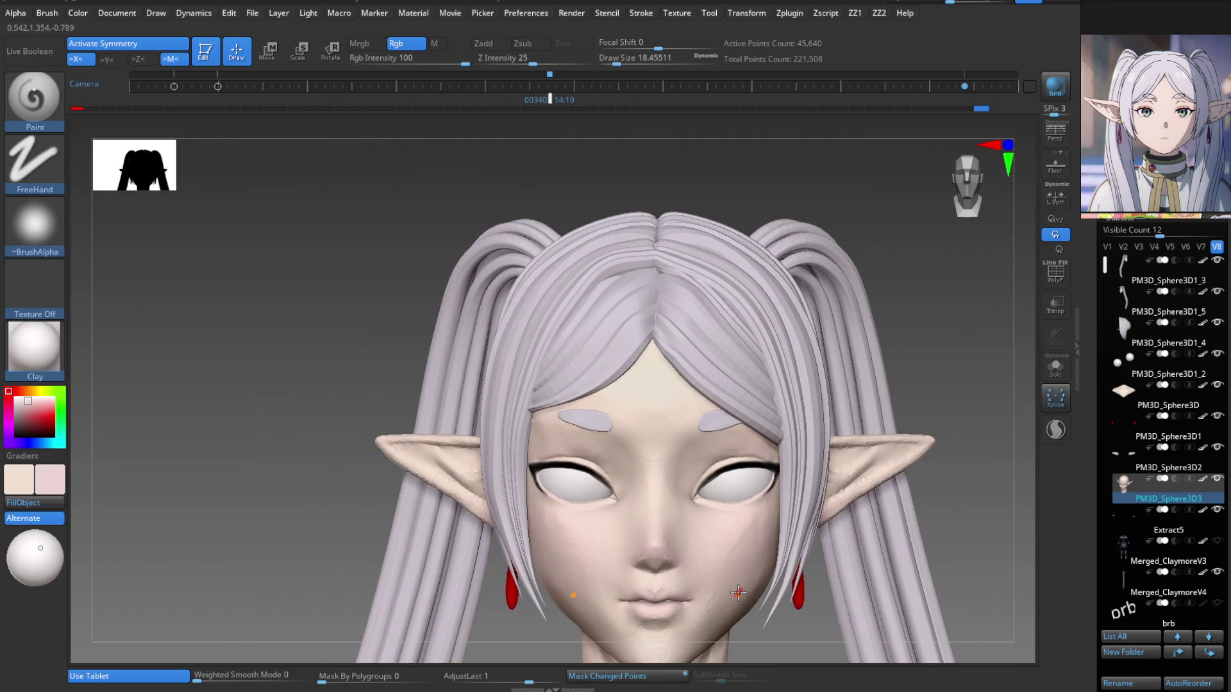
right_click_drag(761, 448, 718, 500)
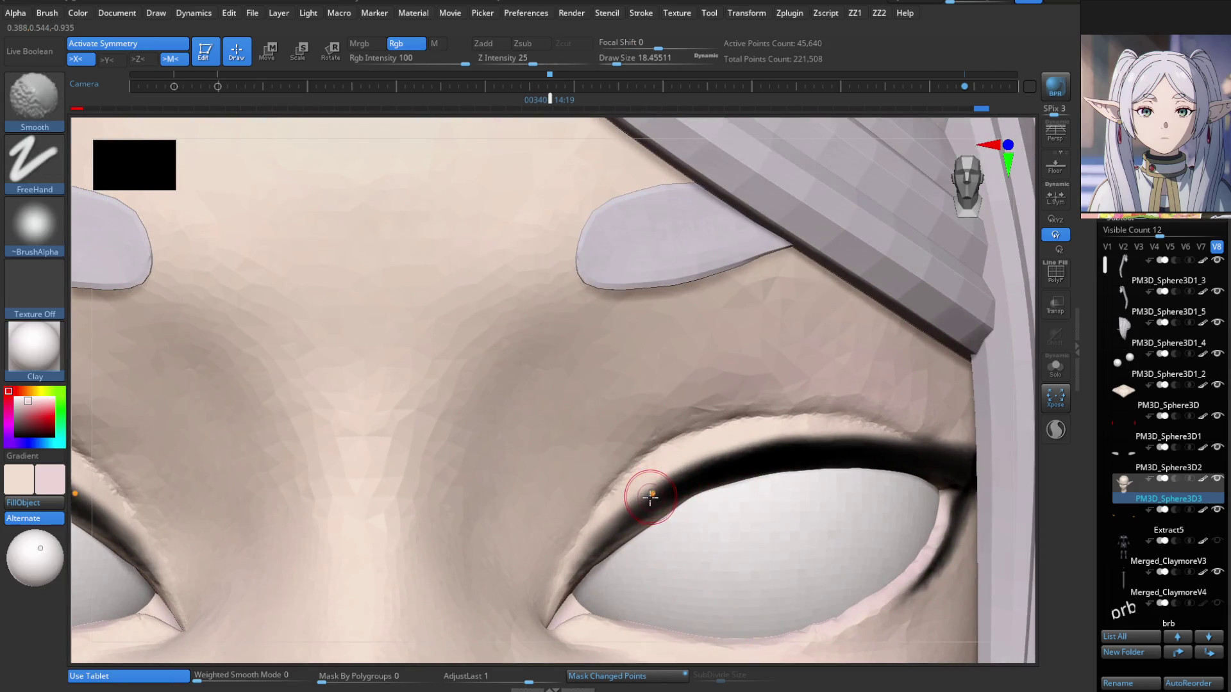
Pull the upper eyelid crease with an enlarged Move brush, then undo the change.
key("b")
key("Escape")
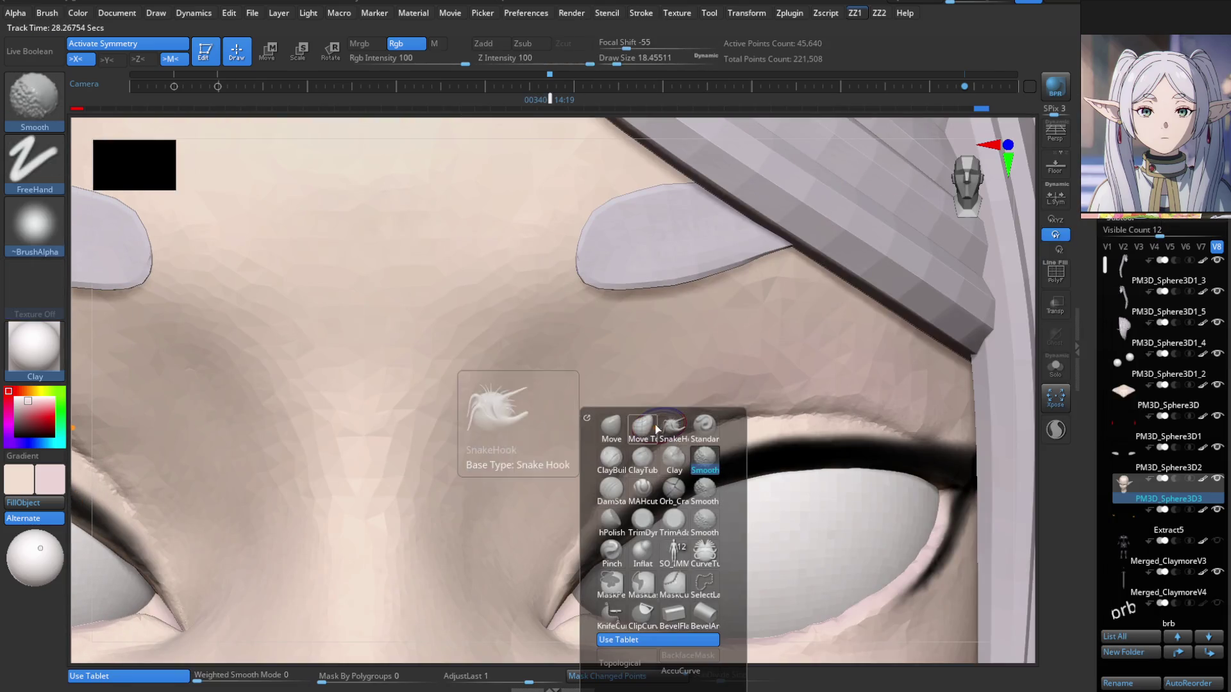
left_click(655, 426)
key("s")
left_click(699, 426)
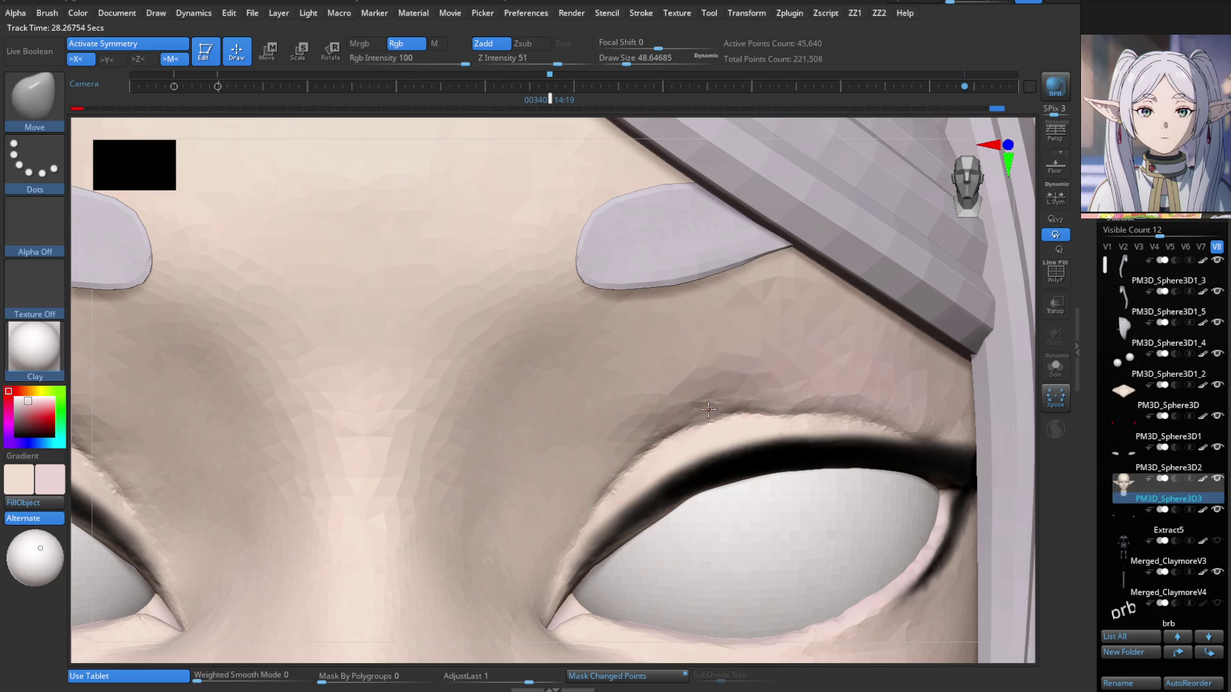
left_click_drag(780, 393, 794, 379)
key("ctrl+z")
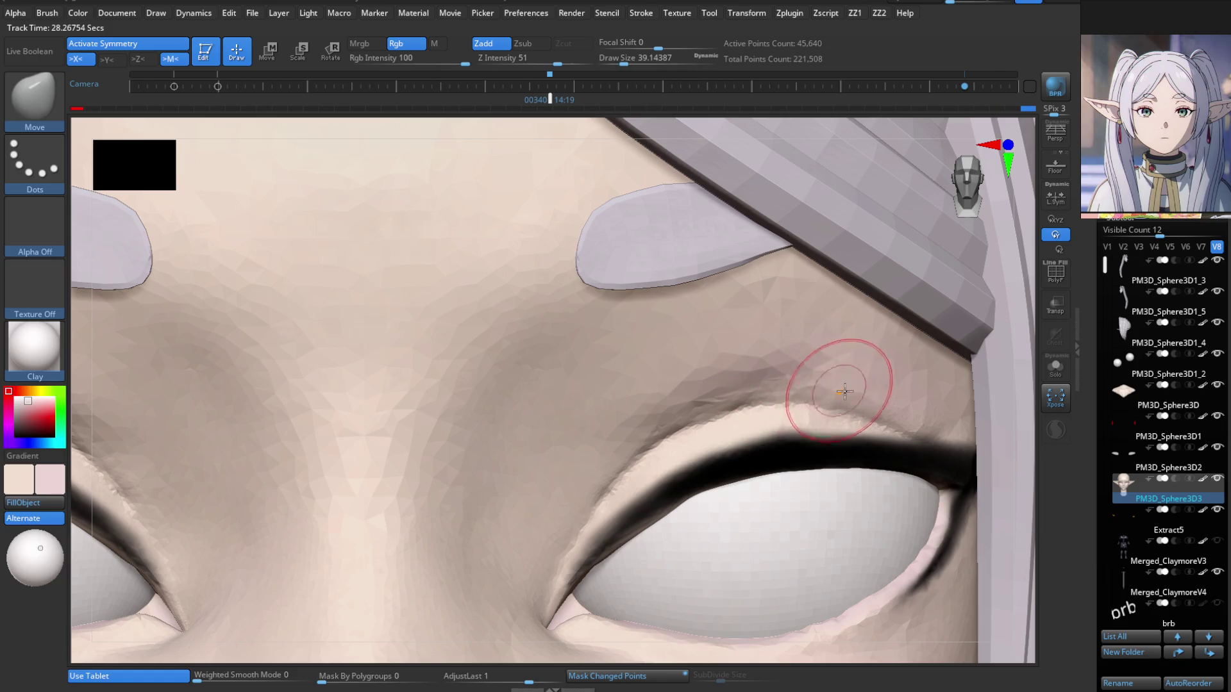
Sculpt and smooth the brow area using MeshProject and Move with additive mode, brush size about 67.8.
key("b")
key("m")
key("p")
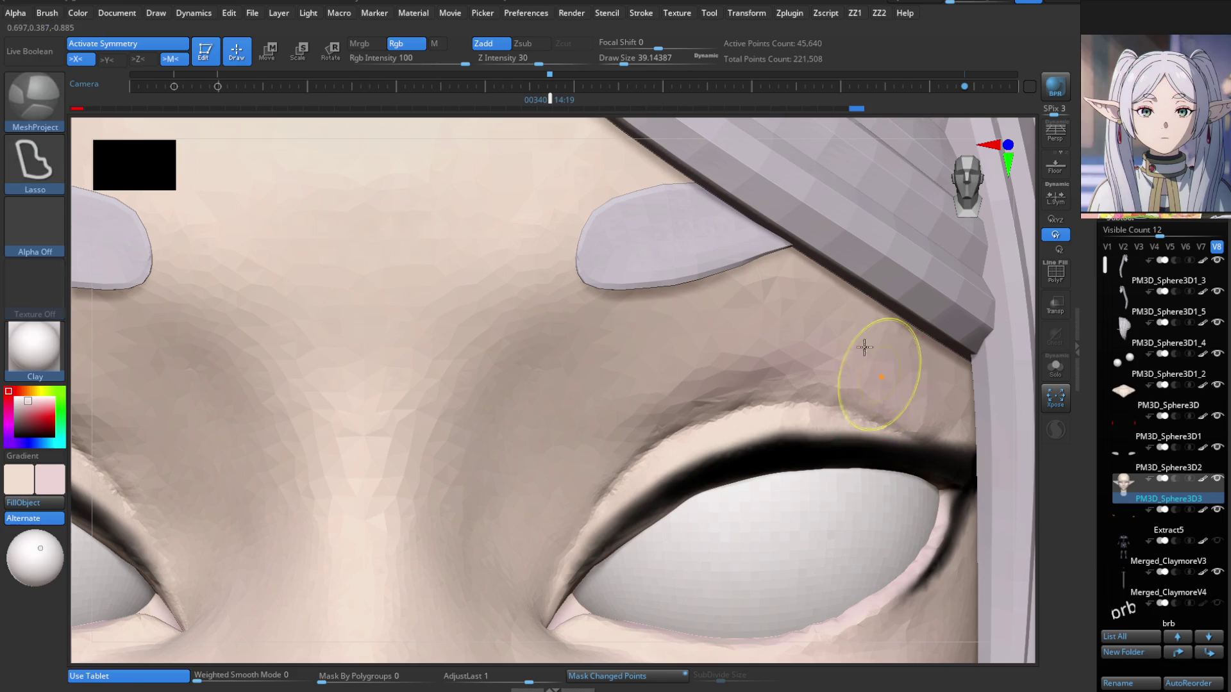
scroll(865, 347, "down", 5)
scroll(562, 378, "up", 5)
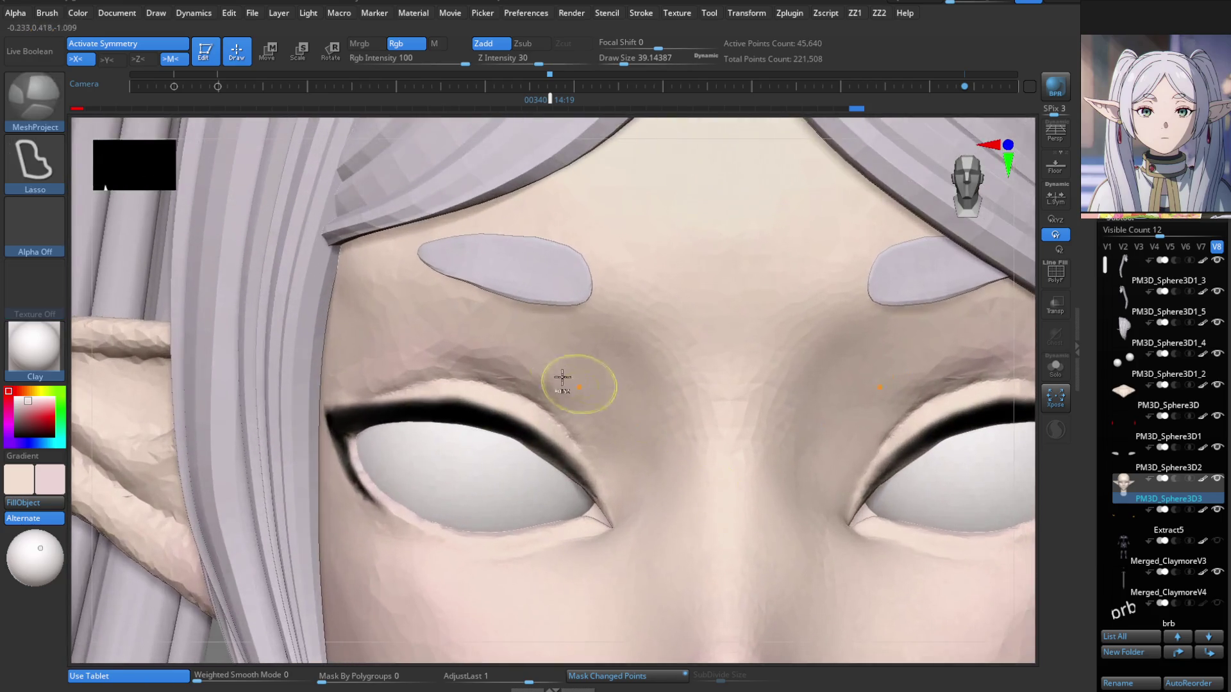
scroll(562, 379, "up", 2)
key("shift")
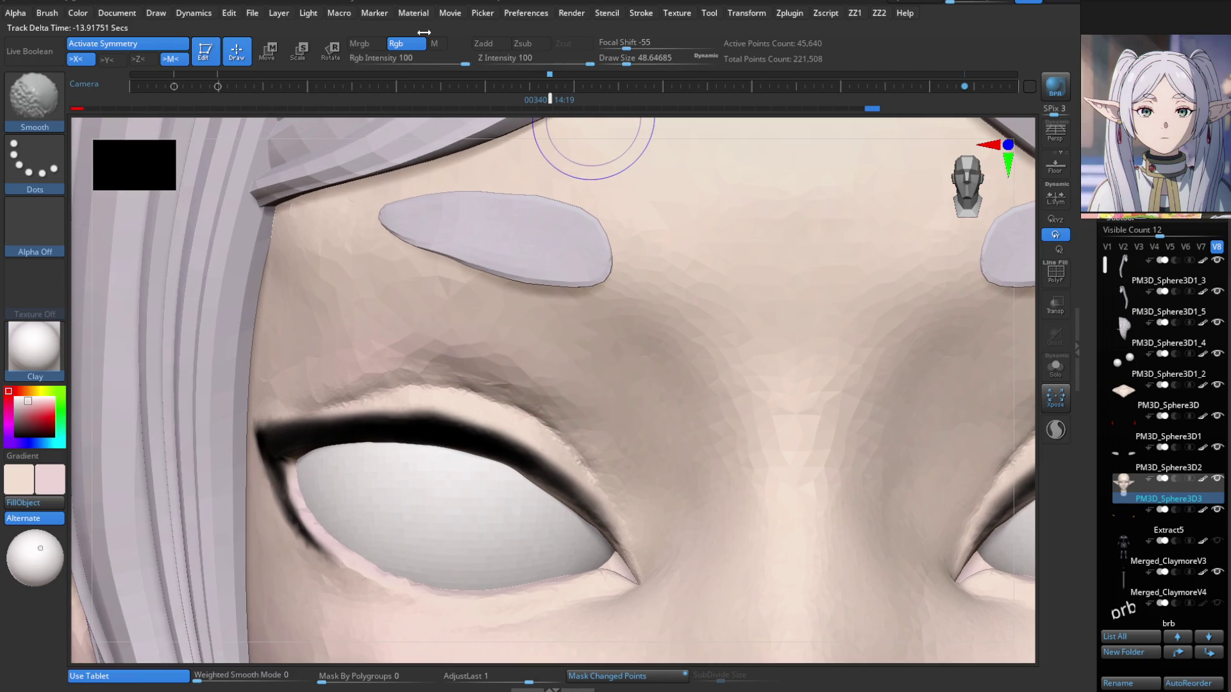
left_click(486, 44)
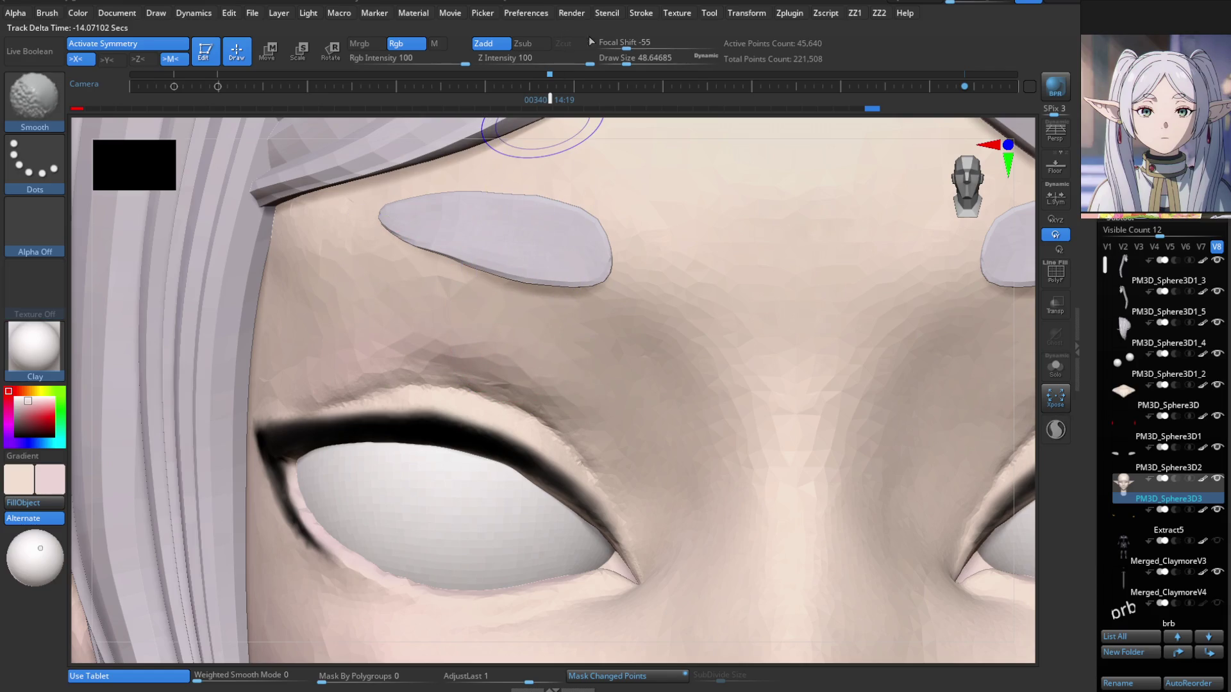
key("shift")
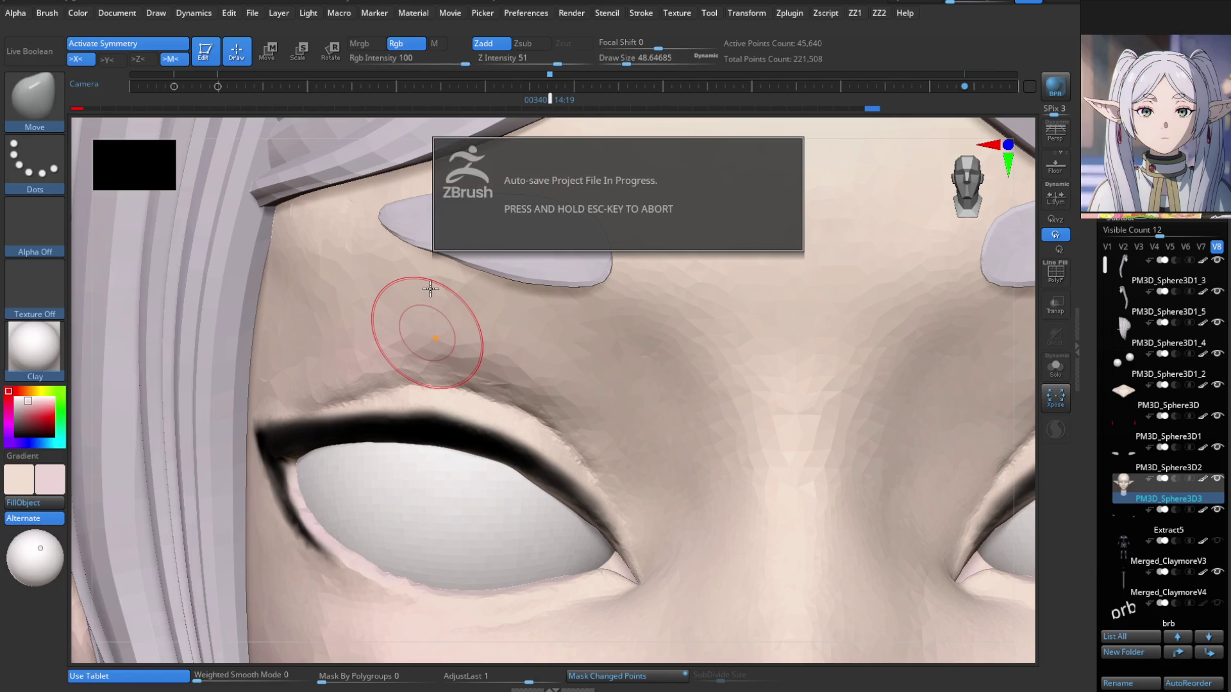
key("s")
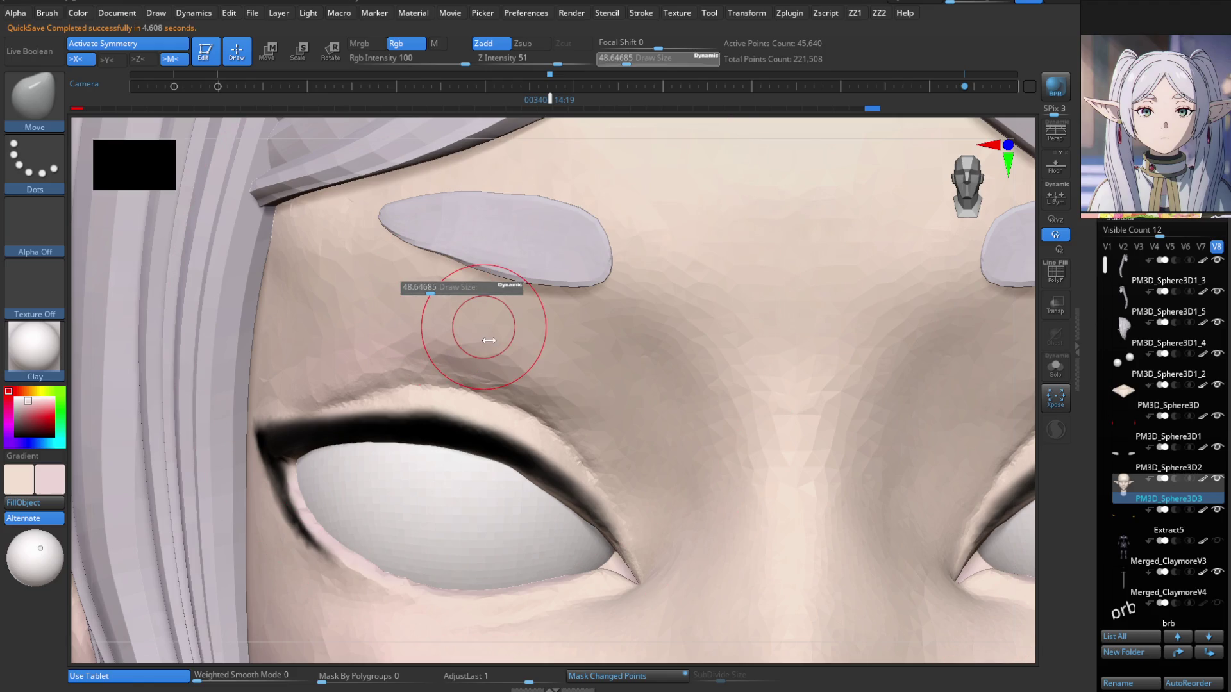
mouse_move(475, 358)
left_mouse_down()
mouse_move(481, 343)
mouse_move(513, 344)
left_mouse_up()
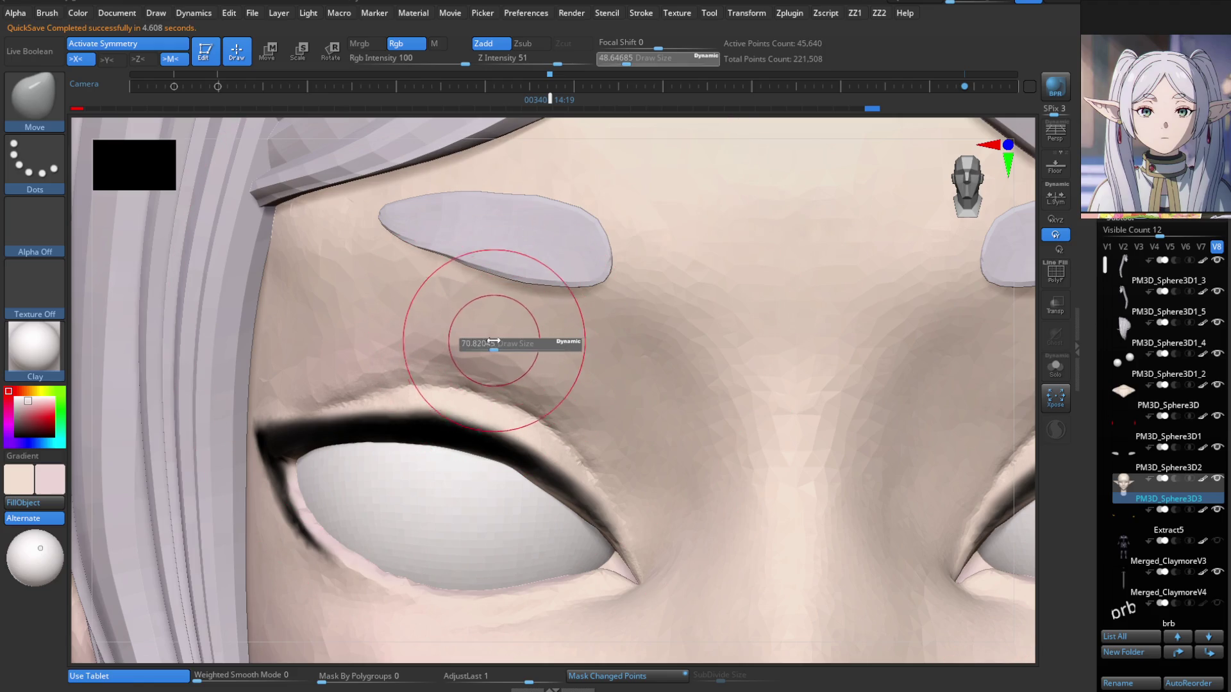
key("shift")
mouse_move(654, 418)
right_mouse_down("ctrl")
mouse_move(586, 352)
mouse_move(761, 398)
right_mouse_up("ctrl")
key("f")
mouse_move(734, 454)
right_mouse_down("ctrl")
mouse_move(681, 502)
mouse_move(684, 420)
right_mouse_up("ctrl")
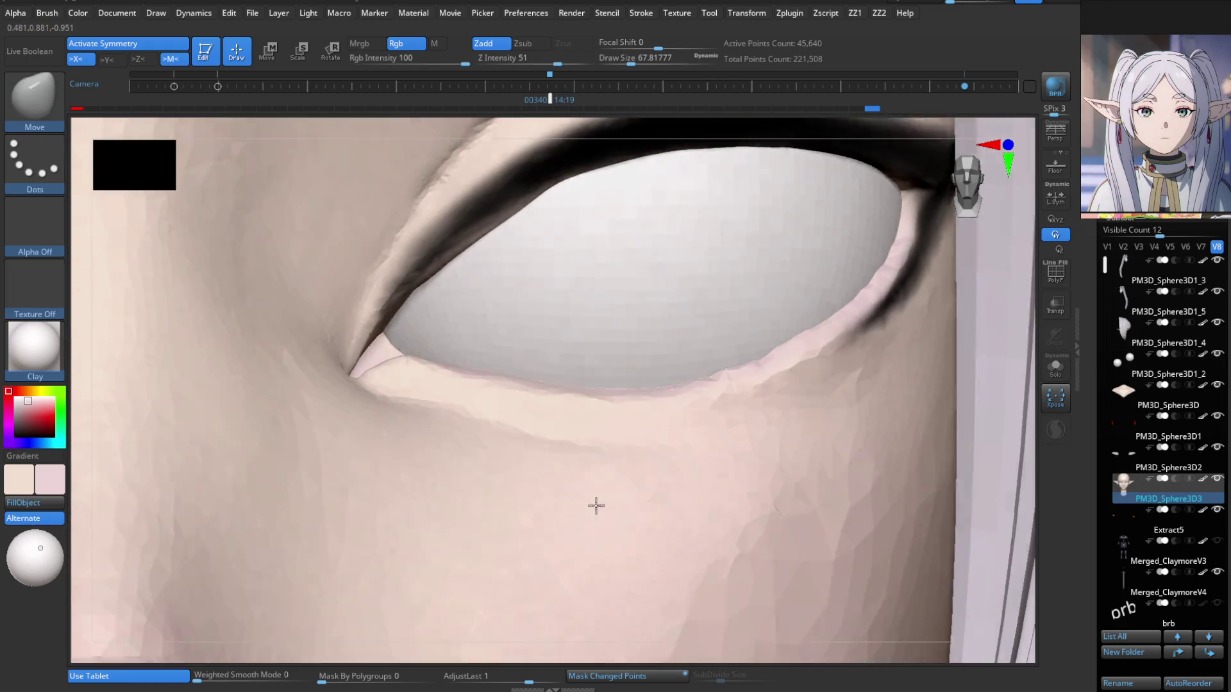
Push the flesh under the lower lid with Move Topological at size 43.8, then smooth it.
key("b")
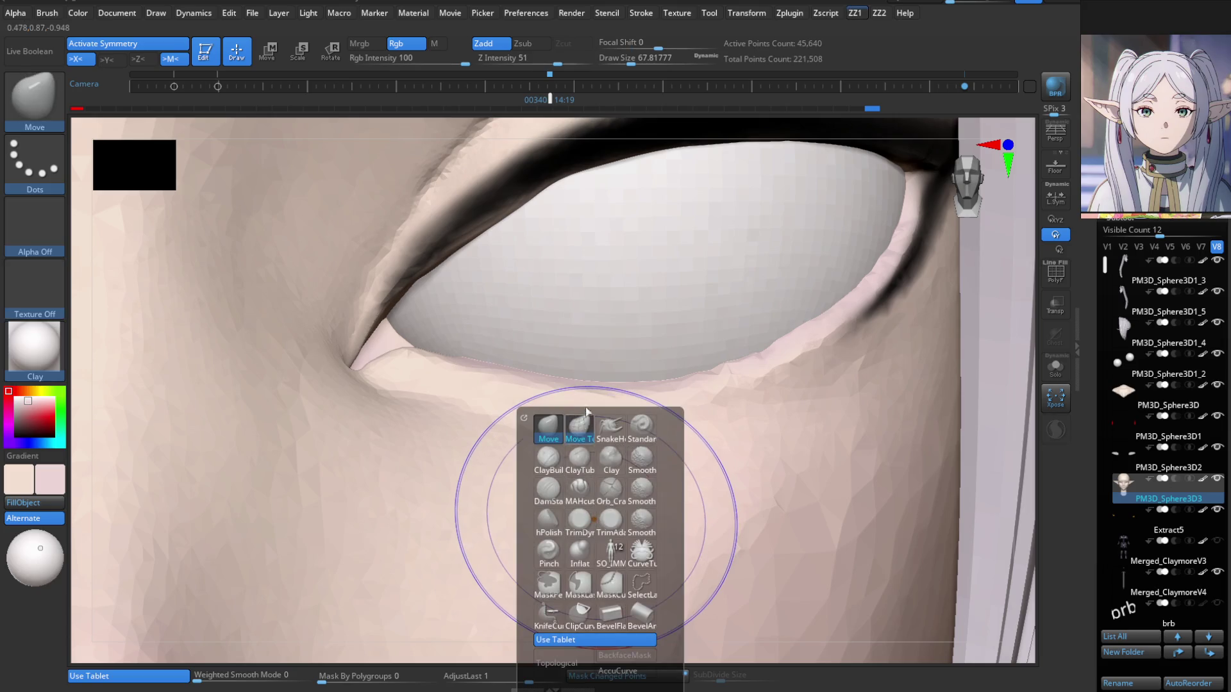
left_click(555, 428)
key("s")
left_click_drag(434, 416, 449, 421)
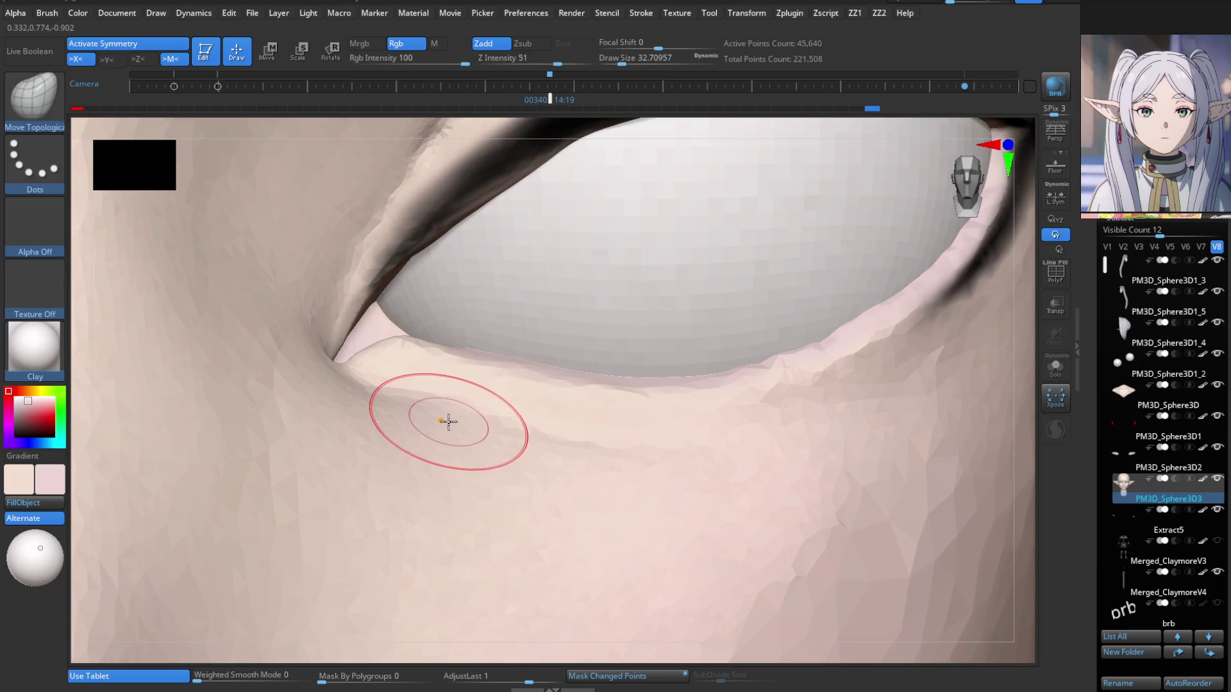
key("s")
left_click_drag(547, 445, 552, 446)
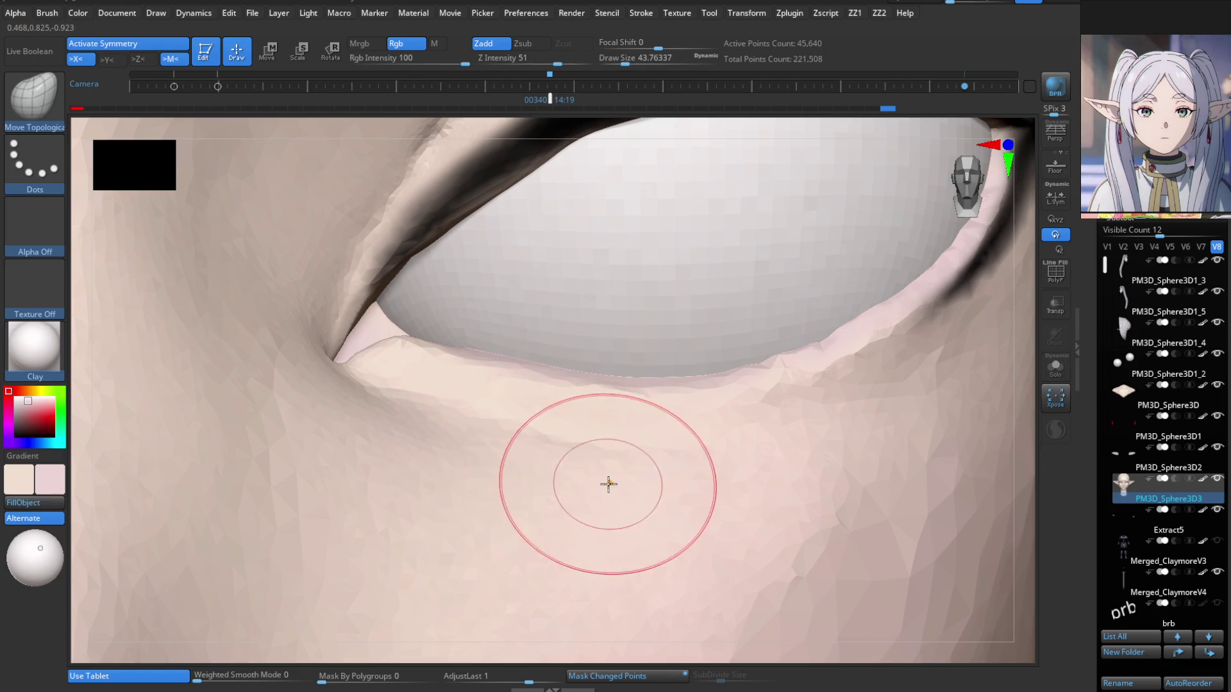
left_click_drag(729, 481, 809, 470)
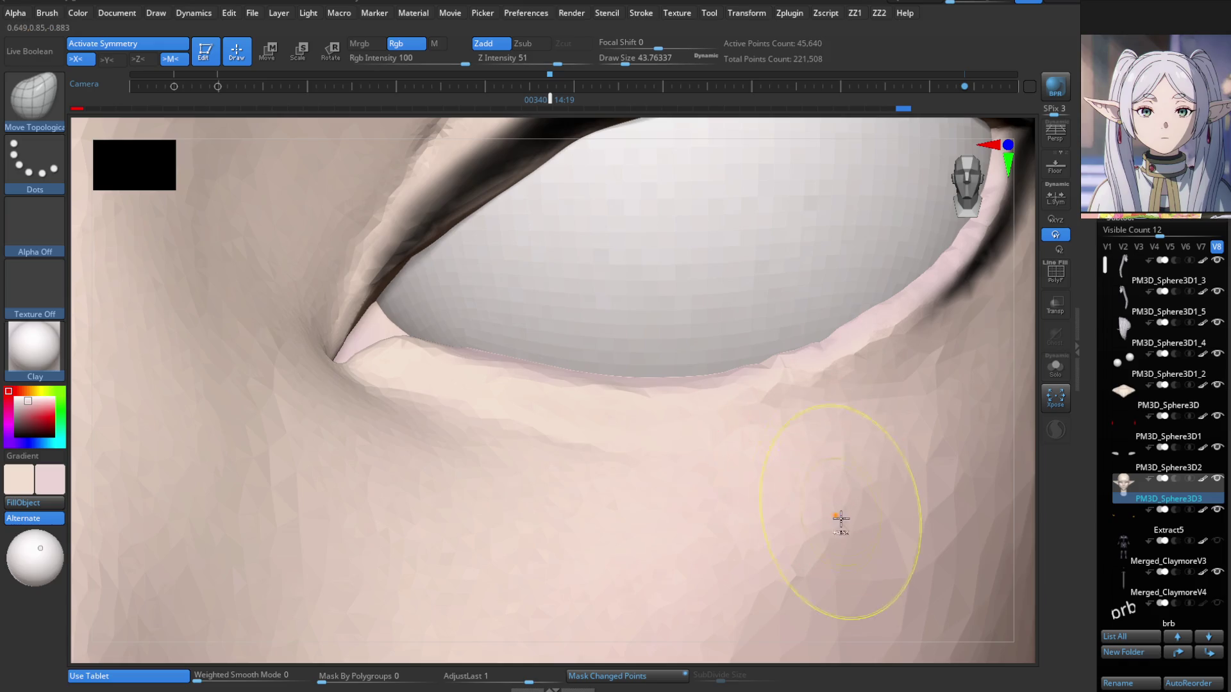
key("f")
scroll(783, 472, "up", 5)
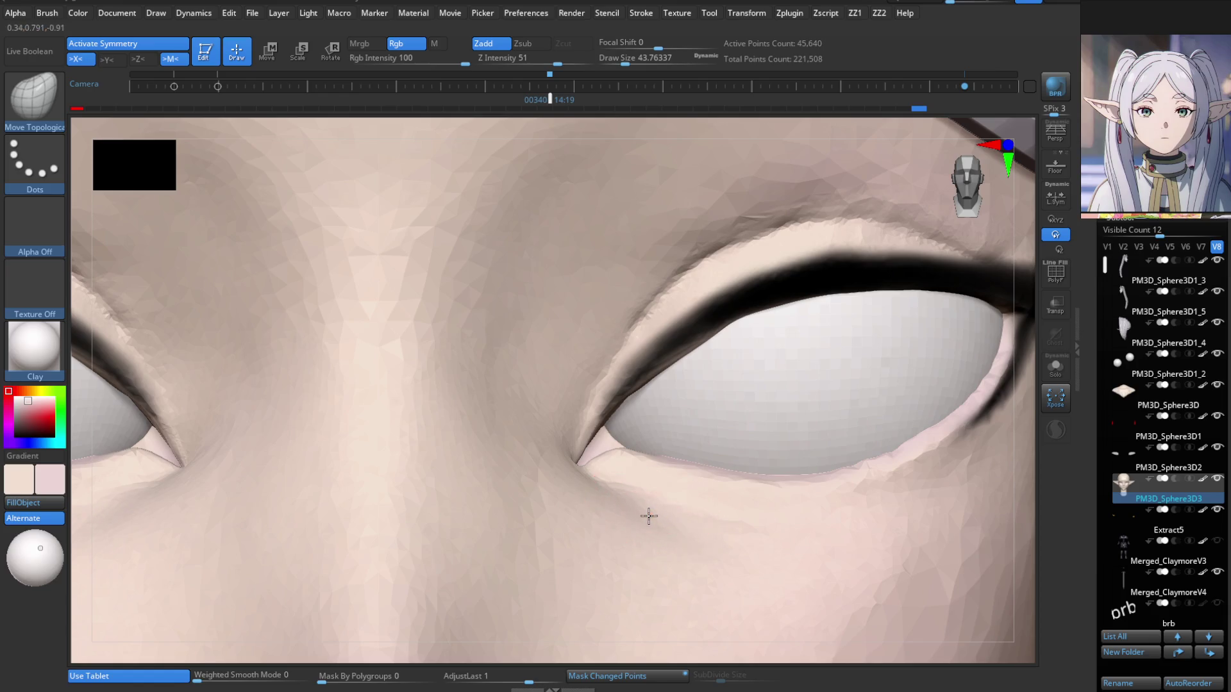
right_click_drag(617, 533, 609, 550)
key("shift")
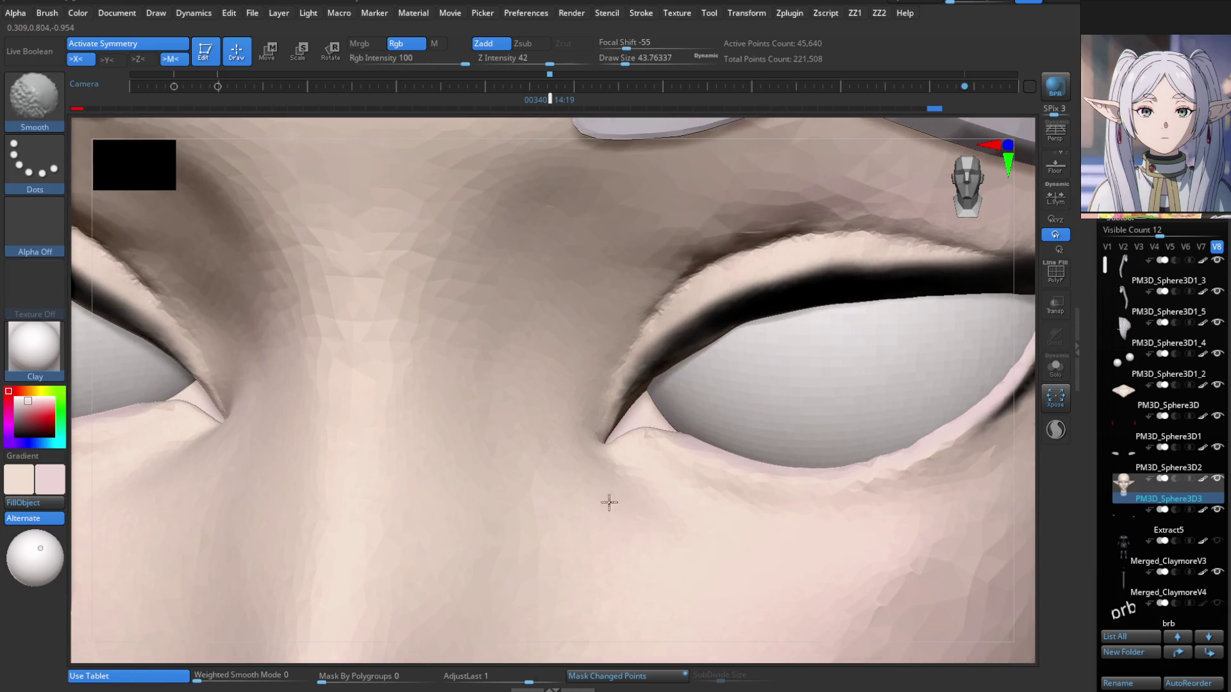
mouse_move(589, 466)
right_mouse_down()
mouse_move(635, 486)
mouse_move(629, 545)
right_mouse_up()
Switch back to the Paint brush and bring up its colour choices.
key("b")
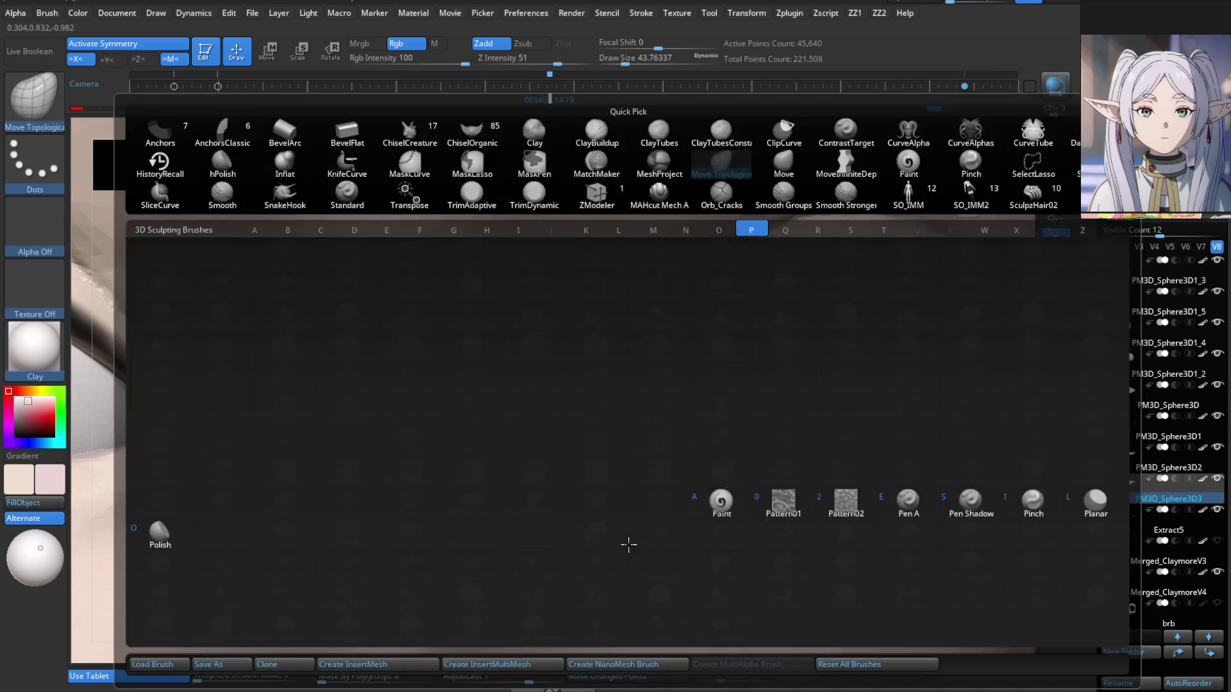
key("p")
key("a")
left_click(63, 472)
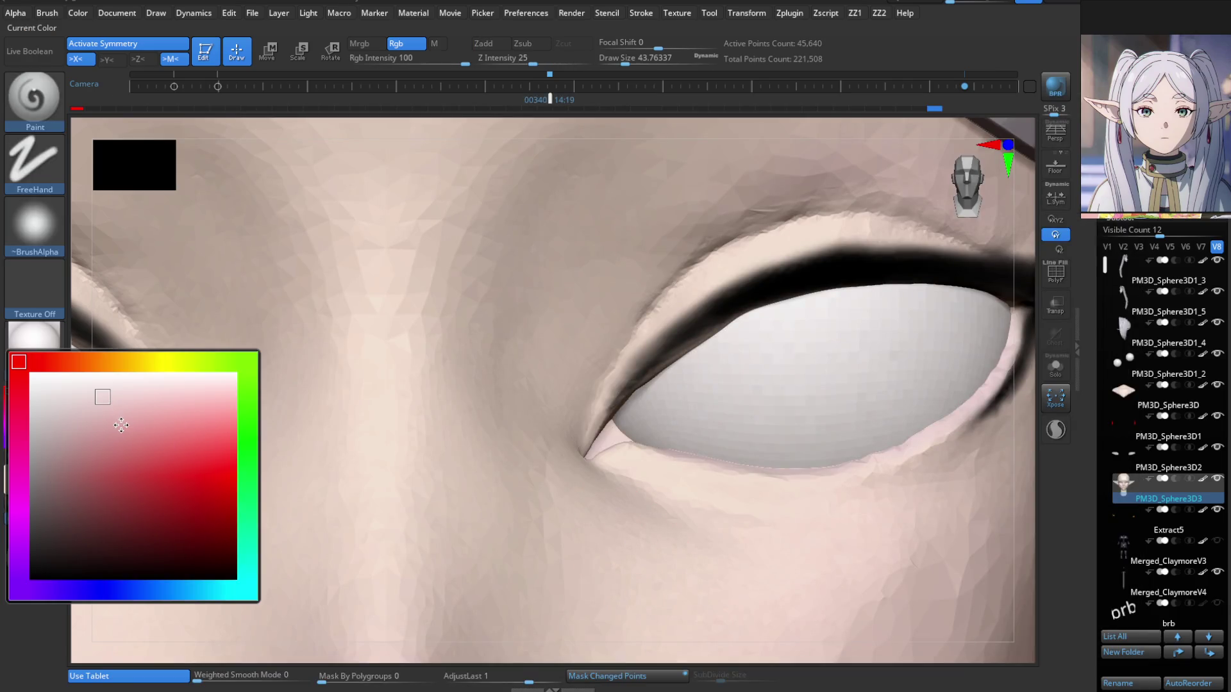
Keep the Paint brush active, shrinking it to about 12.9 at the inner eye corner.
key("b")
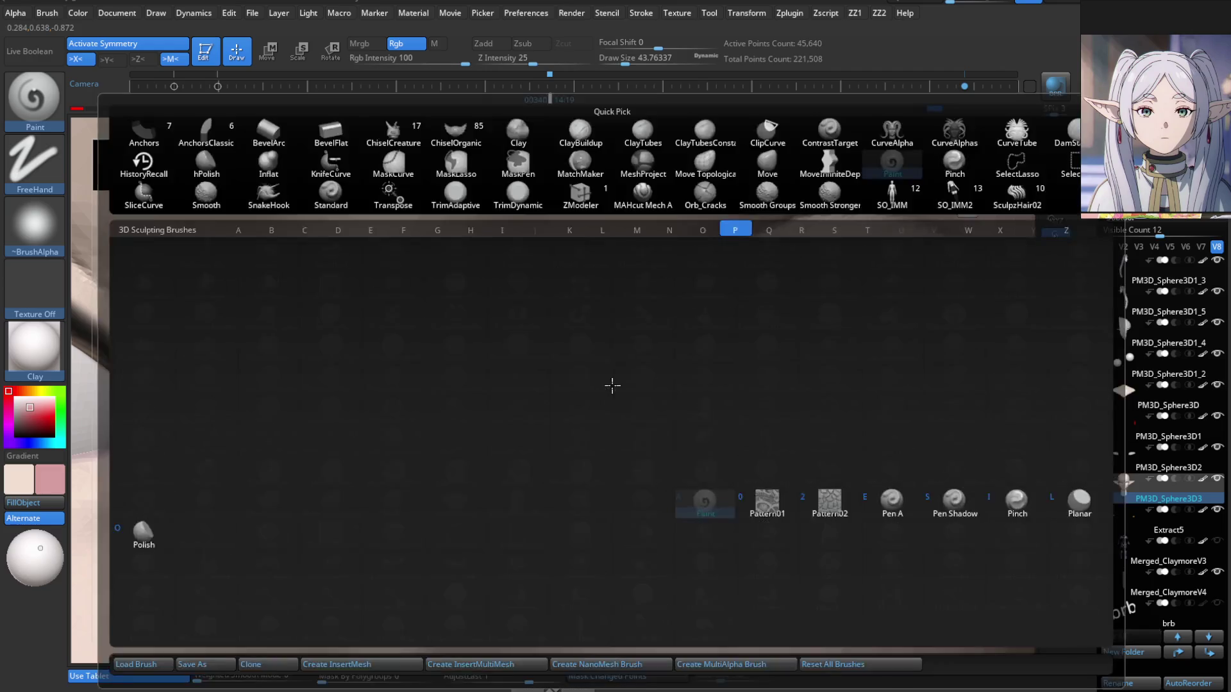
key("Escape")
right_click_drag(668, 432, 555, 509, "alt")
key("s")
left_click_drag(554, 509, 528, 510)
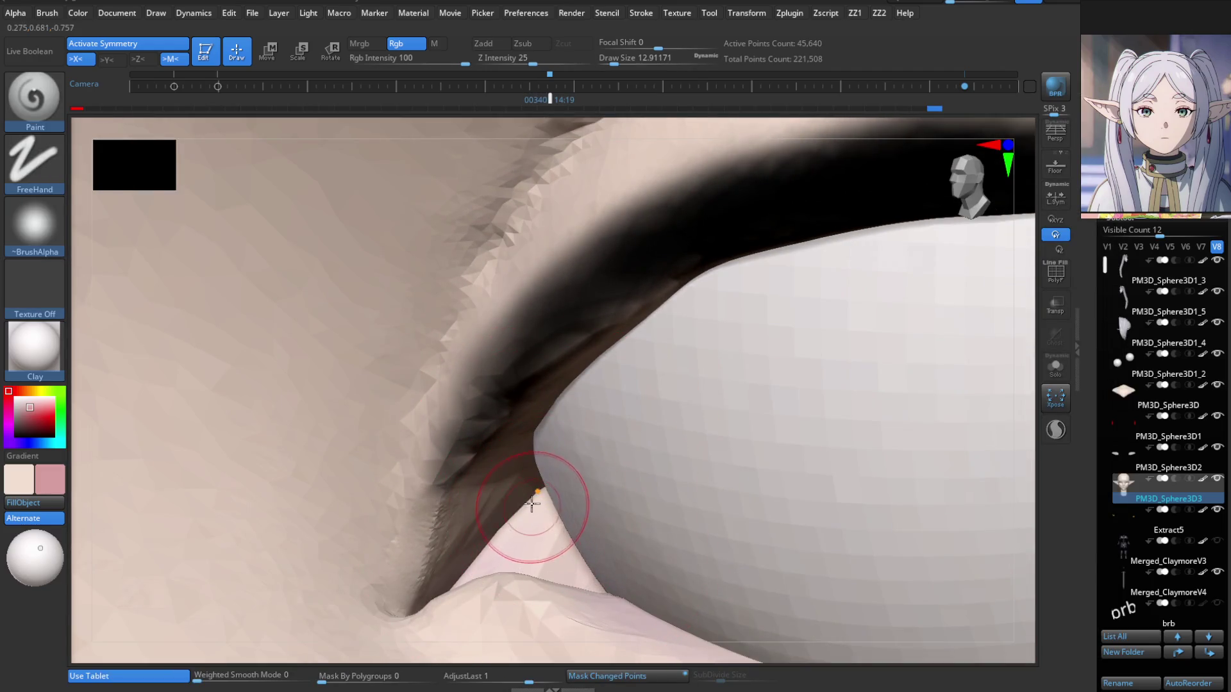
right_click_drag(528, 502, 525, 441)
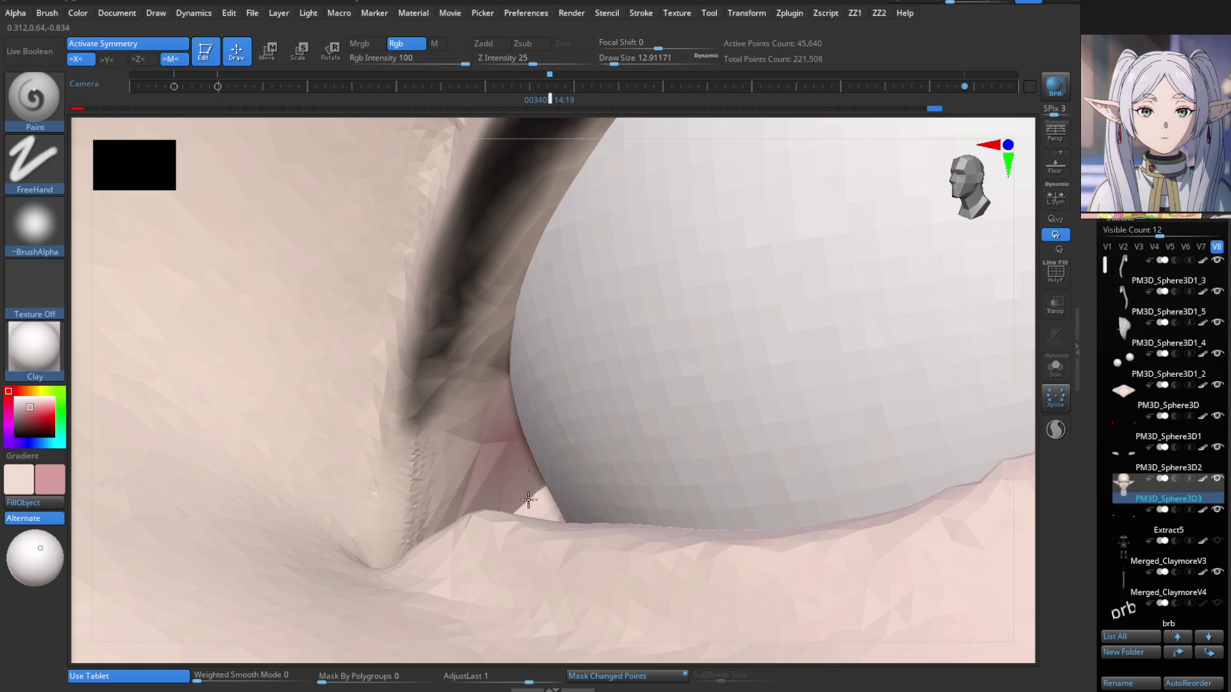
mouse_move(551, 511)
right_mouse_down()
mouse_move(549, 533)
mouse_move(478, 516)
mouse_move(478, 397)
right_mouse_up()
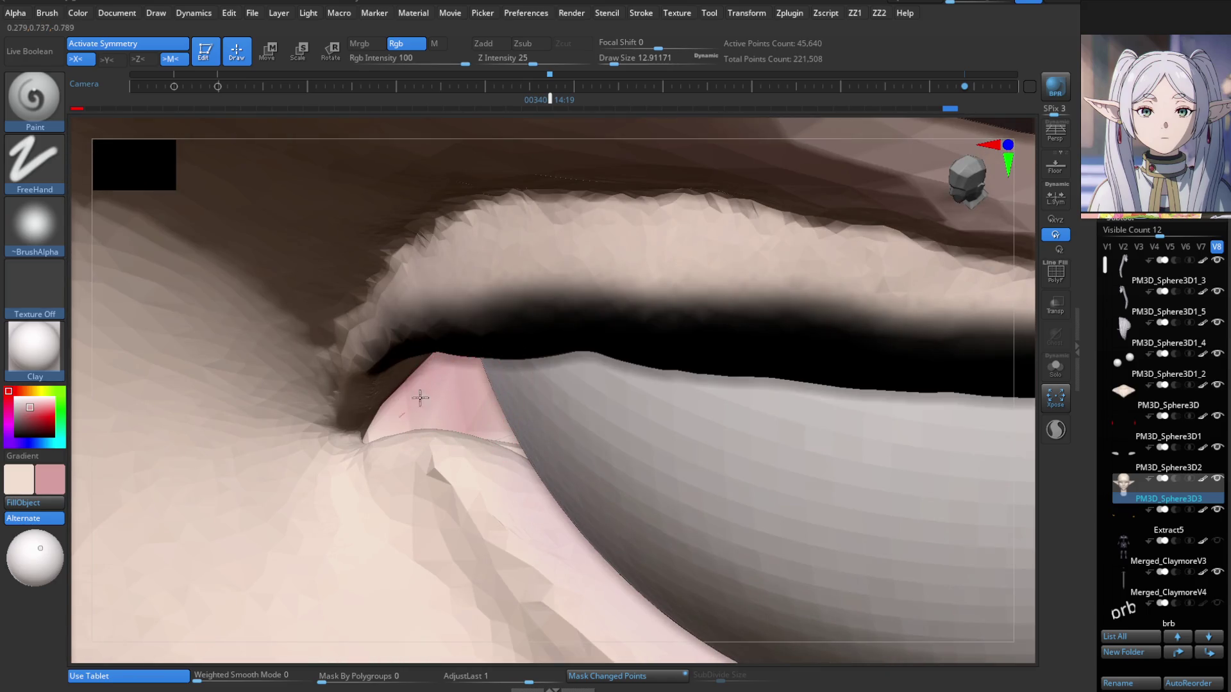
mouse_move(543, 480)
right_mouse_down()
mouse_move(530, 431)
mouse_move(549, 449)
right_mouse_up()
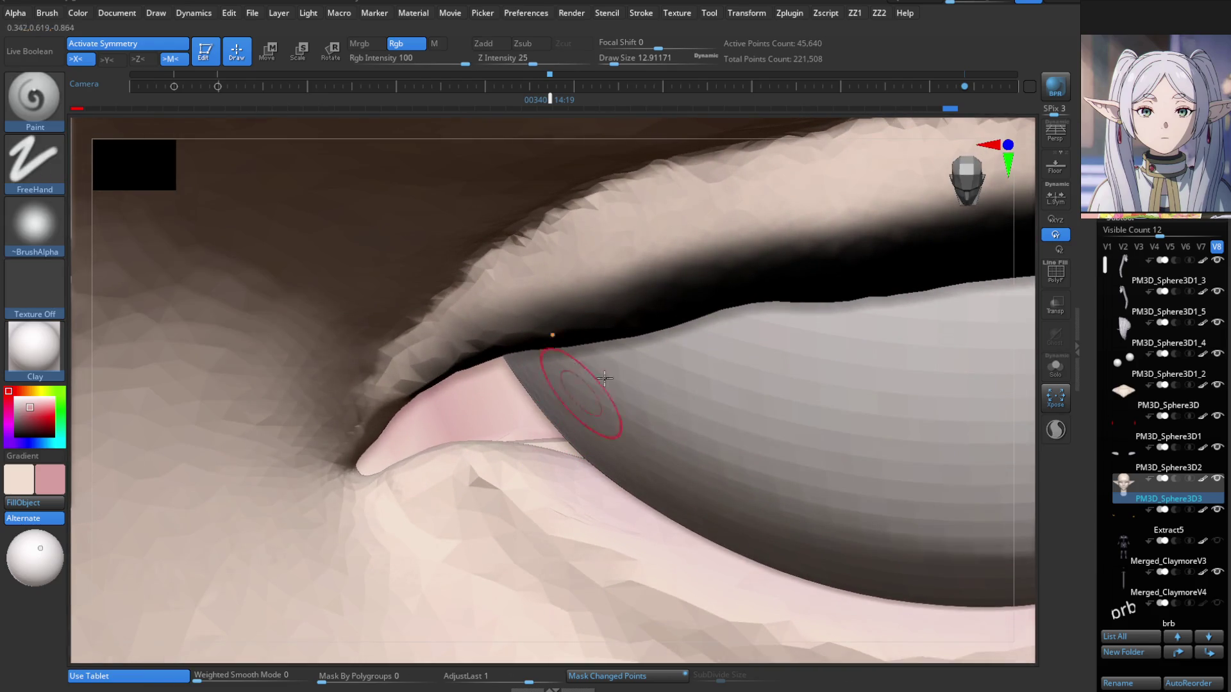
Solo the face mesh and paint pink over the eyelid at brush sizes 28.75 and 15.55.
left_click(1050, 359)
right_click_drag(713, 453, 695, 385)
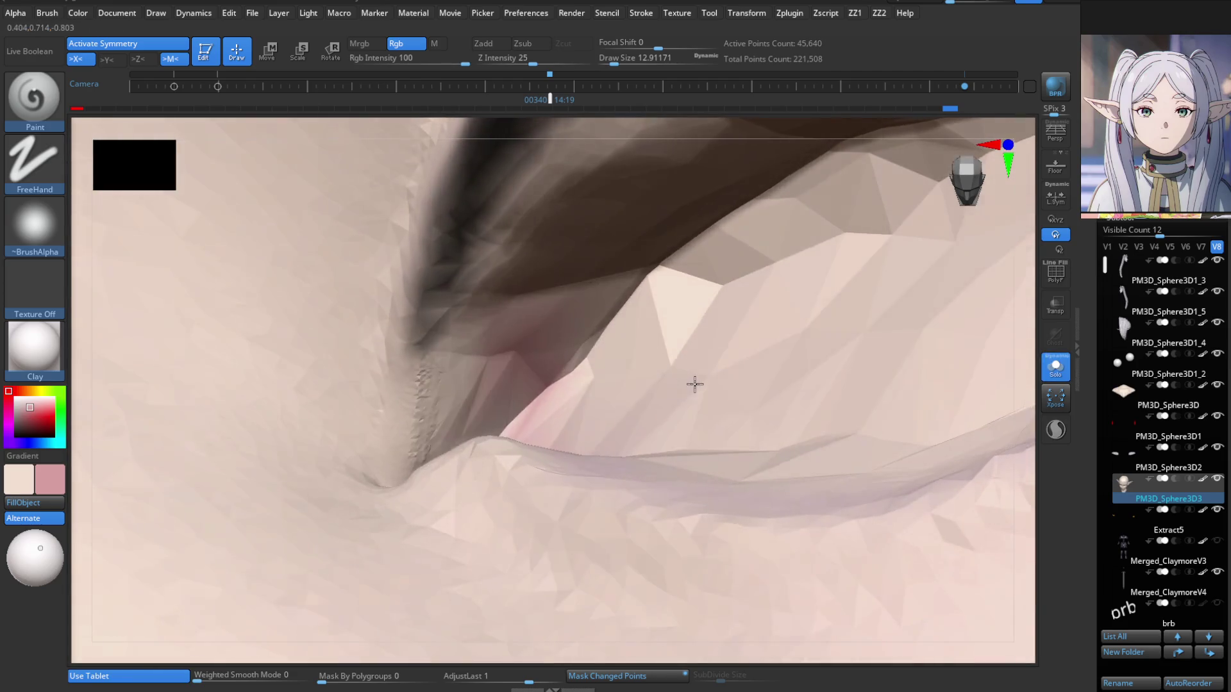
key("s")
left_click_drag(598, 371, 641, 371)
right_click_drag(641, 372, 575, 459)
mouse_move(575, 459)
left_mouse_down()
mouse_move(715, 421)
mouse_move(716, 329)
left_mouse_up()
right_click_drag(633, 352, 555, 322)
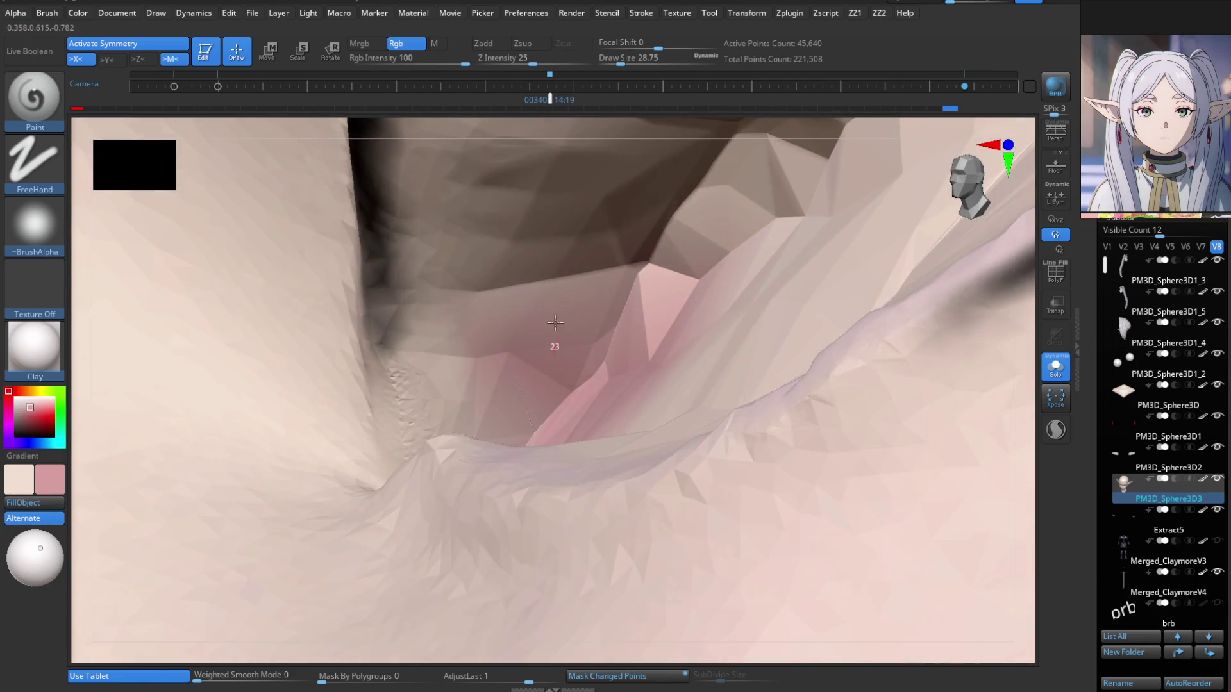
mouse_move(541, 402)
right_mouse_down()
mouse_move(533, 534)
mouse_move(535, 464)
mouse_move(488, 436)
right_mouse_up()
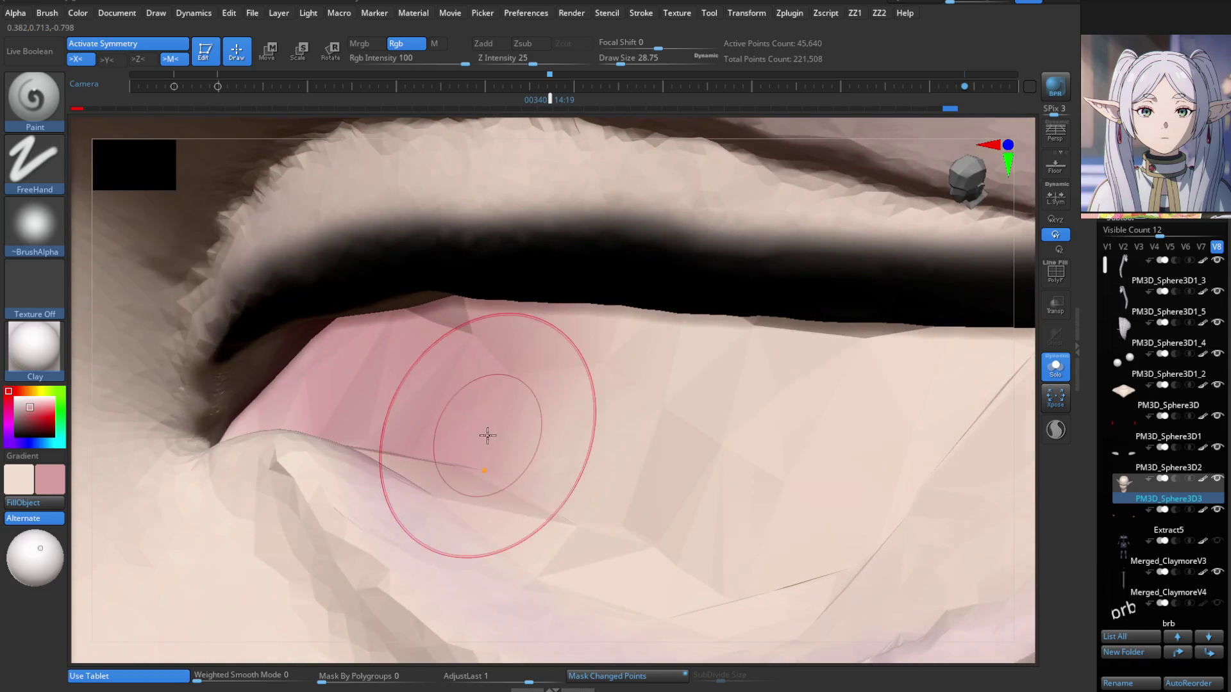
right_click_drag(282, 409, 275, 357)
mouse_move(294, 307)
right_mouse_down()
mouse_move(435, 426)
mouse_move(396, 399)
mouse_move(385, 412)
mouse_move(449, 291)
right_mouse_up()
mouse_move(518, 307)
right_mouse_down()
mouse_move(601, 283)
mouse_move(530, 242)
mouse_move(643, 426)
mouse_move(635, 440)
right_mouse_up()
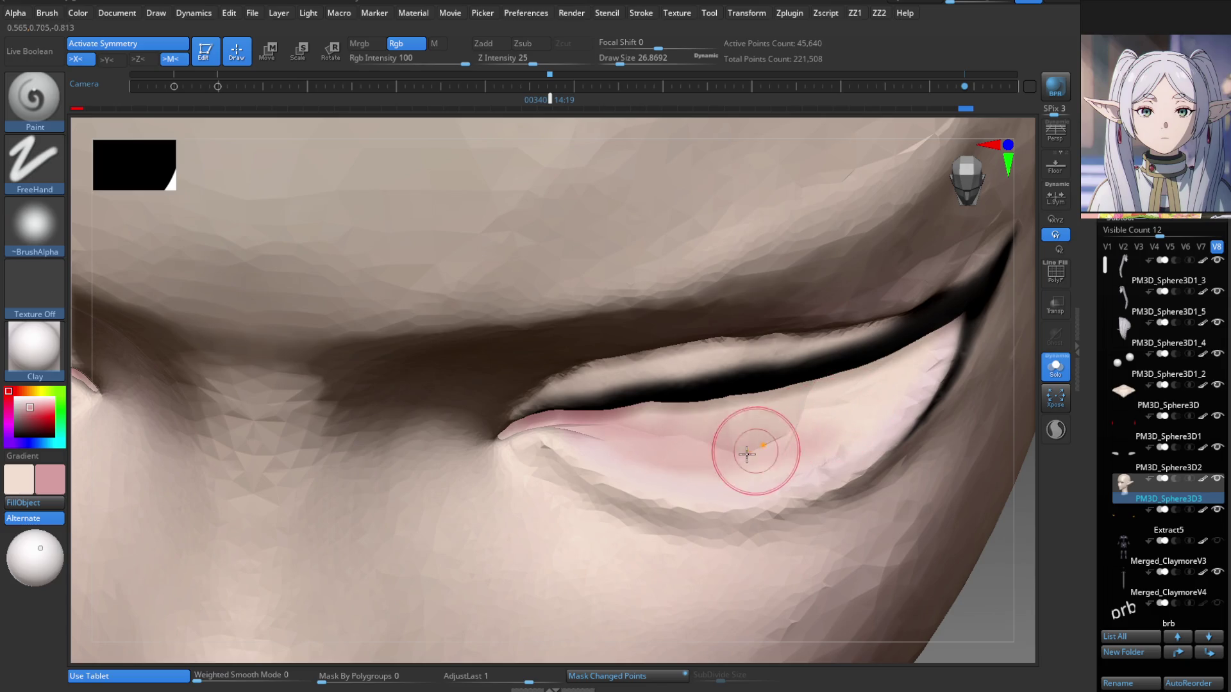
right_click_drag(882, 383, 829, 508, "ctrl")
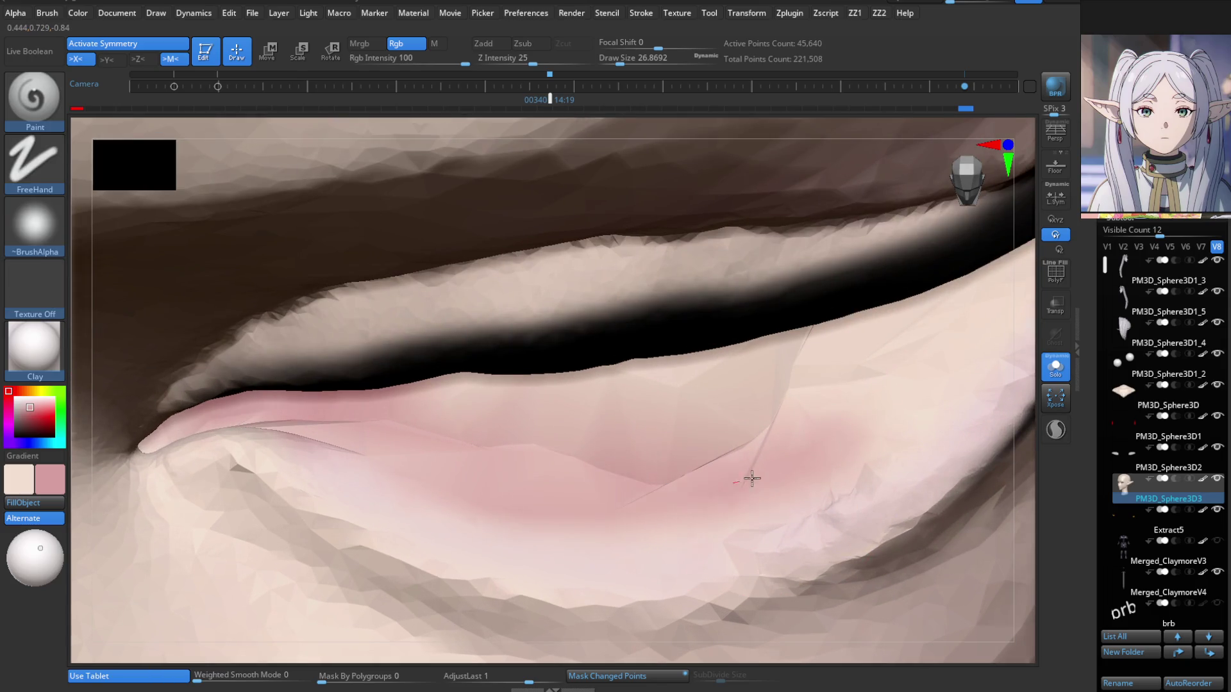
mouse_move(937, 357)
right_mouse_down("ctrl")
mouse_move(792, 426)
mouse_move(772, 354)
mouse_move(812, 442)
mouse_move(701, 404)
mouse_move(907, 352)
mouse_move(563, 412)
right_mouse_up("ctrl")
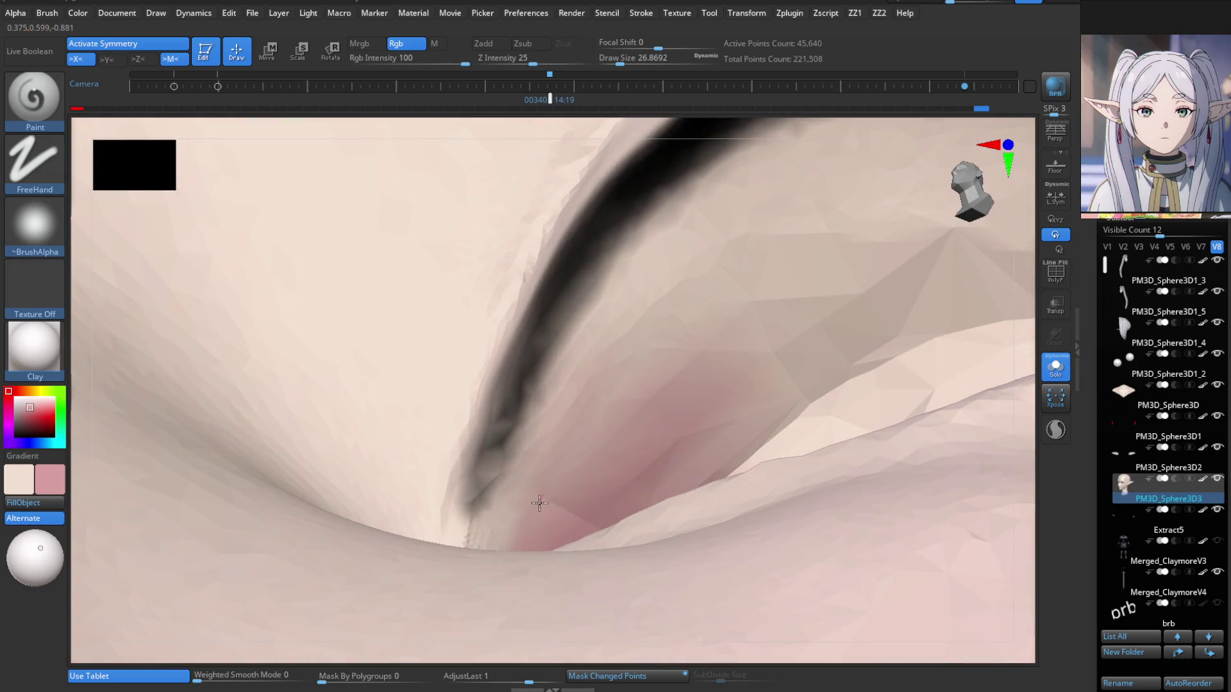
Undo the accidentally extracted lasso piece of the eyelid surface.
key("ctrl+z")
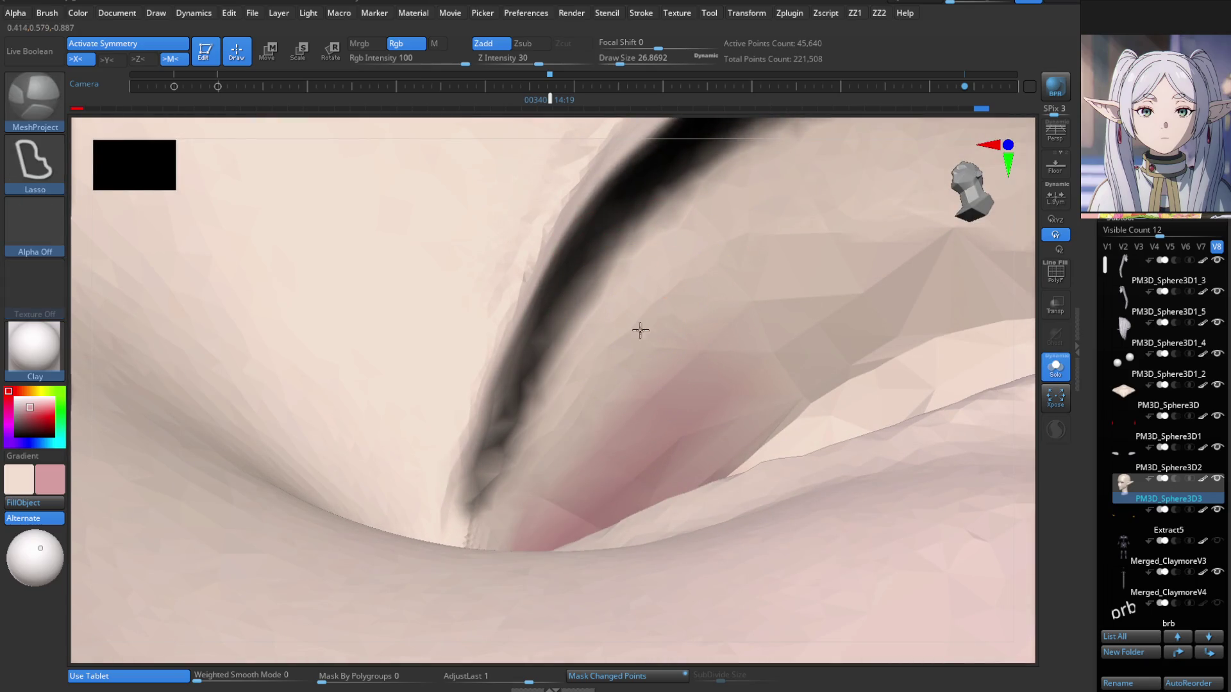
left_click_drag(614, 368, 596, 427)
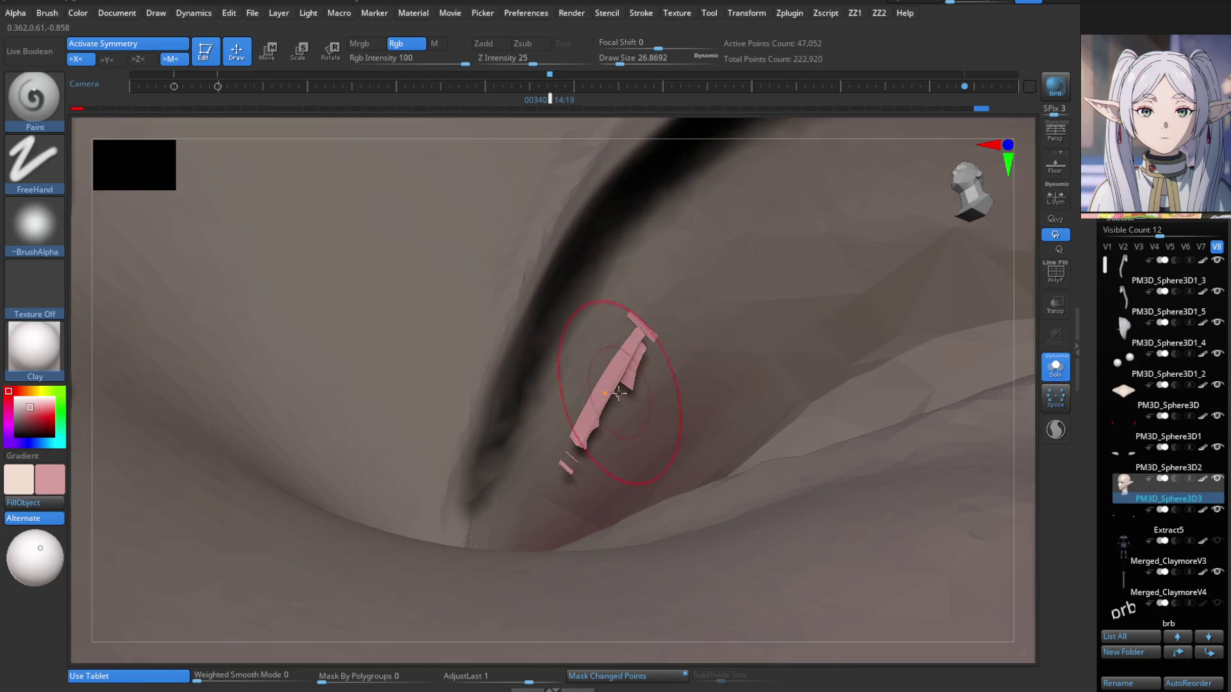
key("ctrl+z")
key("b")
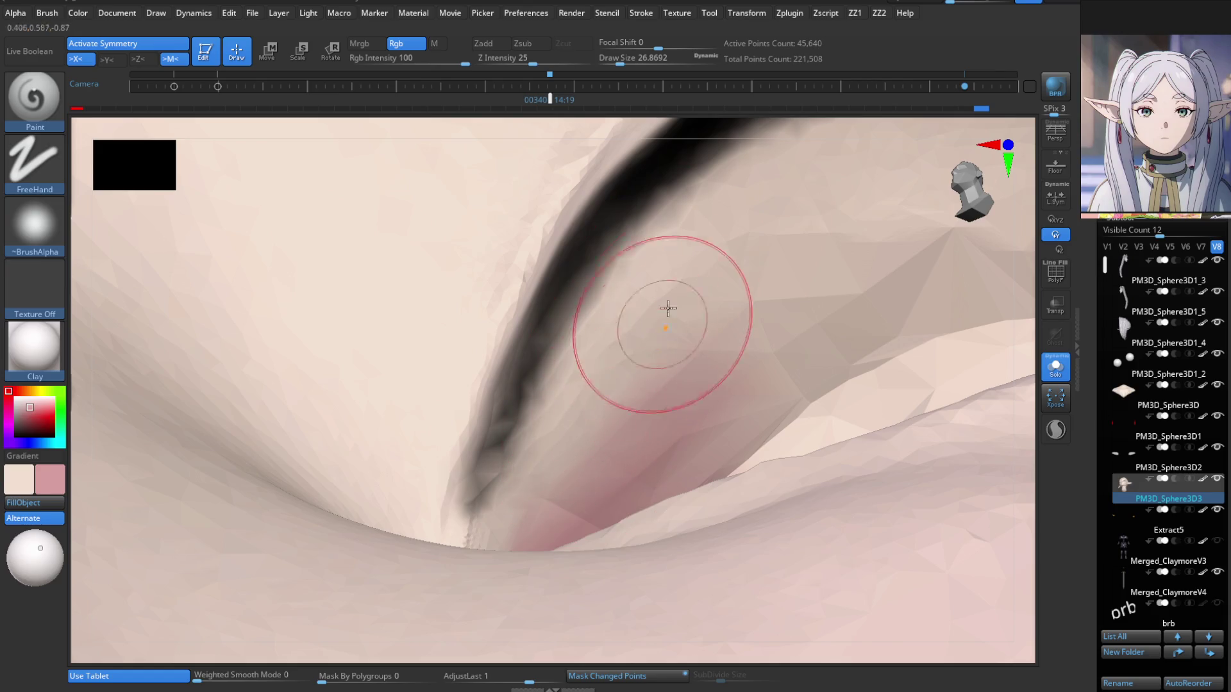
Deepen the pink near the eye corner and across the upper and lower lids.
left_click_drag(612, 371, 624, 345)
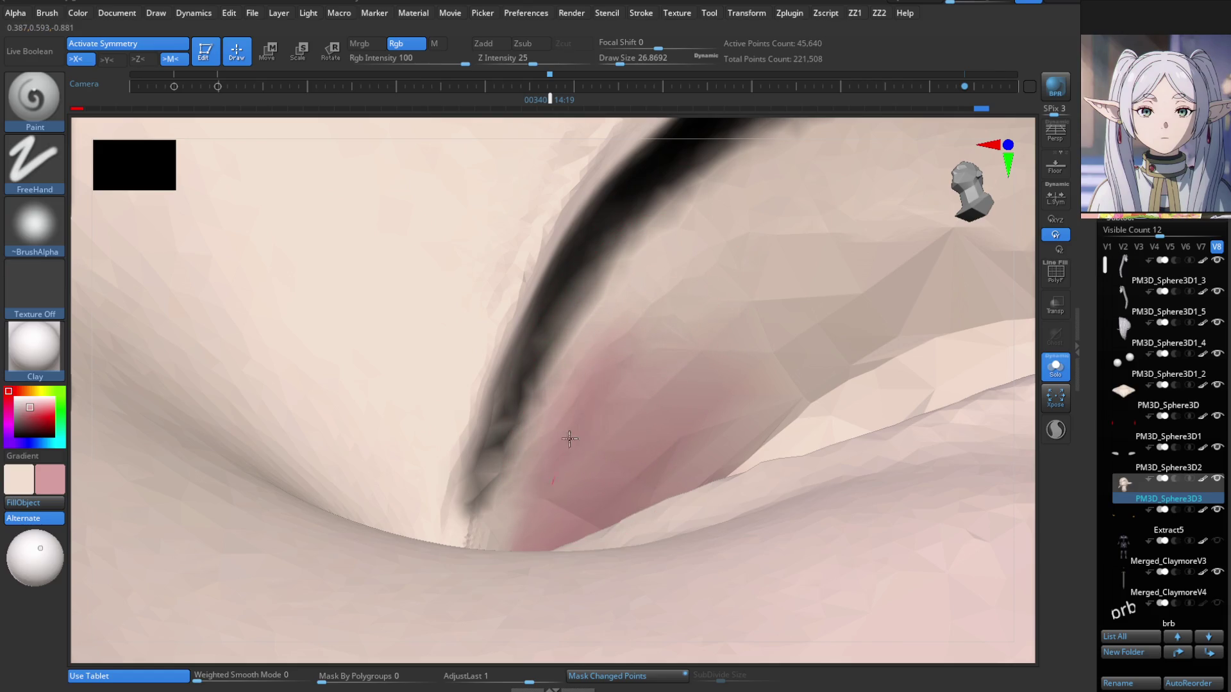
left_click_drag(713, 433, 796, 377)
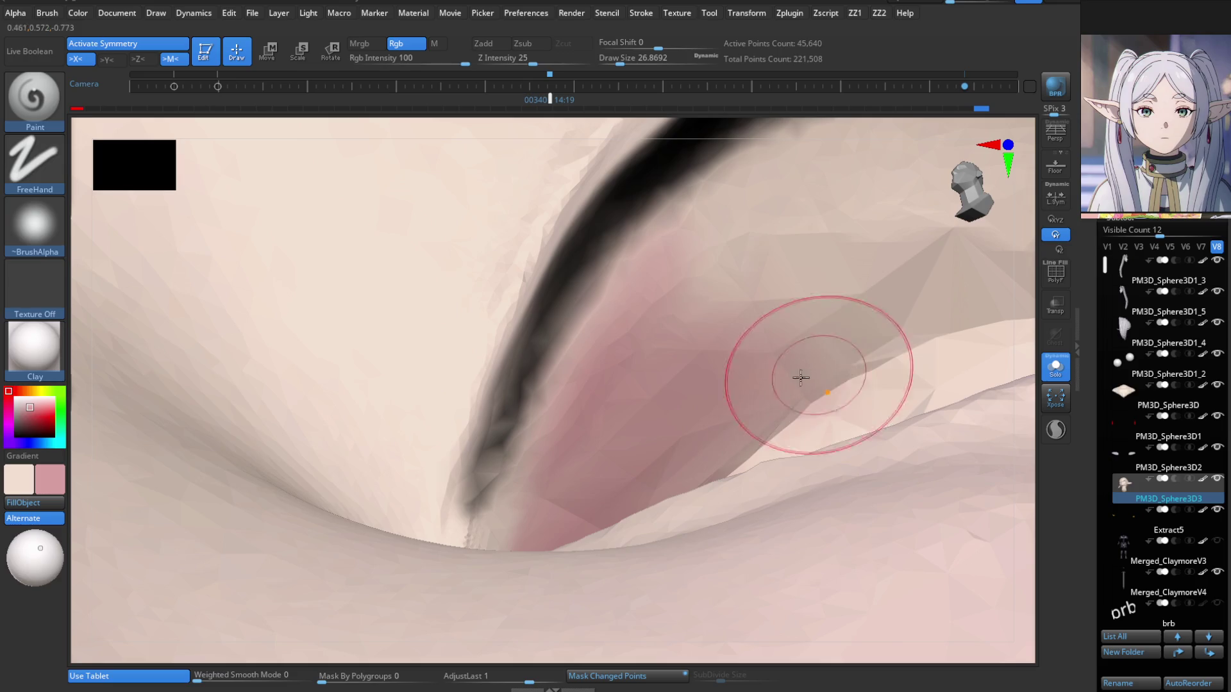
right_click_drag(797, 376, 687, 371)
left_click_drag(686, 371, 686, 325)
mouse_move(699, 404)
left_mouse_down()
mouse_move(820, 481)
mouse_move(794, 376)
left_mouse_up()
mouse_move(715, 347)
left_mouse_down()
mouse_move(797, 276)
mouse_move(793, 403)
mouse_move(902, 474)
left_mouse_up()
mouse_move(902, 473)
right_mouse_down()
mouse_move(673, 423)
mouse_move(756, 384)
right_mouse_up()
right_click_drag(737, 426, 744, 462)
mouse_move(744, 461)
left_mouse_down()
mouse_move(782, 413)
mouse_move(728, 431)
mouse_move(797, 425)
mouse_move(754, 369)
mouse_move(897, 360)
mouse_move(886, 328)
left_mouse_up()
mouse_move(809, 299)
right_mouse_down()
mouse_move(813, 318)
mouse_move(715, 398)
mouse_move(867, 354)
right_mouse_up()
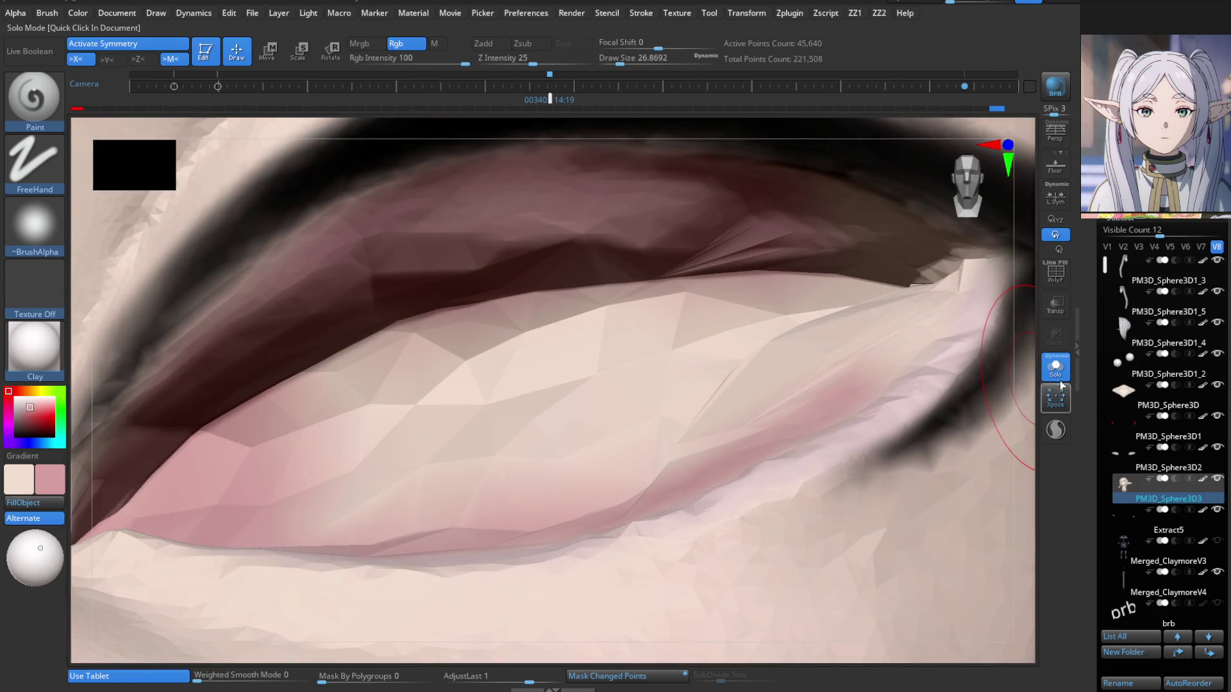
Turn Solo off to show the whole head and zoom to the nose and lips.
left_click(1060, 383)
mouse_move(954, 393)
right_mouse_down()
mouse_move(731, 445)
mouse_move(720, 511)
mouse_move(731, 508)
mouse_move(577, 472)
mouse_move(610, 527)
mouse_move(610, 609)
mouse_move(593, 447)
mouse_move(637, 494)
mouse_move(733, 288)
mouse_move(784, 580)
mouse_move(741, 522)
mouse_move(714, 528)
right_mouse_up()
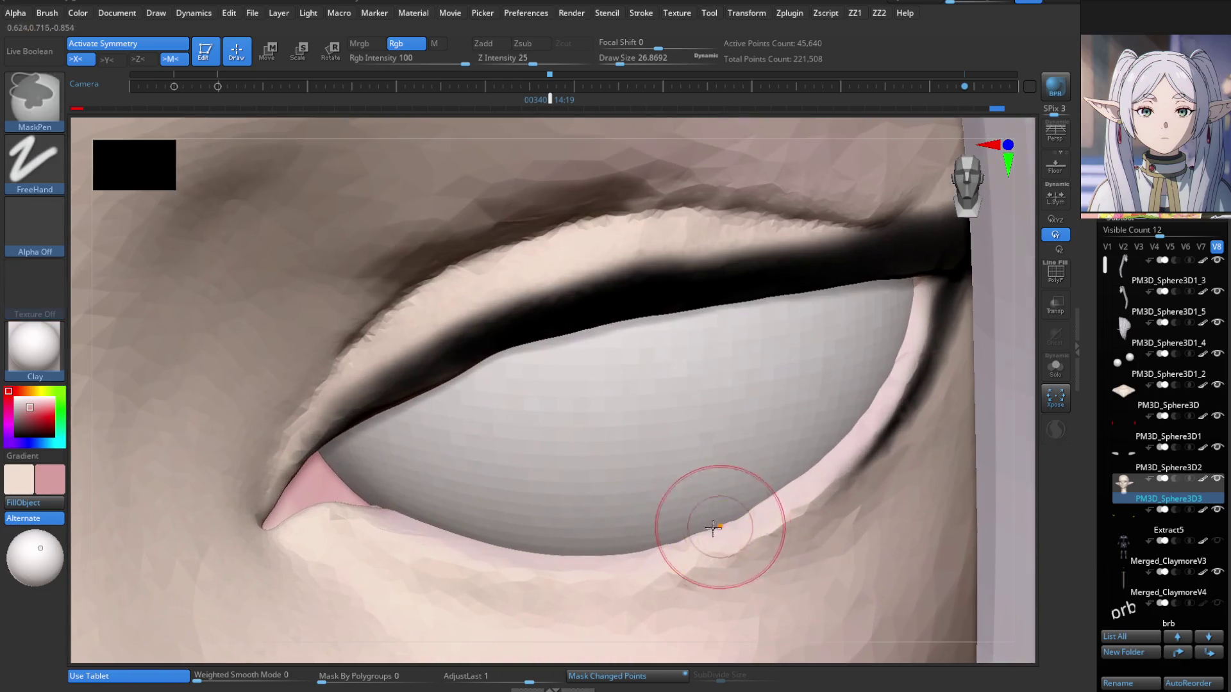
key("s")
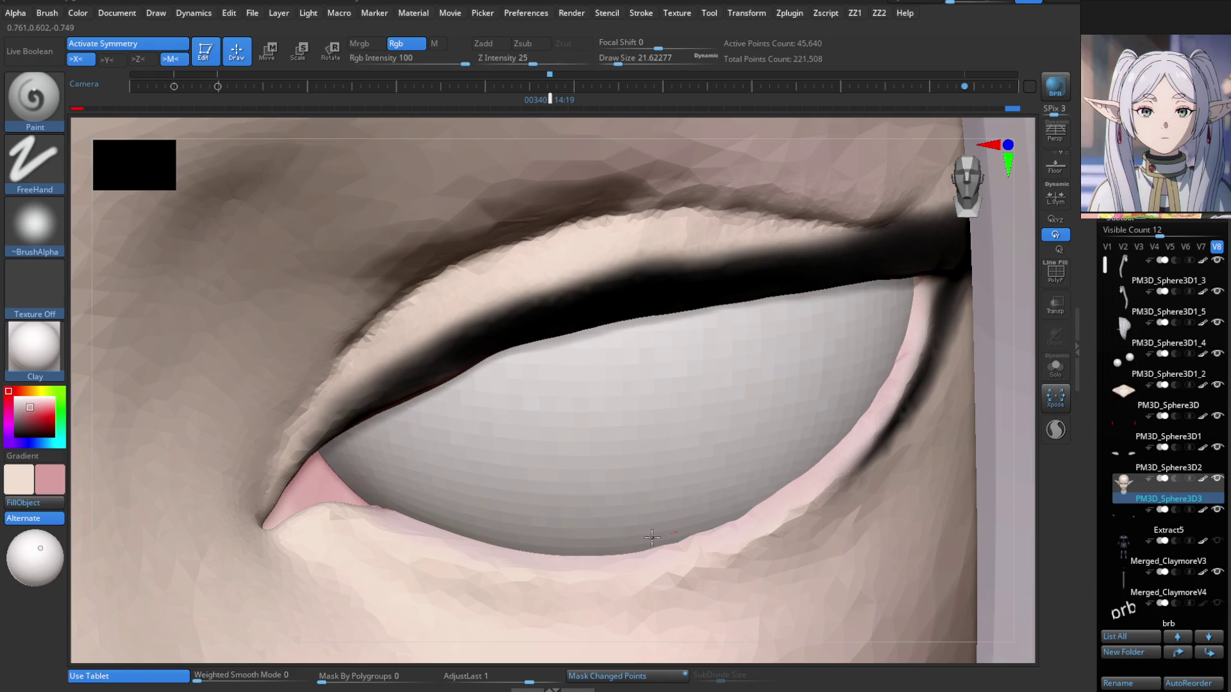
mouse_move(604, 475)
right_mouse_down("ctrl")
mouse_move(609, 417)
mouse_move(720, 530)
mouse_move(698, 494)
right_mouse_up("ctrl")
mouse_move(614, 499)
right_mouse_down("ctrl")
mouse_move(724, 379)
mouse_move(583, 352)
mouse_move(615, 417)
mouse_move(585, 472)
right_mouse_up("ctrl")
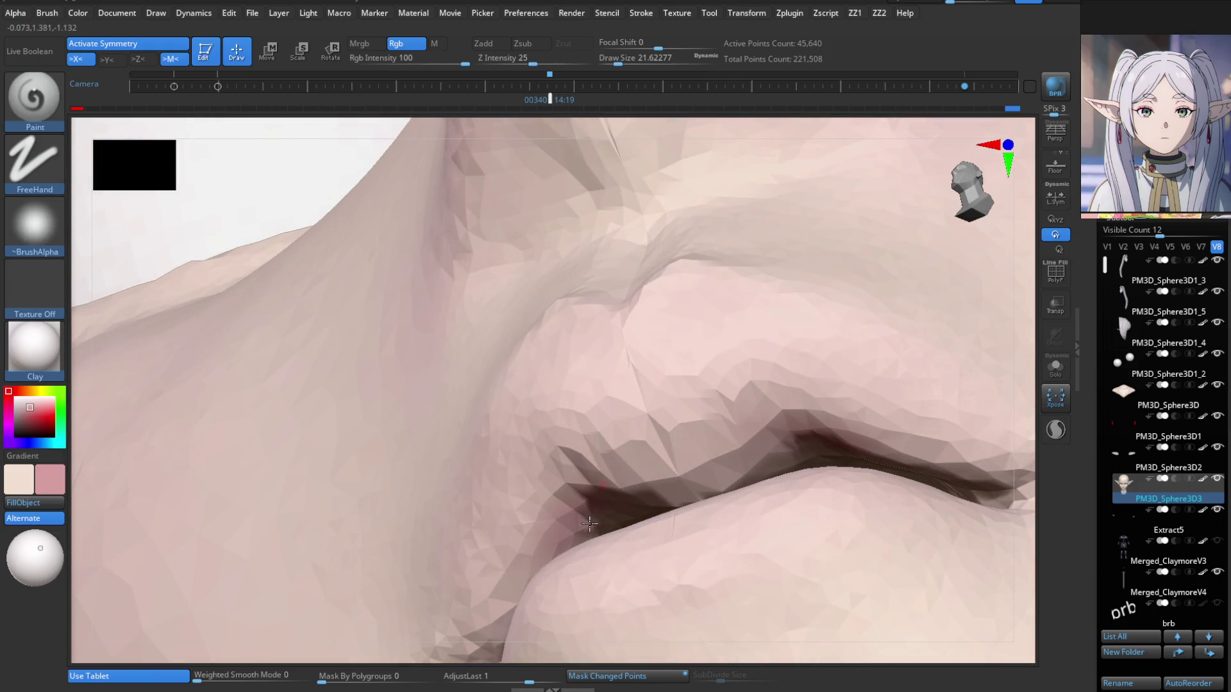
Smooth the faceted lower lip with the Smooth brush at draw size 32.7.
mouse_move(665, 475)
right_mouse_down()
mouse_move(594, 524)
mouse_move(602, 558)
mouse_move(577, 565)
right_mouse_up()
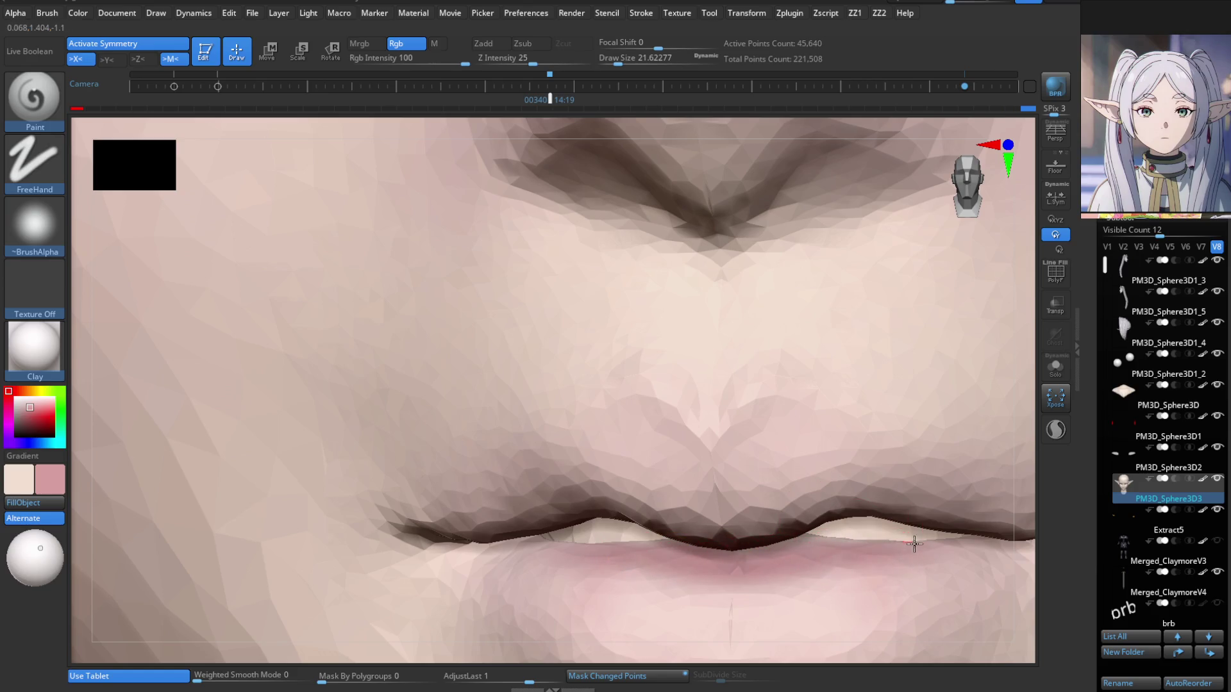
mouse_move(905, 550)
right_mouse_down("ctrl")
mouse_move(916, 542)
mouse_move(728, 440)
mouse_move(811, 606)
mouse_move(739, 529)
right_mouse_up("ctrl")
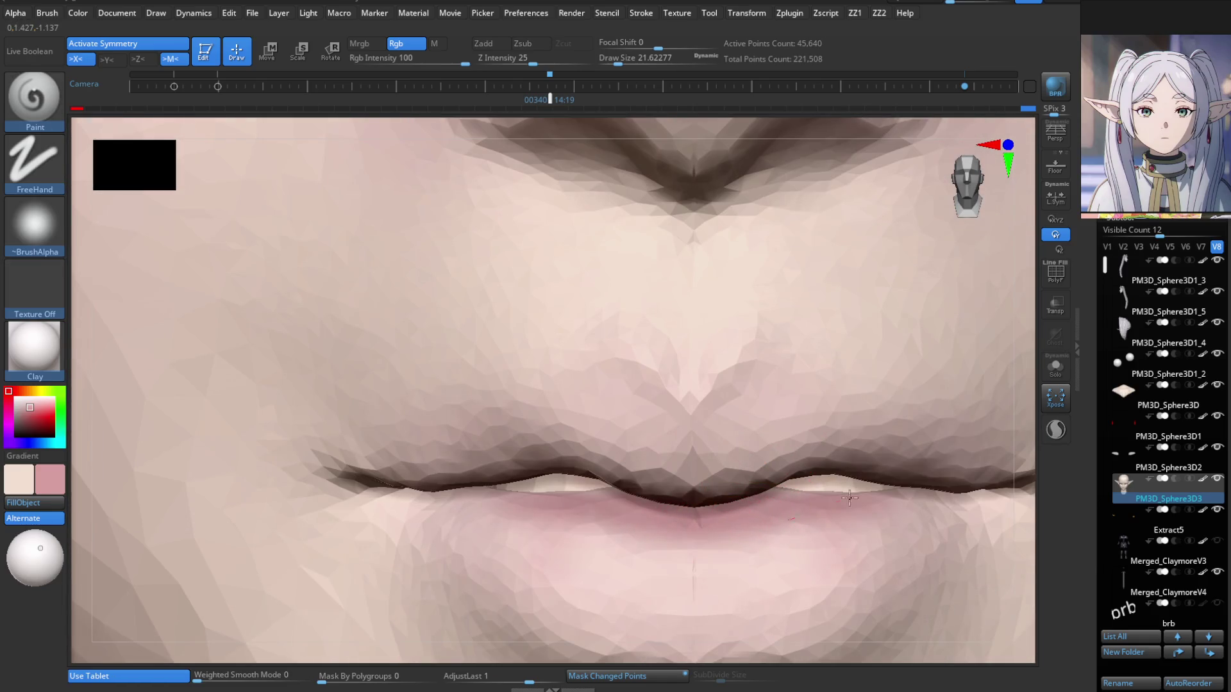
key("s")
left_click(764, 545)
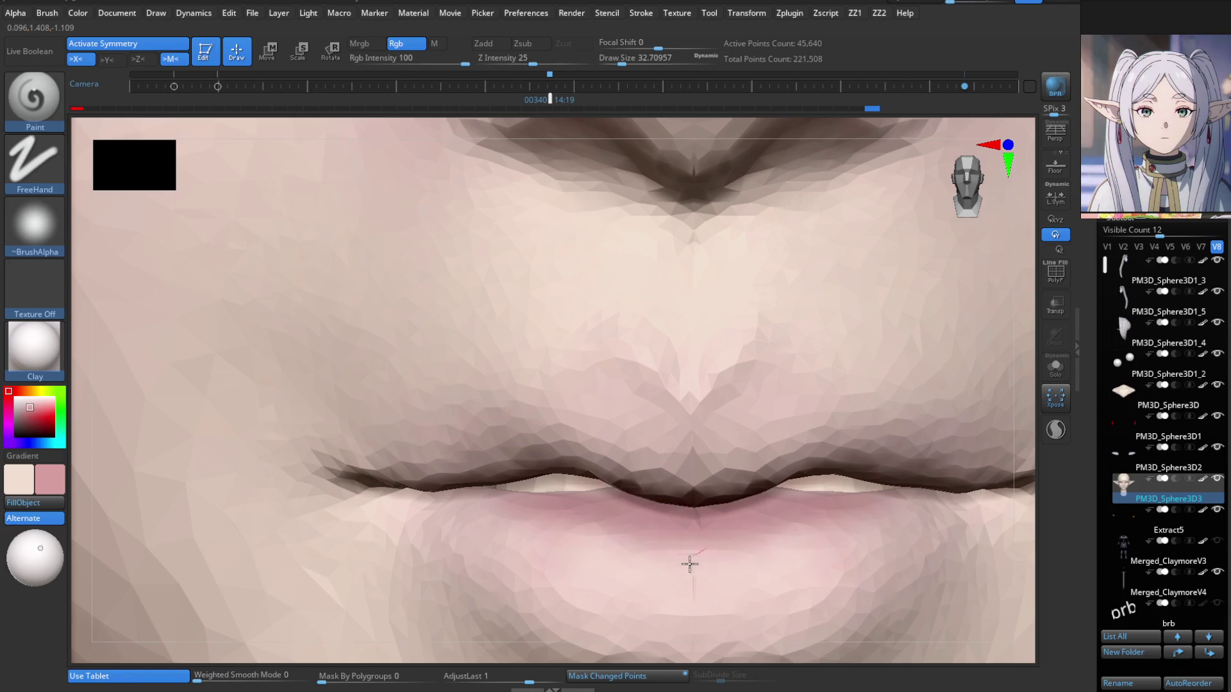
right_click_drag(903, 508, 723, 485)
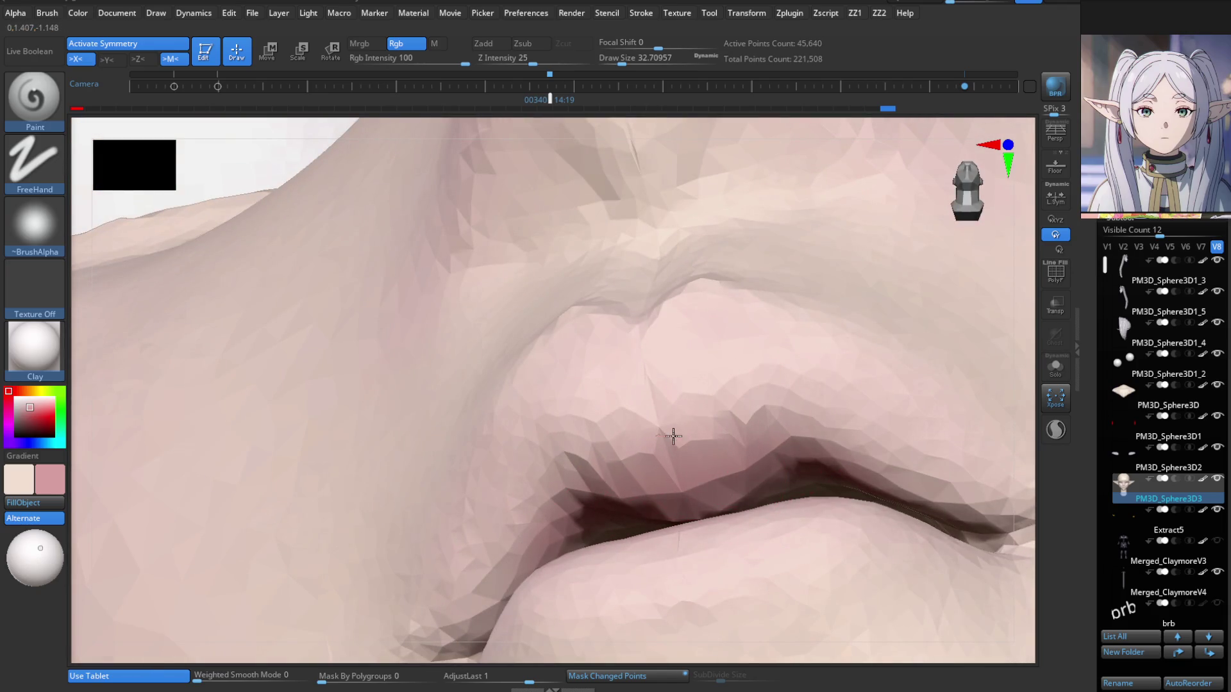
mouse_move(456, 618)
right_mouse_down("shift")
mouse_move(637, 536)
mouse_move(720, 531)
mouse_move(718, 599)
right_mouse_up("shift")
key("shift")
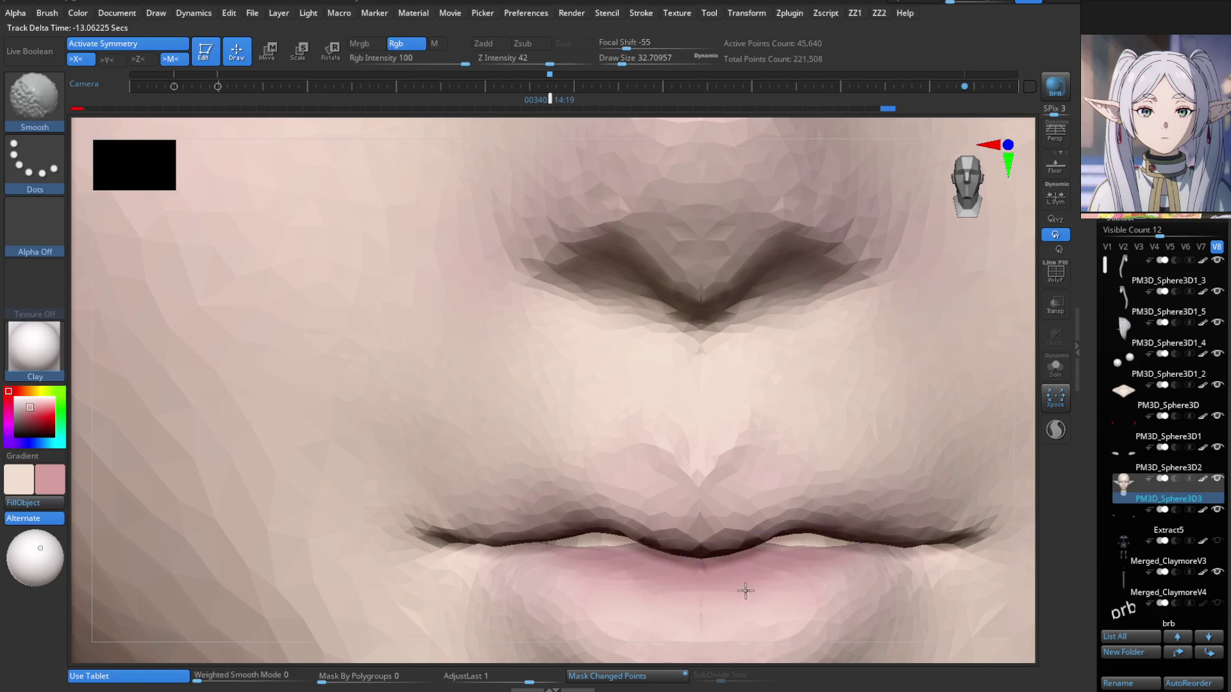
left_click_drag(818, 562, 737, 591, "shift")
mouse_move(802, 552)
right_mouse_down("ctrl")
mouse_move(860, 502)
mouse_move(785, 413)
mouse_move(789, 359)
mouse_move(769, 401)
mouse_move(673, 431)
mouse_move(708, 429)
mouse_move(731, 412)
mouse_move(732, 387)
right_mouse_up("ctrl")
key("shift+f")
left_click(728, 357, "alt")
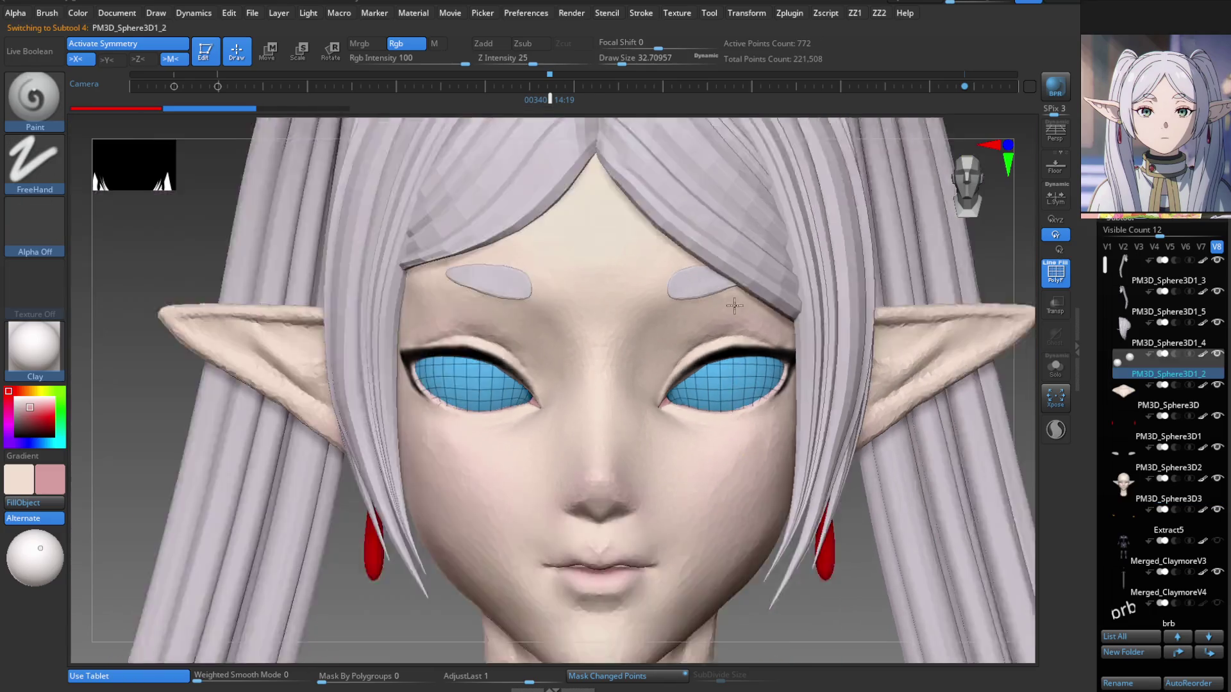
mouse_move(735, 306)
right_mouse_down("ctrl")
mouse_move(736, 507)
mouse_move(735, 353)
right_mouse_up("ctrl")
key("shift+f")
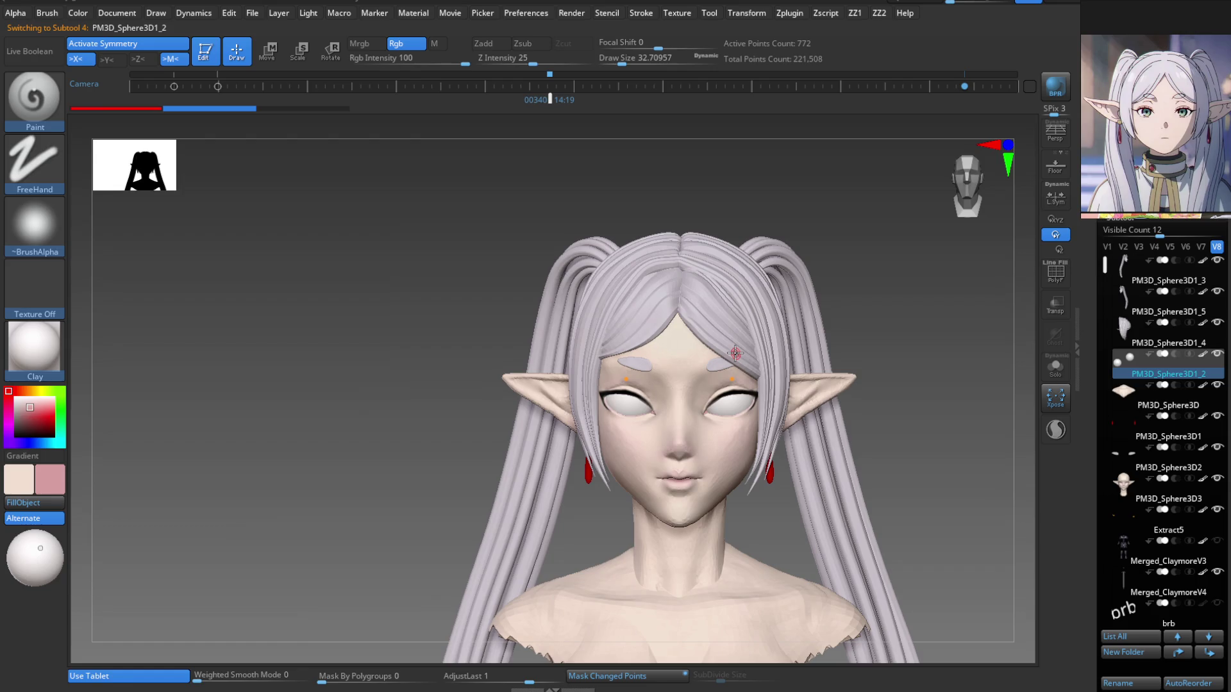
mouse_move(735, 353)
right_mouse_down()
mouse_move(788, 449)
mouse_move(792, 485)
mouse_move(770, 474)
mouse_move(791, 448)
mouse_move(802, 460)
mouse_move(782, 443)
mouse_move(701, 511)
mouse_move(698, 494)
mouse_move(668, 496)
mouse_move(708, 504)
right_mouse_up()
right_click_drag(810, 439, 797, 382, "ctrl")
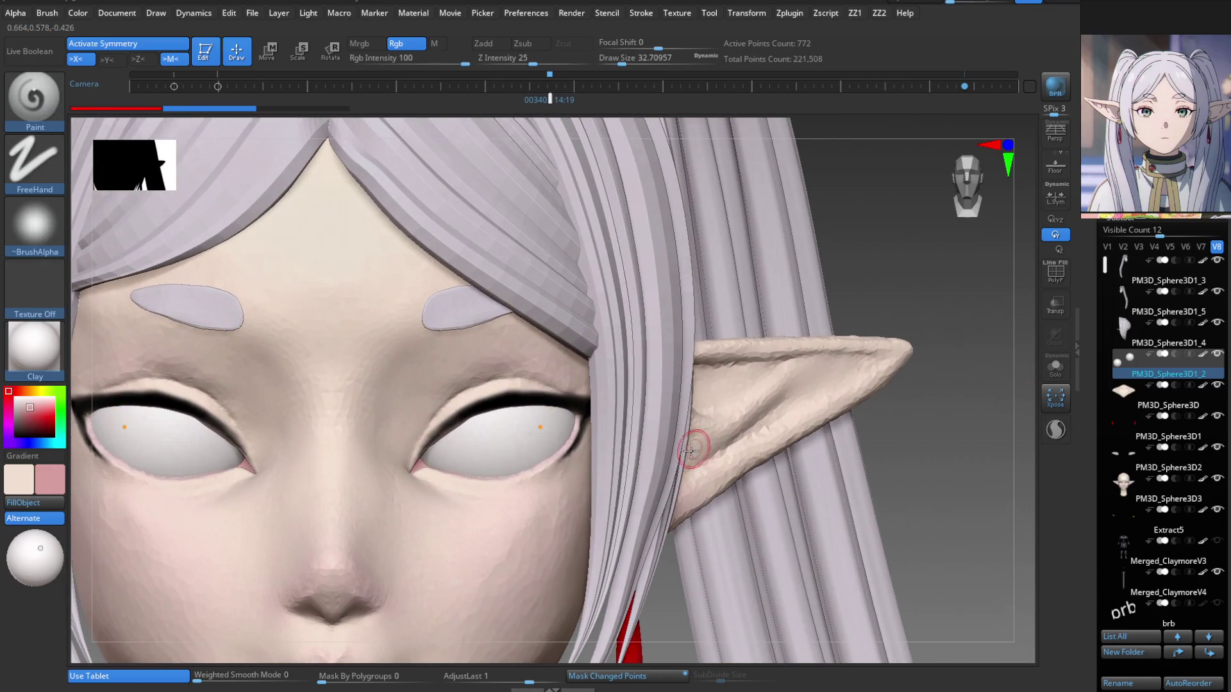
right_click_drag(704, 443, 697, 425)
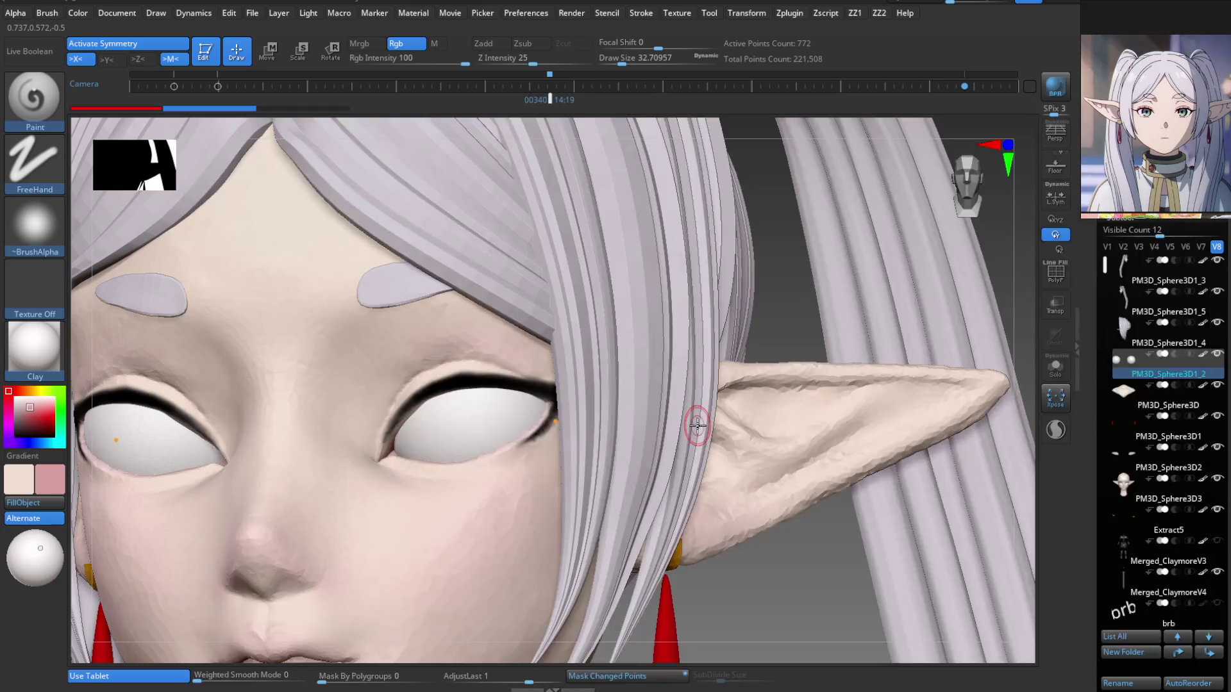
right_click_drag(777, 463, 792, 460)
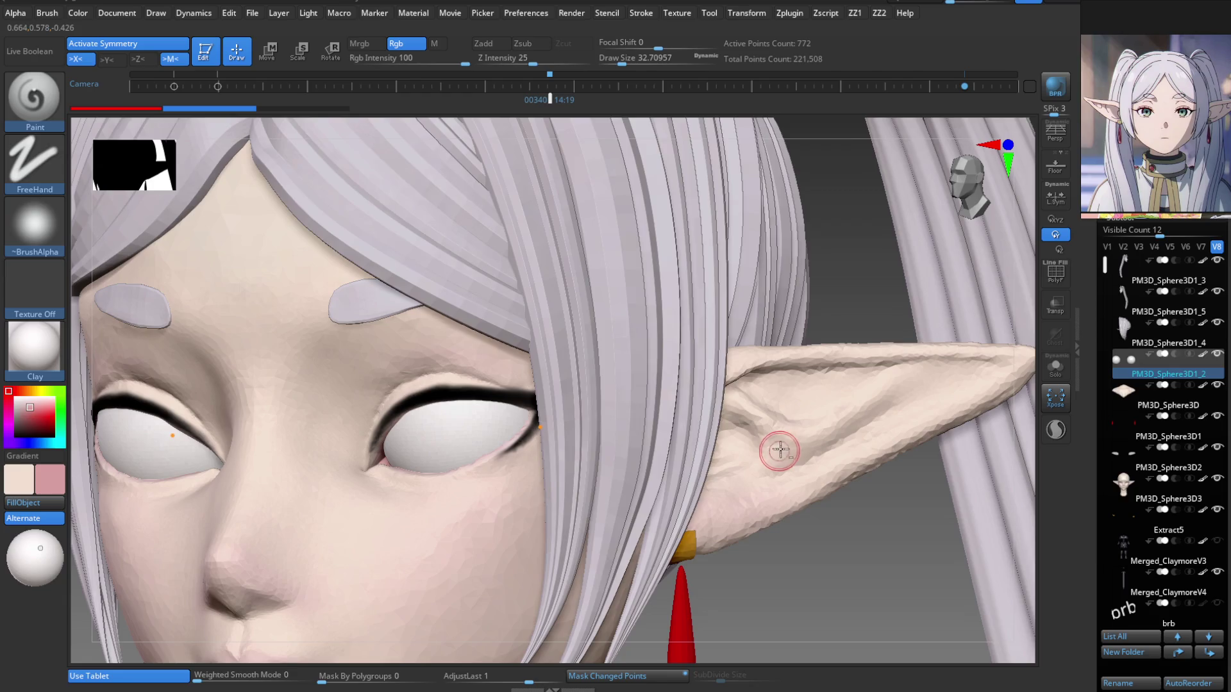
left_click(734, 392, "alt")
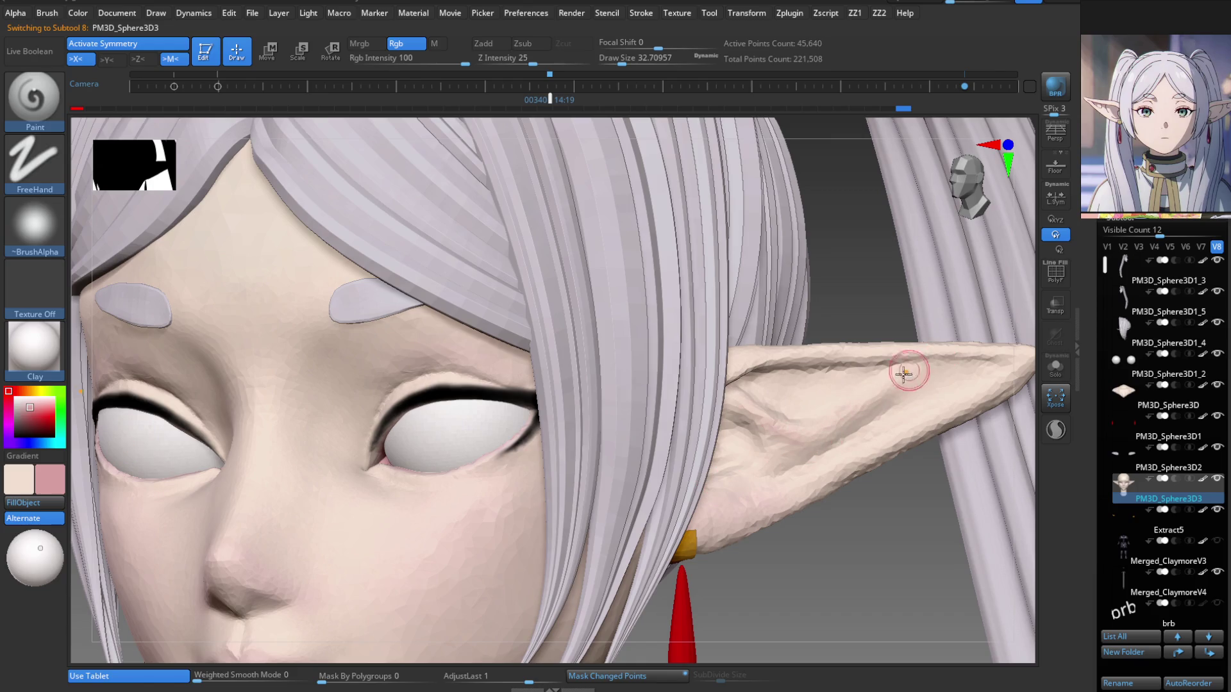
right_click_drag(811, 447, 729, 369)
mouse_move(923, 417)
right_mouse_down()
mouse_move(959, 409)
mouse_move(880, 372)
right_mouse_up()
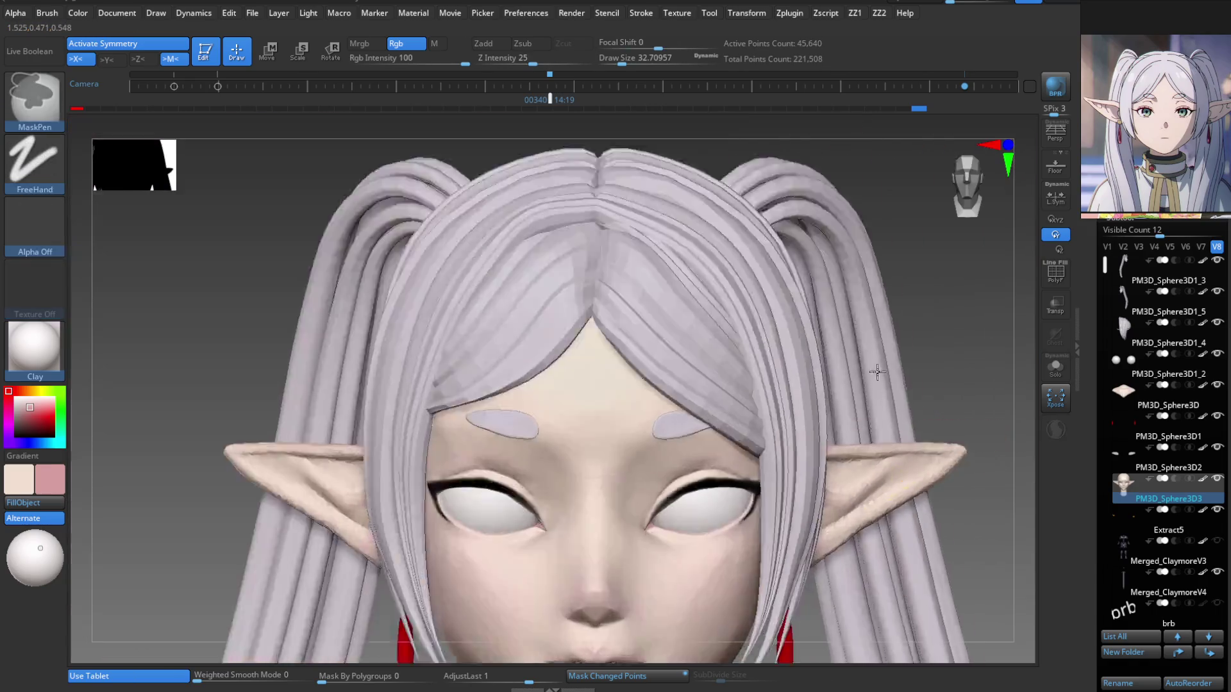
Zoom in close on the elf's lips and select the Move brush for reshaping.
key("f")
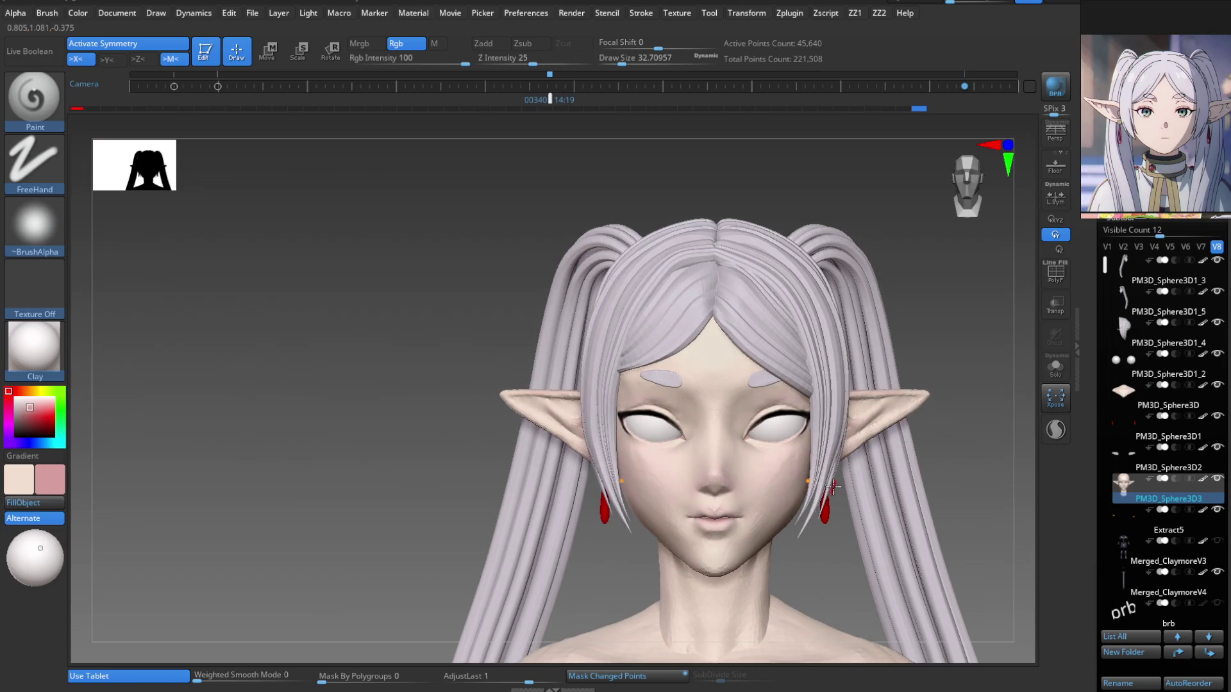
mouse_move(834, 485)
right_mouse_down()
mouse_move(811, 499)
mouse_move(809, 524)
mouse_move(718, 475)
mouse_move(728, 407)
mouse_move(709, 440)
mouse_move(736, 448)
mouse_move(734, 375)
right_mouse_up()
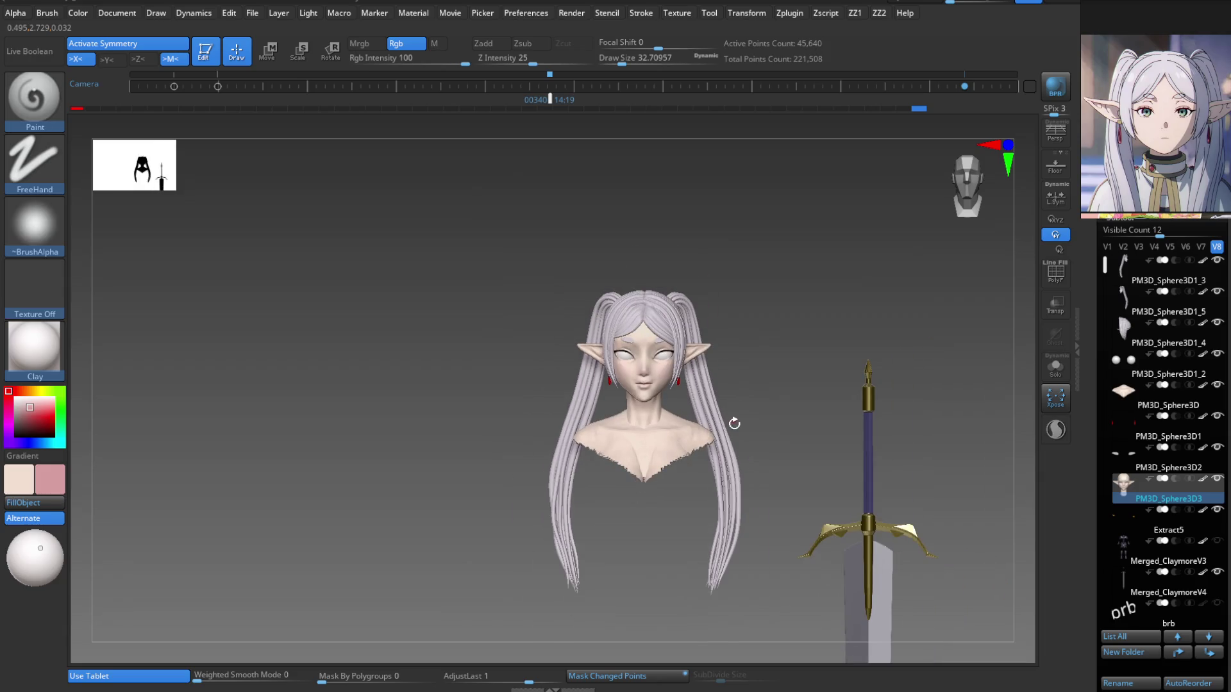
mouse_move(741, 480)
right_mouse_down()
mouse_move(780, 447)
mouse_move(742, 410)
right_mouse_up()
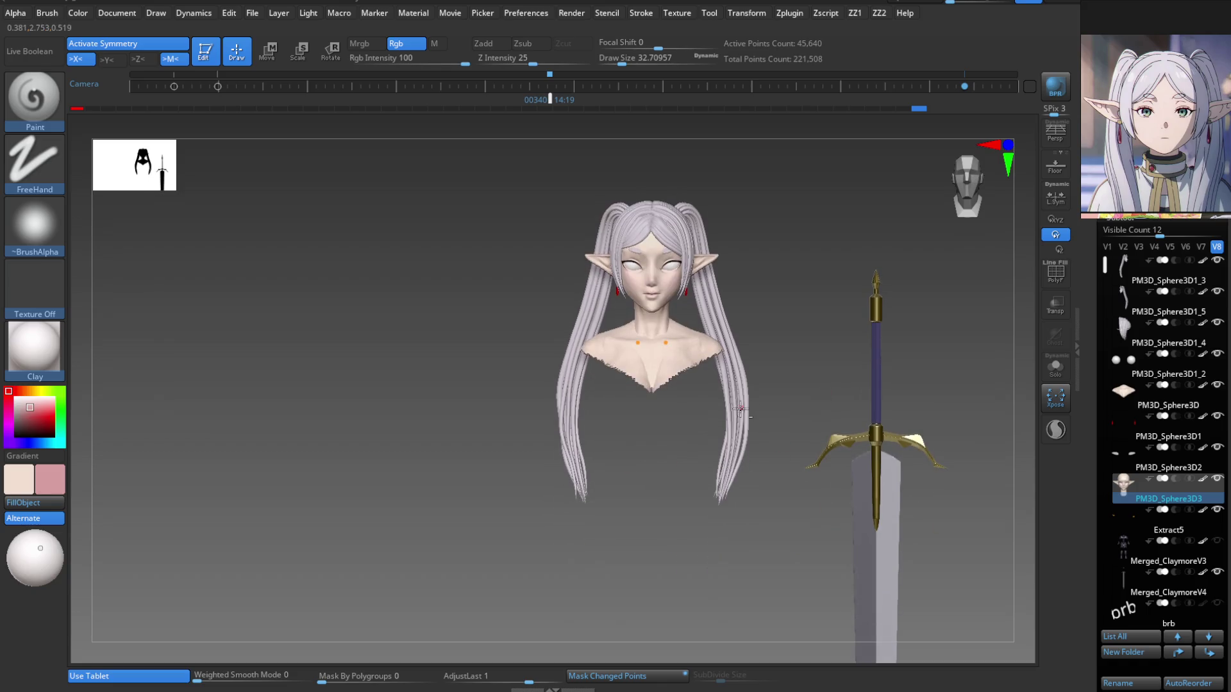
right_click_drag(782, 369, 787, 427, "alt")
mouse_move(695, 426)
right_mouse_down("ctrl")
mouse_move(703, 348)
mouse_move(679, 526)
right_mouse_up("ctrl")
key("space")
left_click(633, 426)
mouse_move(641, 436)
right_mouse_down("ctrl")
mouse_move(714, 473)
mouse_move(701, 503)
right_mouse_up("ctrl")
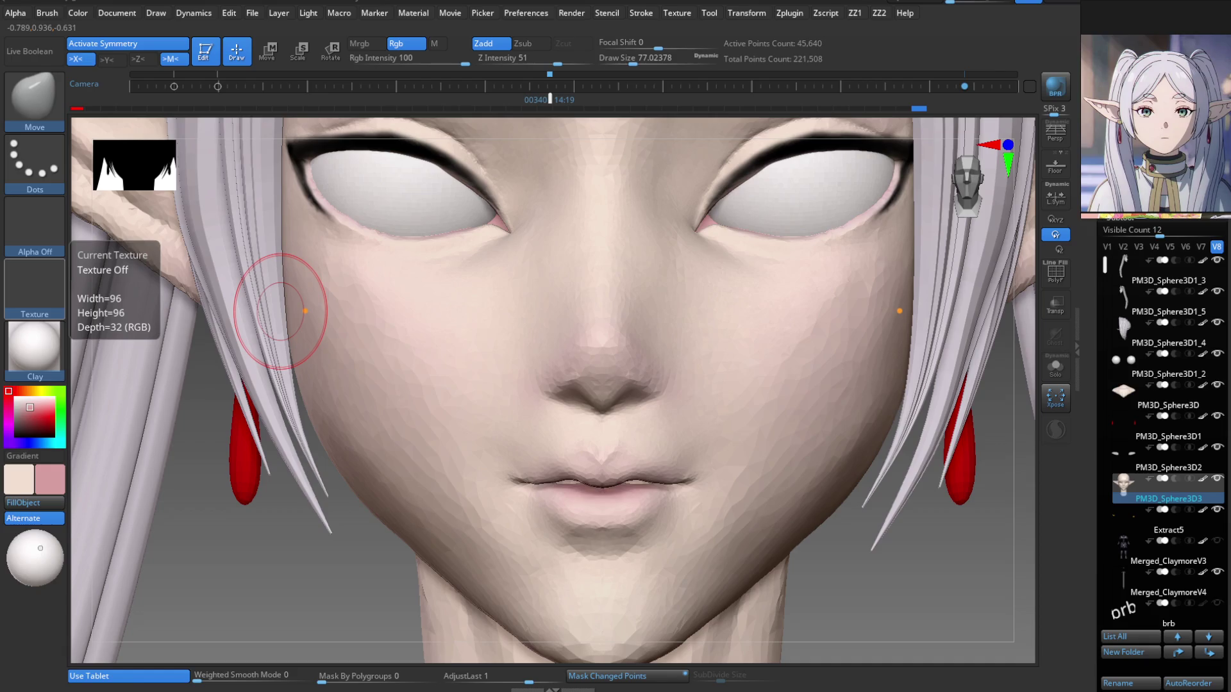
Deepen both mouth corners symmetrically and reshape the lip line with Move Topological.
right_click_drag(305, 311, 673, 481, "ctrl")
left_click_drag(694, 488, 686, 494)
right_click_drag(687, 494, 632, 494)
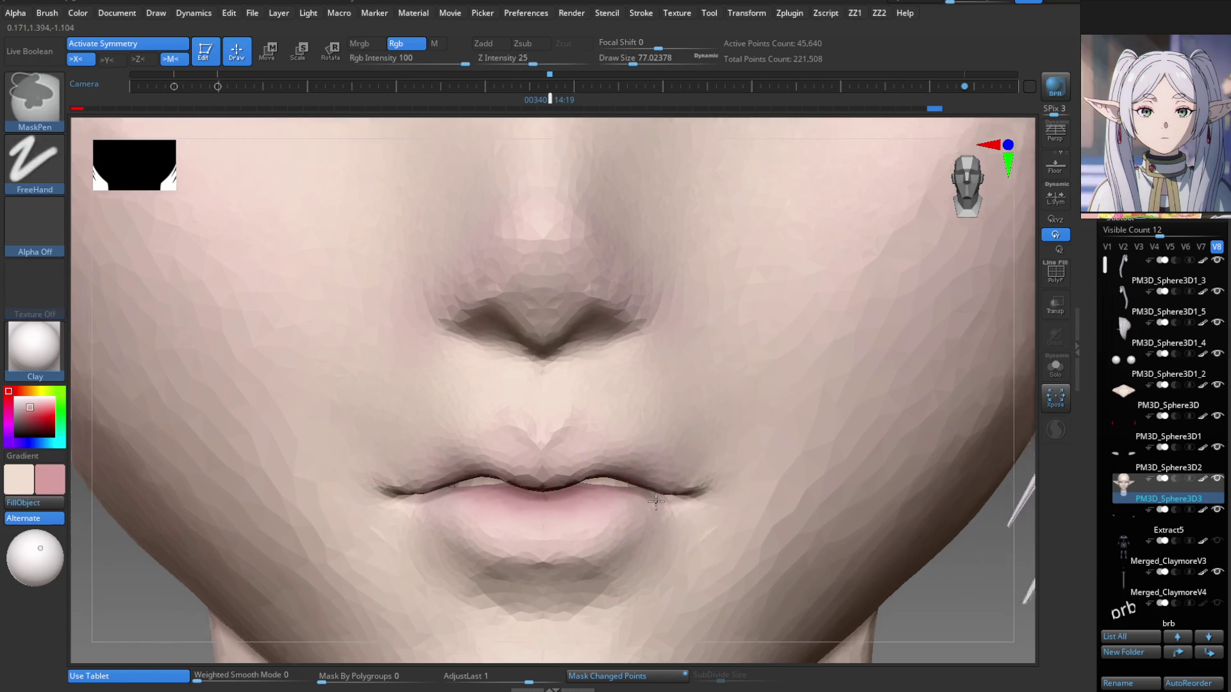
key("shift+b")
left_click(622, 425)
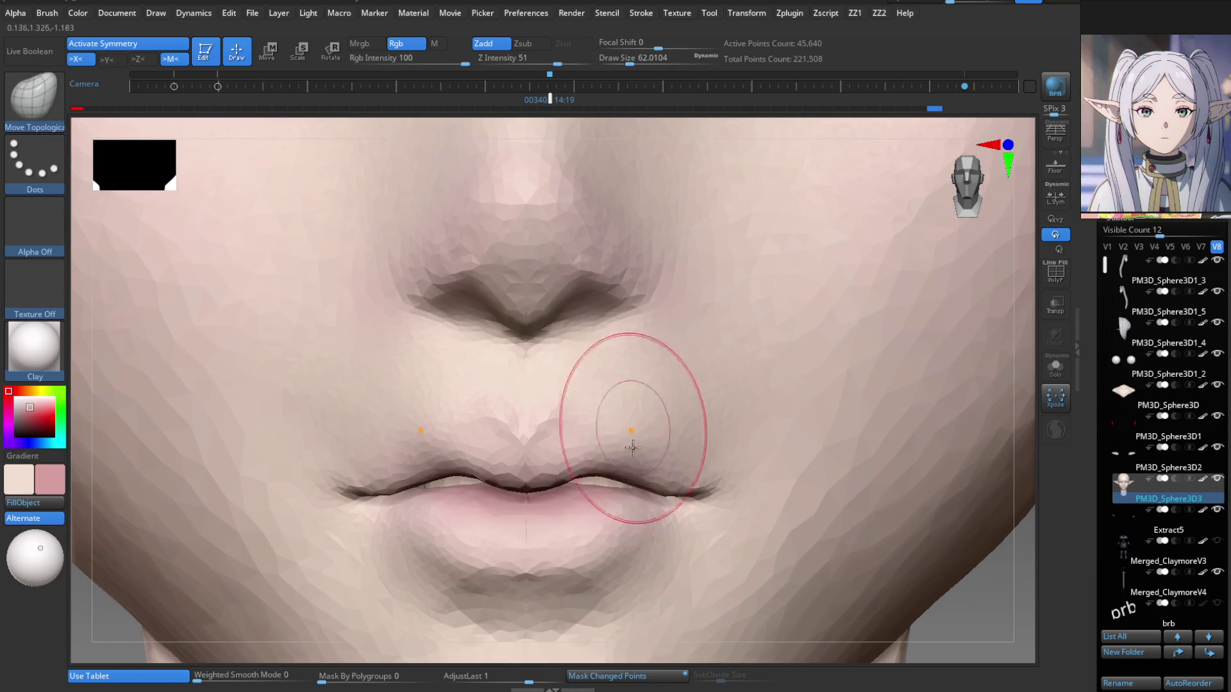
mouse_move(619, 474)
left_mouse_down()
mouse_move(563, 467)
mouse_move(660, 490)
left_mouse_up()
mouse_move(687, 458)
right_mouse_down("alt")
mouse_move(612, 522)
mouse_move(599, 517)
mouse_move(635, 497)
mouse_move(637, 477)
right_mouse_up("alt")
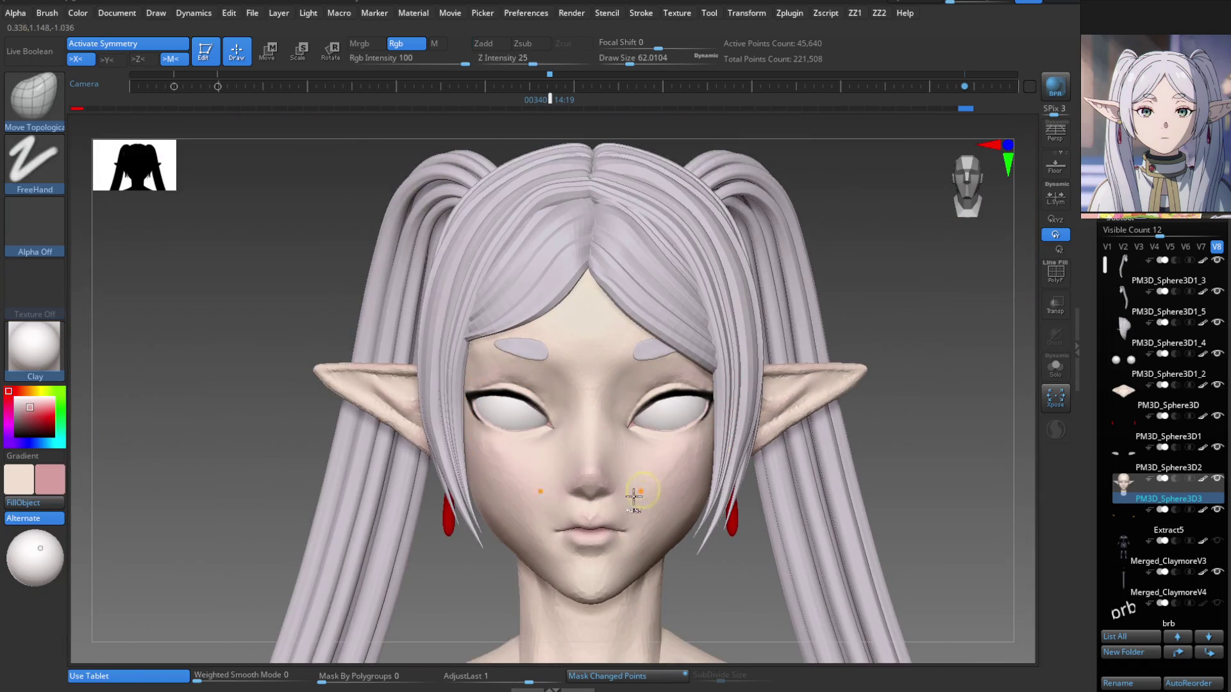
mouse_move(646, 593)
right_mouse_down("ctrl")
mouse_move(638, 572)
mouse_move(725, 329)
mouse_move(719, 432)
mouse_move(668, 418)
right_mouse_up("ctrl")
left_click(679, 408, "alt")
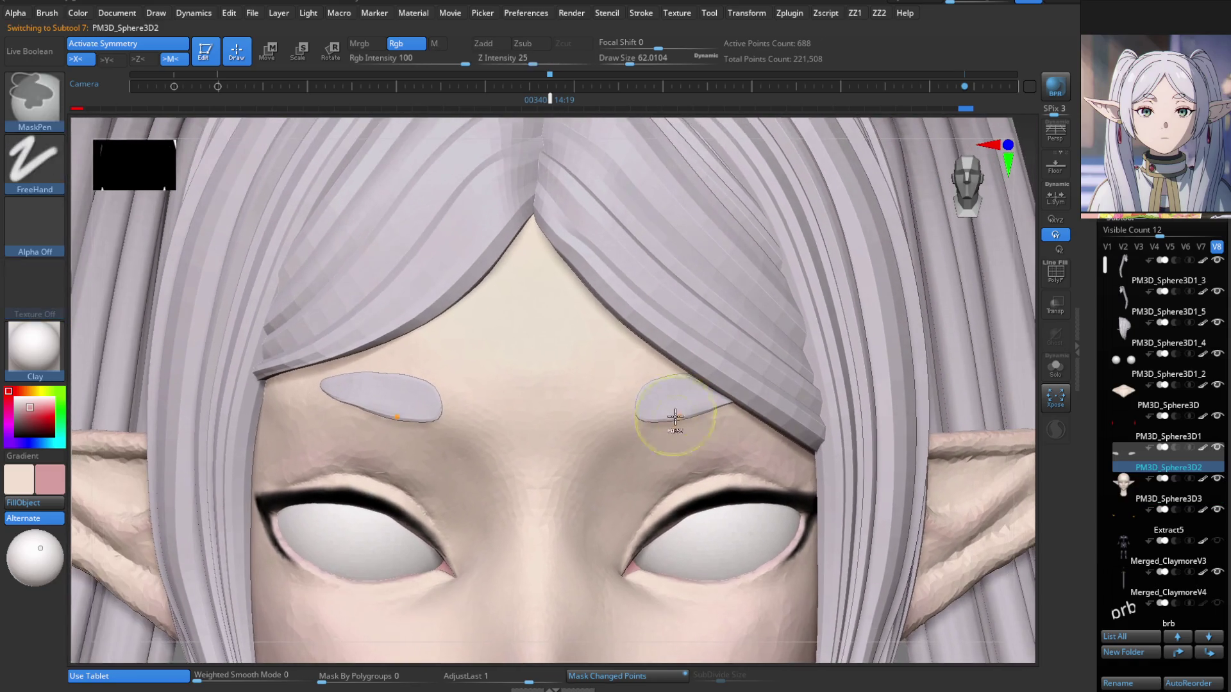
Reposition the eyebrow pieces with the Transpose gizmo, then make the head mesh active again.
key("w")
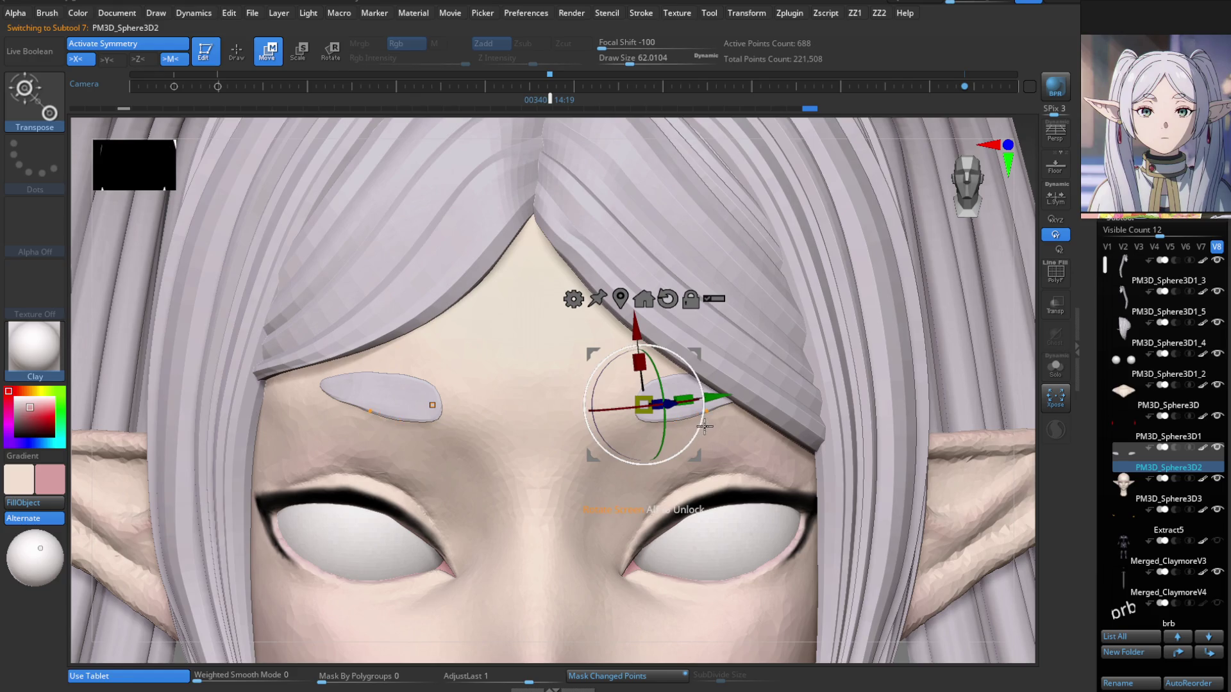
key("f")
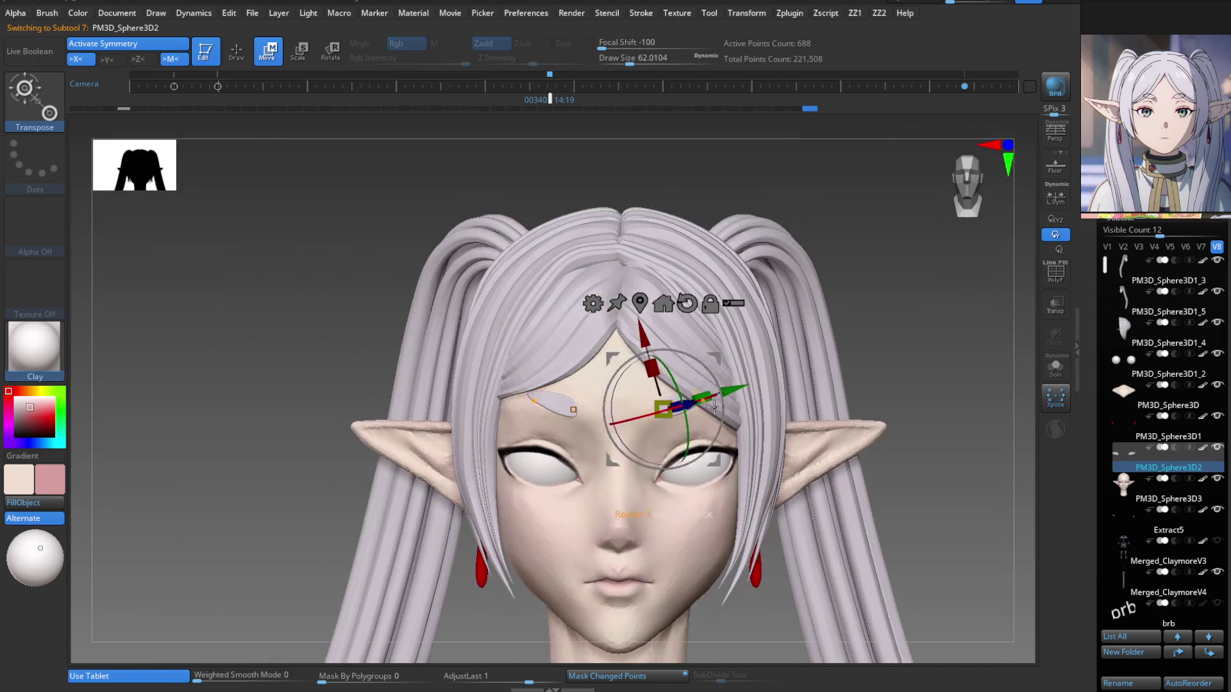
key("q")
mouse_move(714, 545)
right_mouse_down()
mouse_move(712, 522)
mouse_move(713, 537)
right_mouse_up()
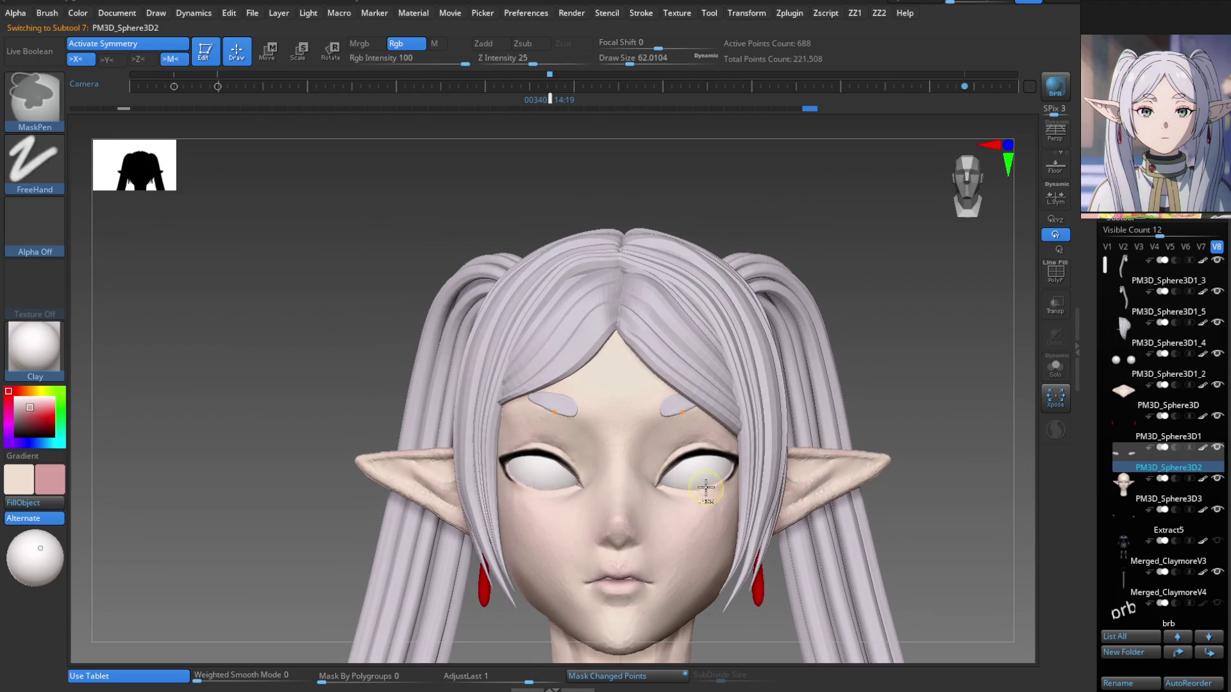
mouse_move(701, 489)
right_mouse_down("ctrl")
mouse_move(705, 519)
mouse_move(690, 536)
mouse_move(692, 489)
right_mouse_up("ctrl")
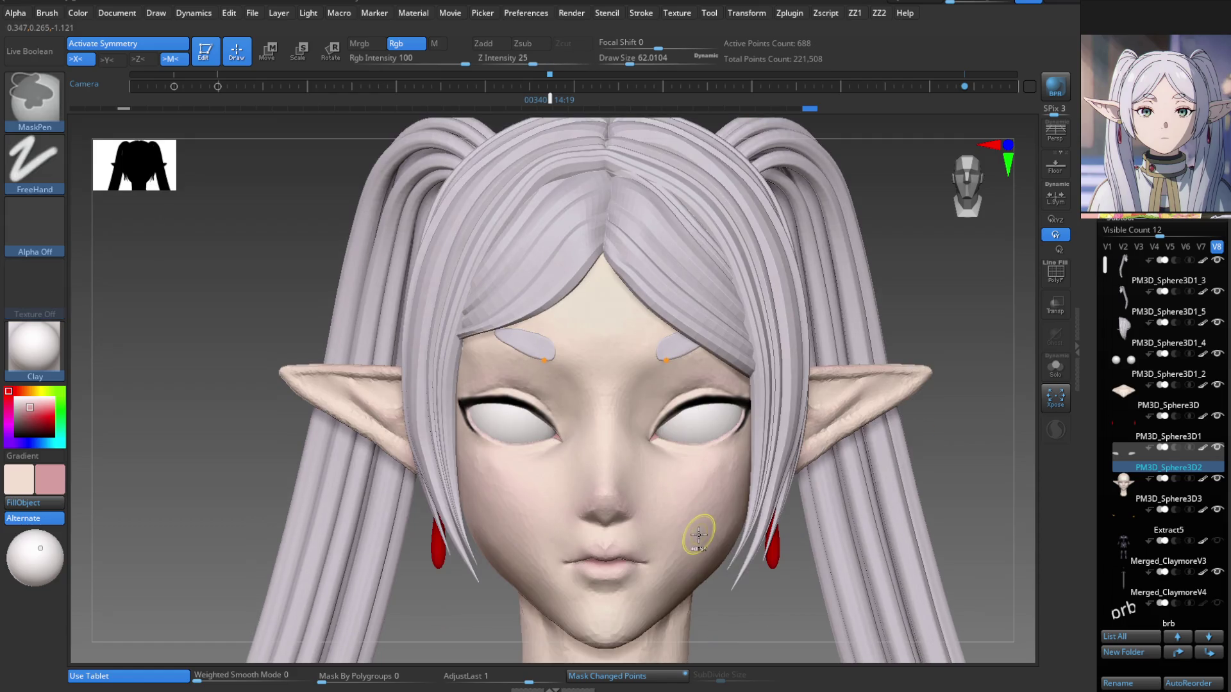
mouse_move(700, 545)
right_mouse_down()
mouse_move(705, 508)
mouse_move(686, 522)
mouse_move(659, 508)
mouse_move(668, 533)
mouse_move(659, 393)
right_mouse_up()
left_click(667, 515, "alt")
mouse_move(672, 534)
right_mouse_down()
mouse_move(673, 423)
mouse_move(682, 500)
mouse_move(701, 487)
right_mouse_up()
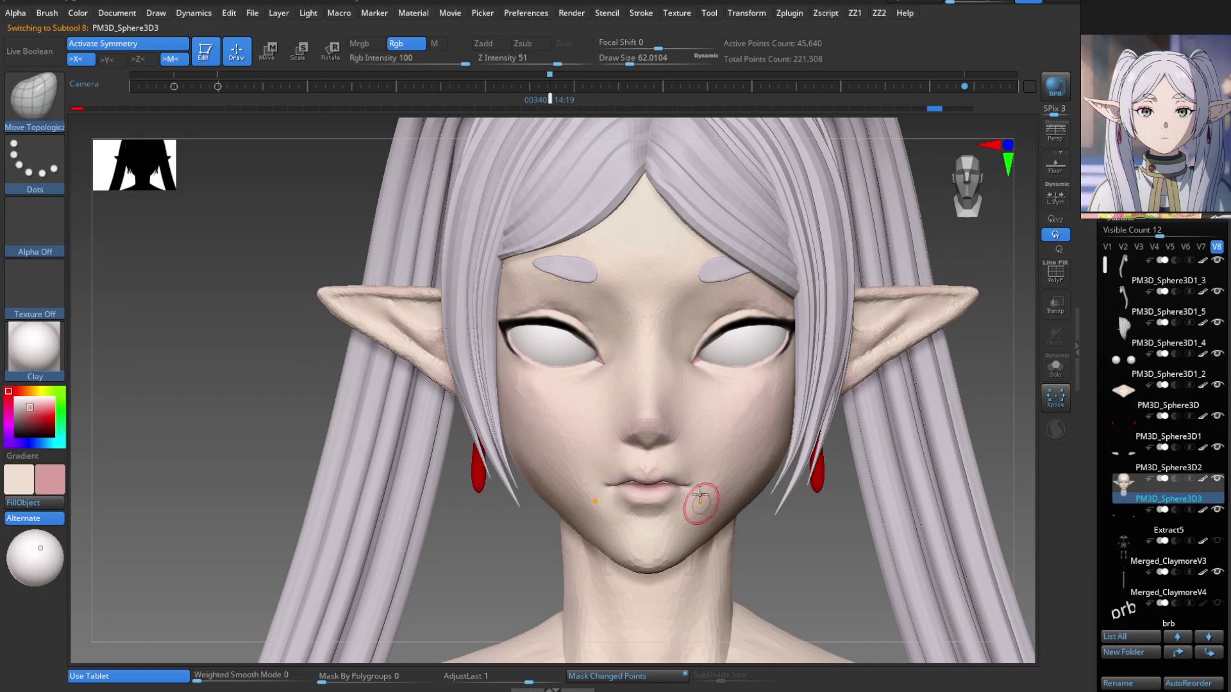
Zoom in on the face and turn on PolyFrame to check the wireframe and polygroups.
right_click_drag(701, 509, 706, 517)
key("shift+f")
key("shift+f")
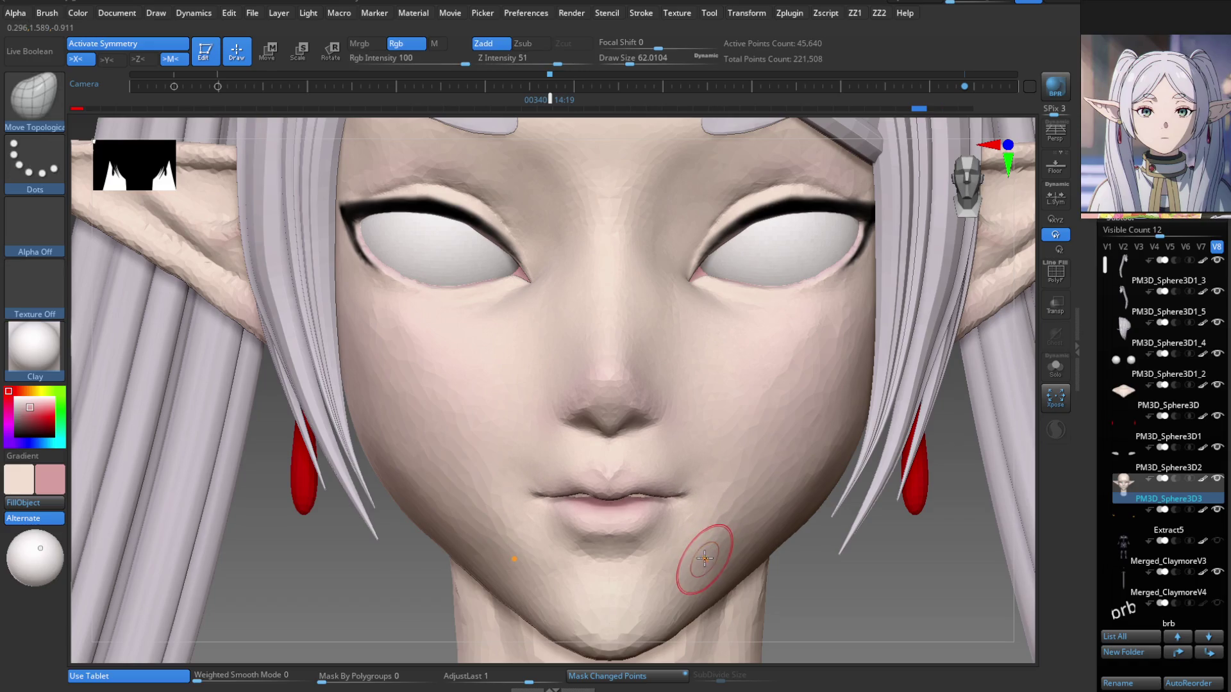
key("f")
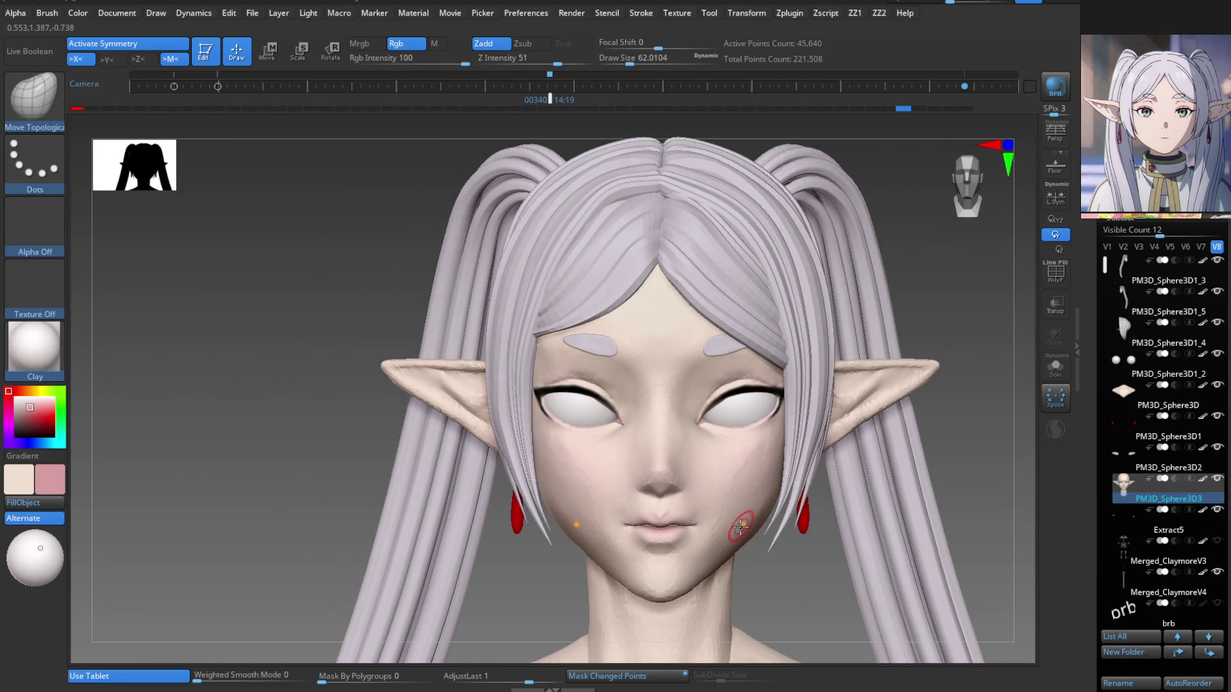
Frame the head, zoom out and rotate around the whole bust to inspect it.
left_click_drag(741, 523, 737, 610, "ctrl")
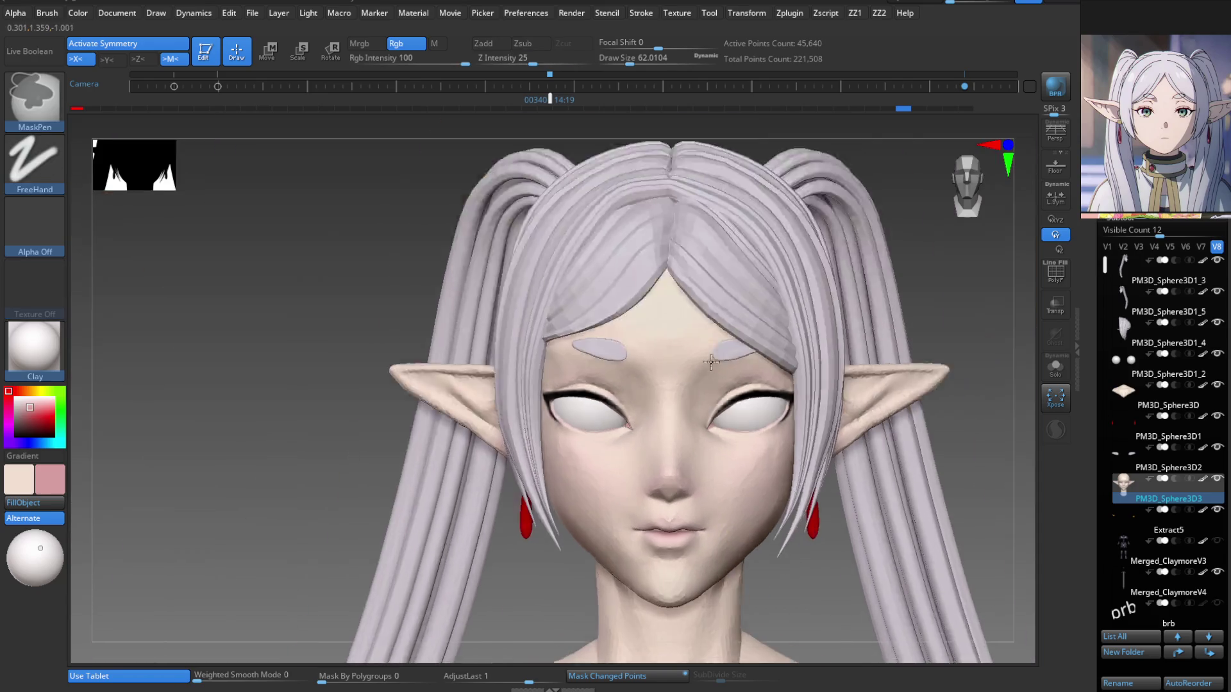
key("f")
right_click_drag(789, 418, 794, 442, "ctrl")
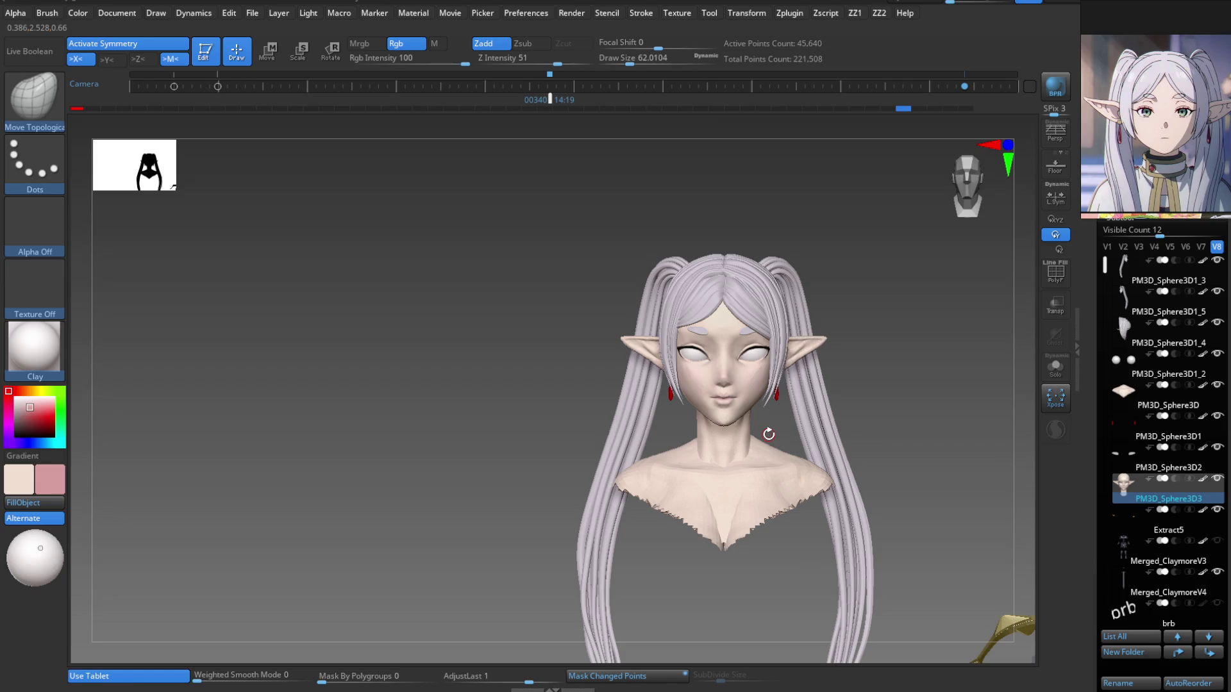
left_click_drag(759, 448, 708, 509)
mouse_move(718, 550)
left_mouse_down()
mouse_move(753, 551)
mouse_move(657, 549)
mouse_move(741, 557)
mouse_move(711, 556)
mouse_move(714, 574)
left_mouse_up()
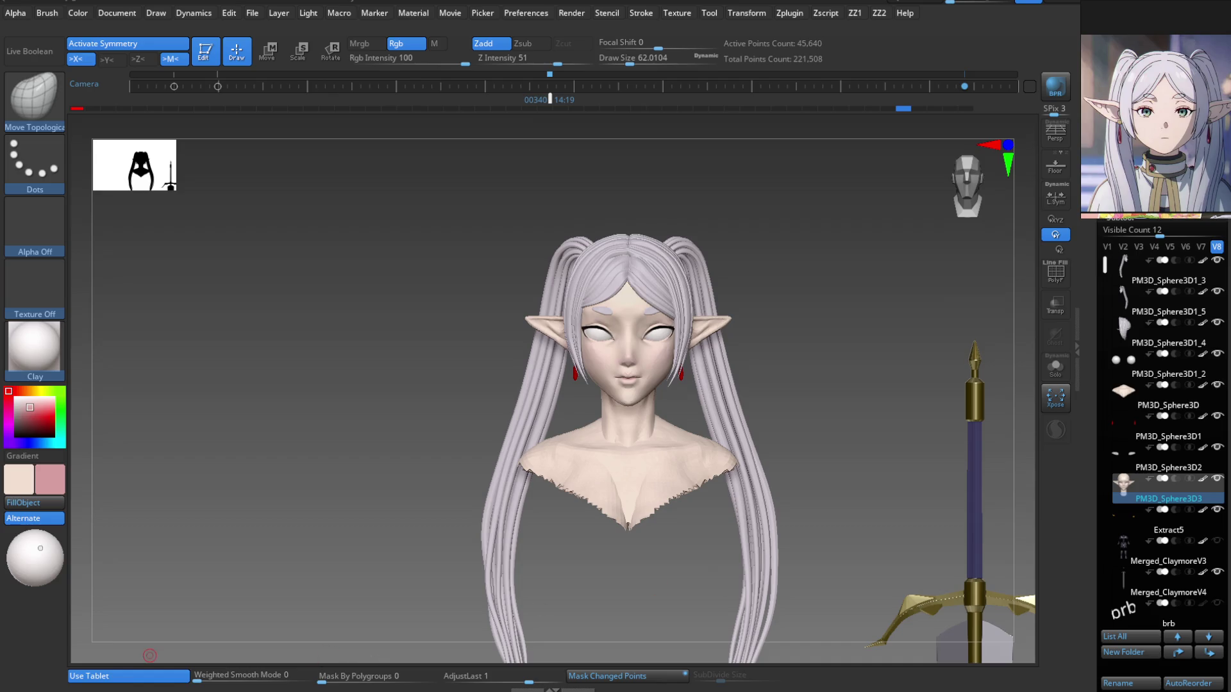
scroll(1221, 74, "down", 3)
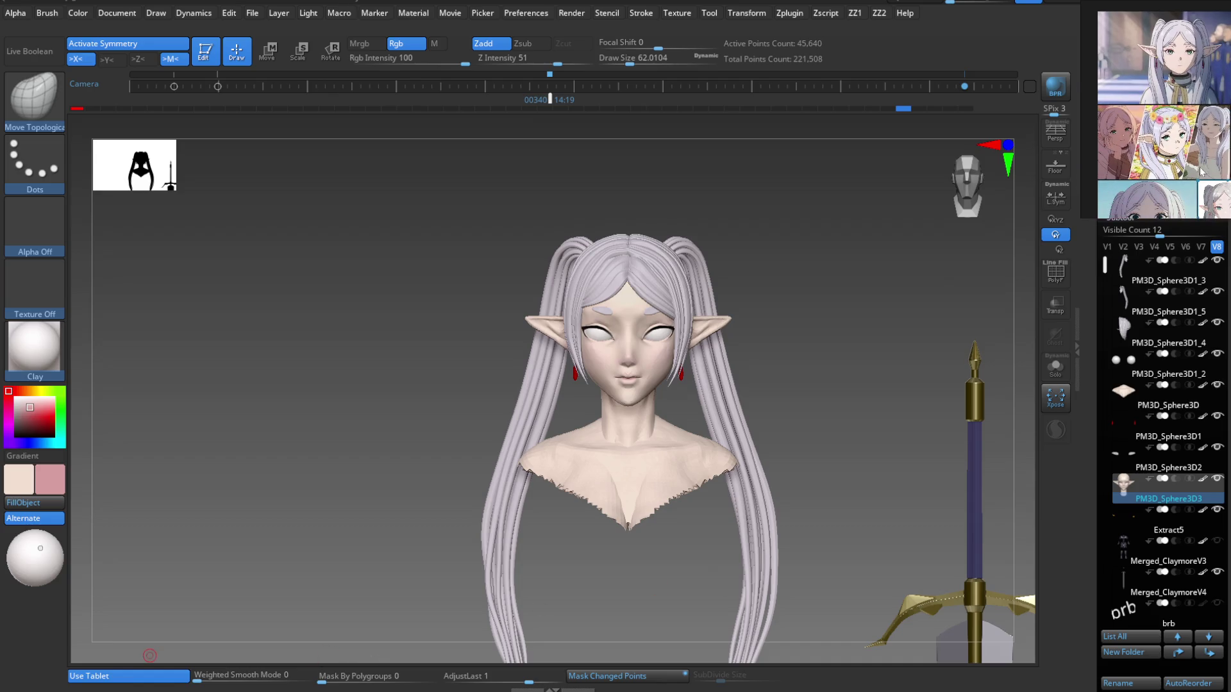
scroll(1200, 170, "down", 2)
scroll(1202, 154, "down", 3)
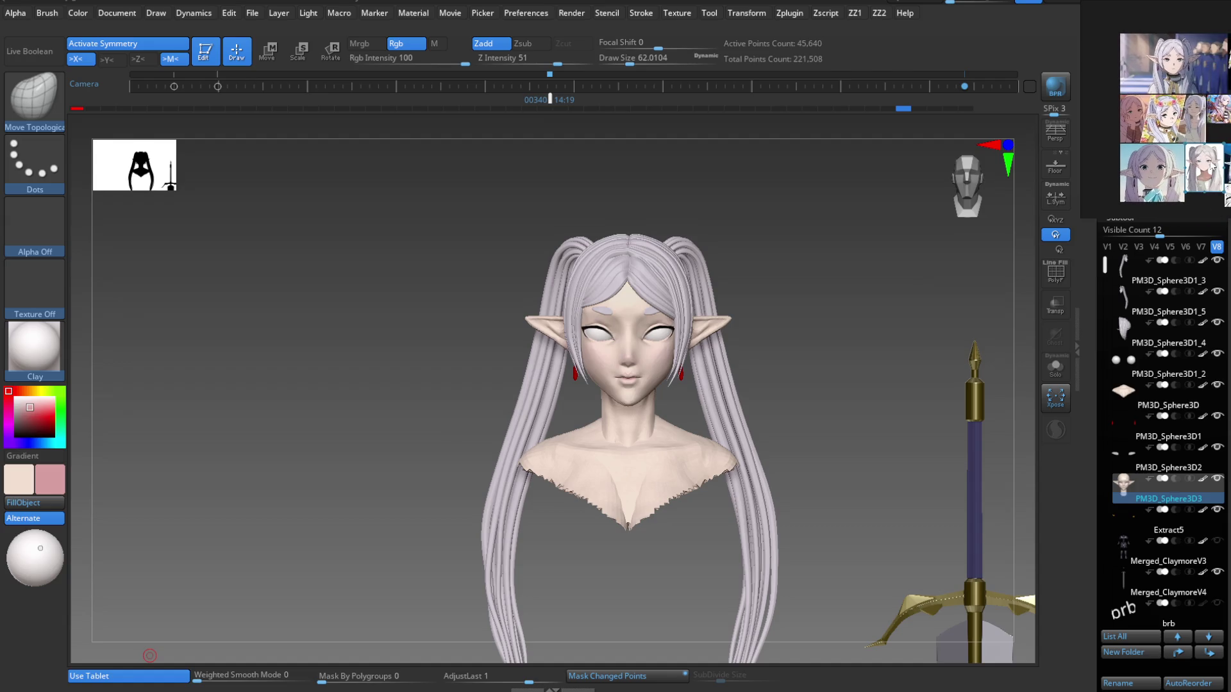
scroll(1205, 129, "up", 4)
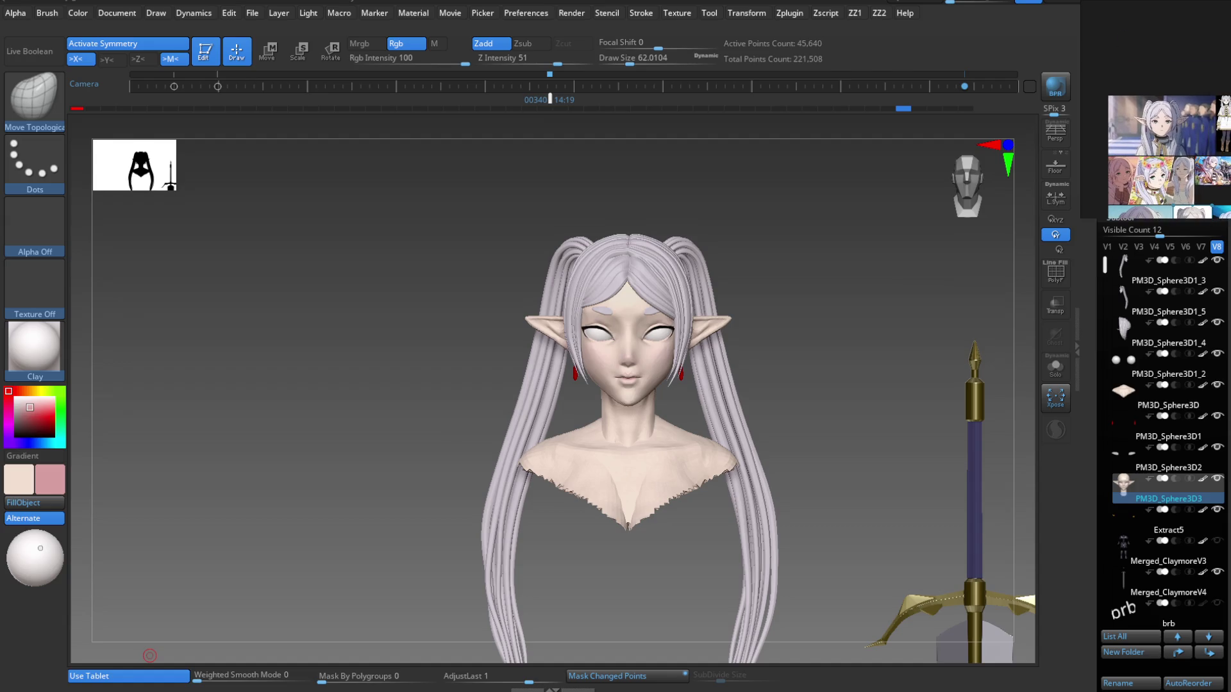
scroll(1184, 125, "up", 1)
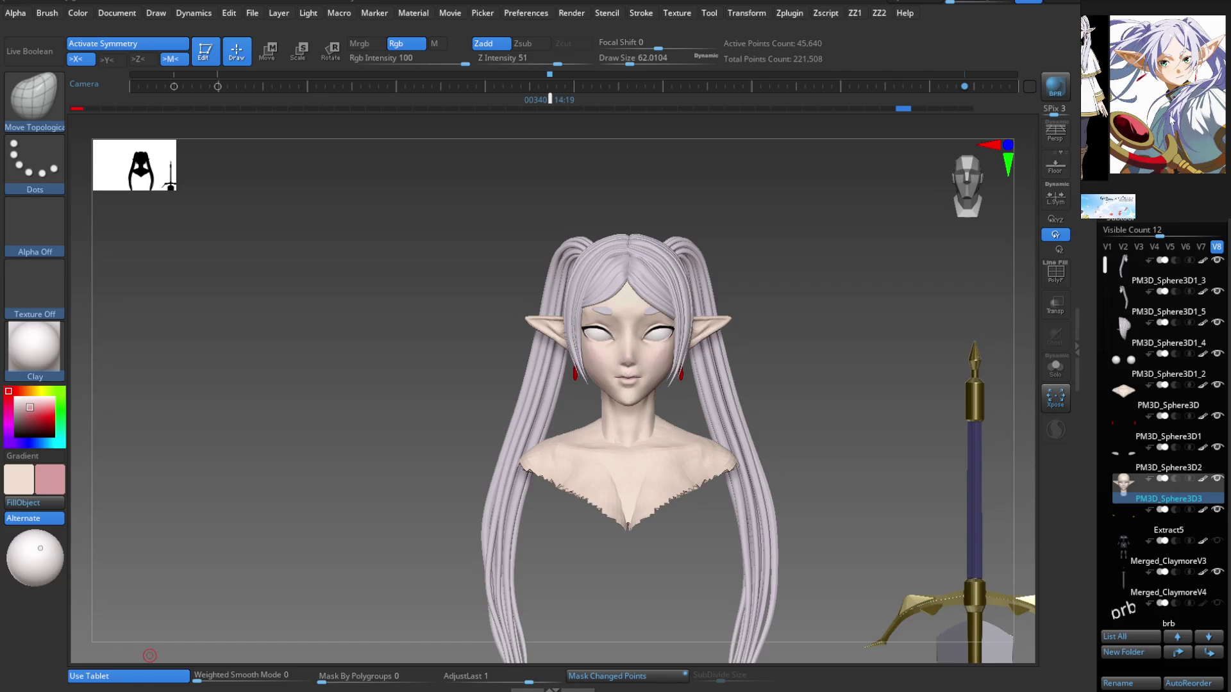
scroll(1171, 119, "down", 2)
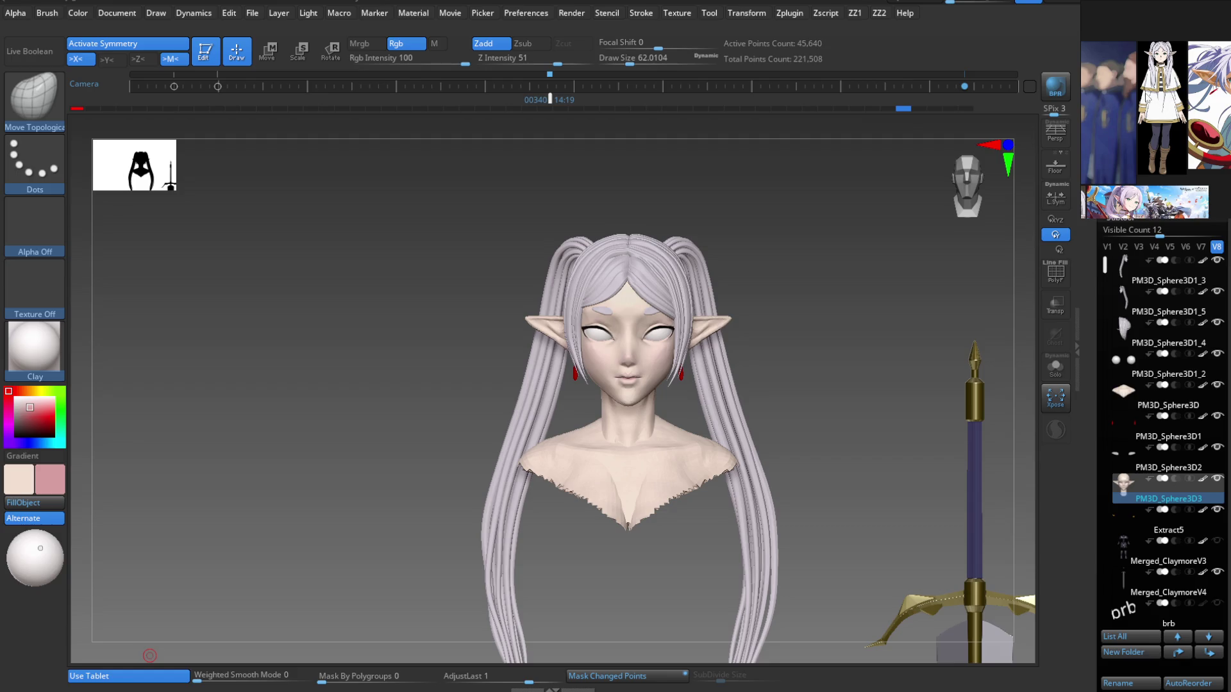
scroll(1170, 91, "up", 3)
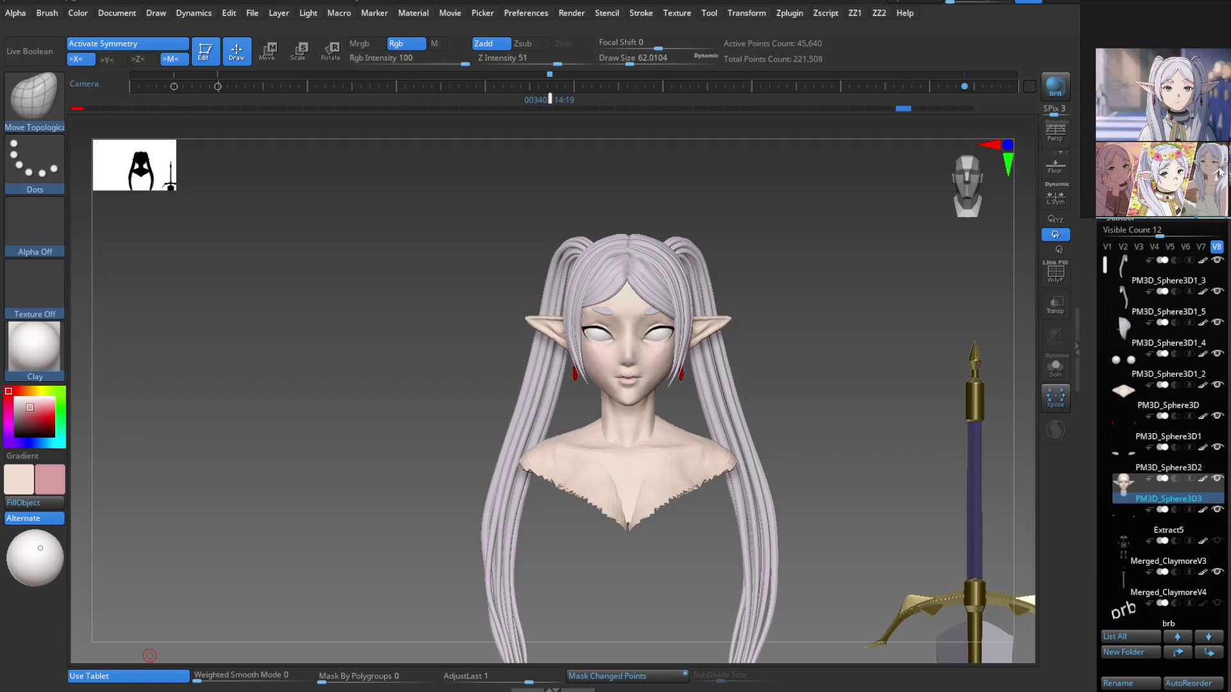
scroll(1166, 132, "down", 2)
scroll(1178, 139, "down", 2)
scroll(1180, 142, "up", 3)
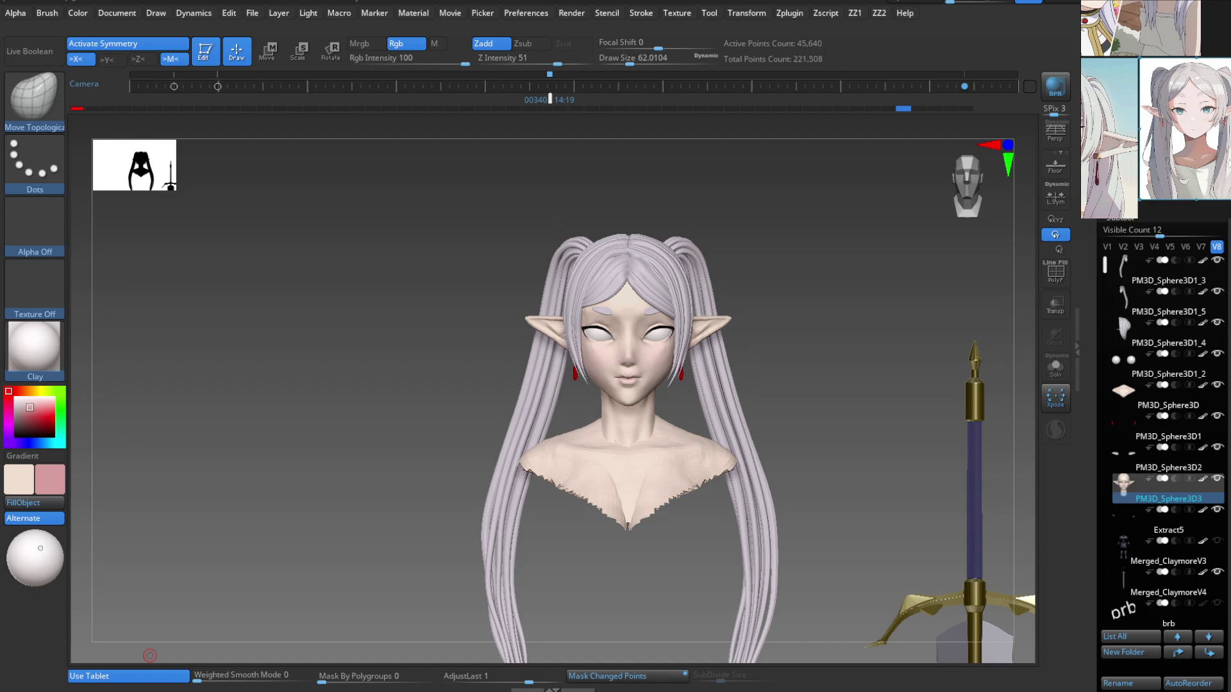
scroll(1156, 109, "down", 2)
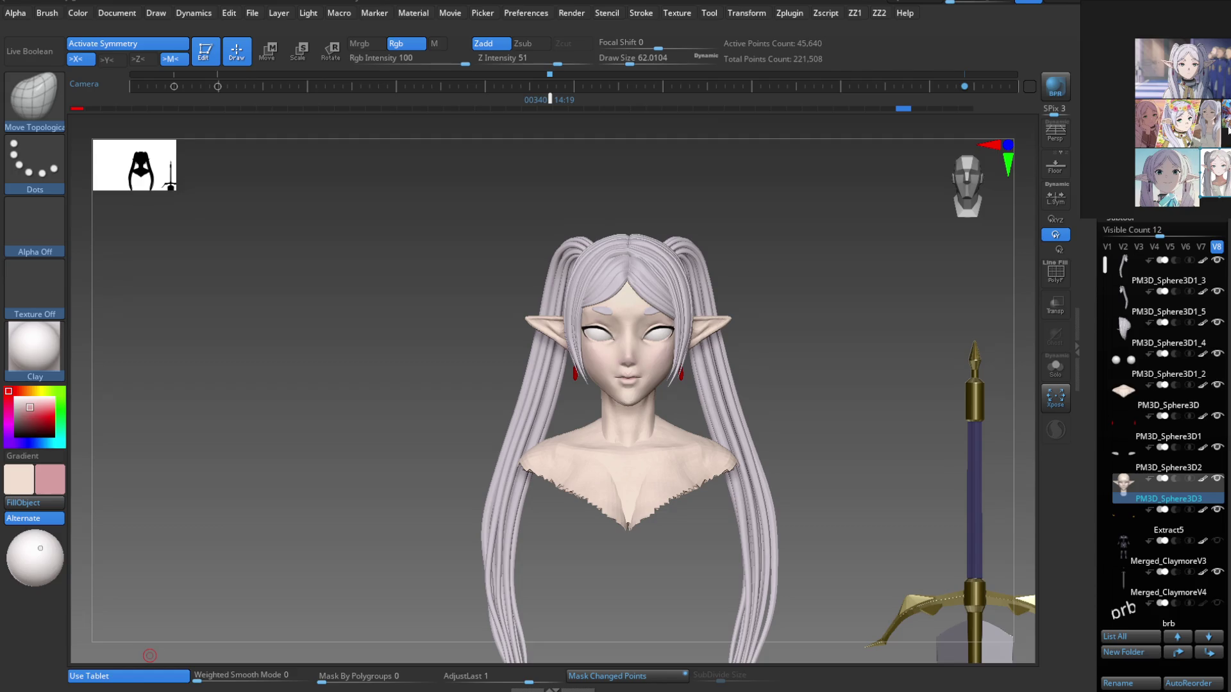
scroll(1228, 128, "up", 3)
scroll(1155, 110, "up", 3)
mouse_move(1219, 152)
middle_mouse_down()
mouse_move(1169, 135)
mouse_move(1188, 152)
middle_mouse_up()
scroll(1192, 154, "down", 3)
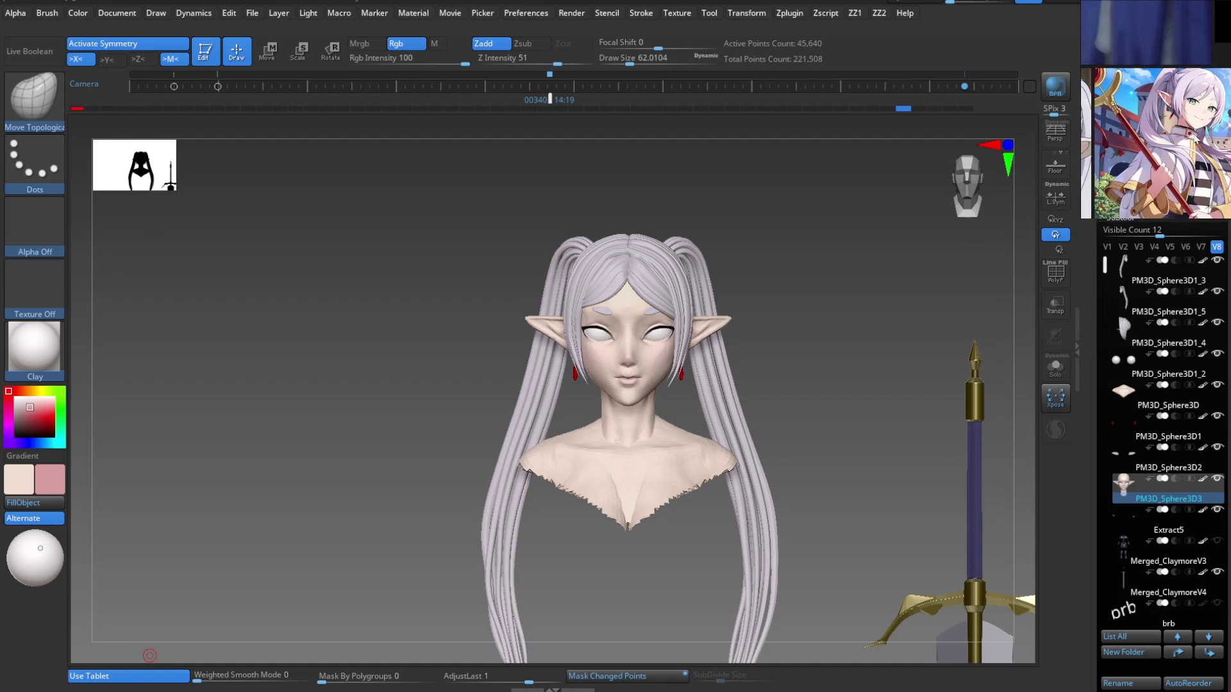
scroll(1205, 141, "up", 2)
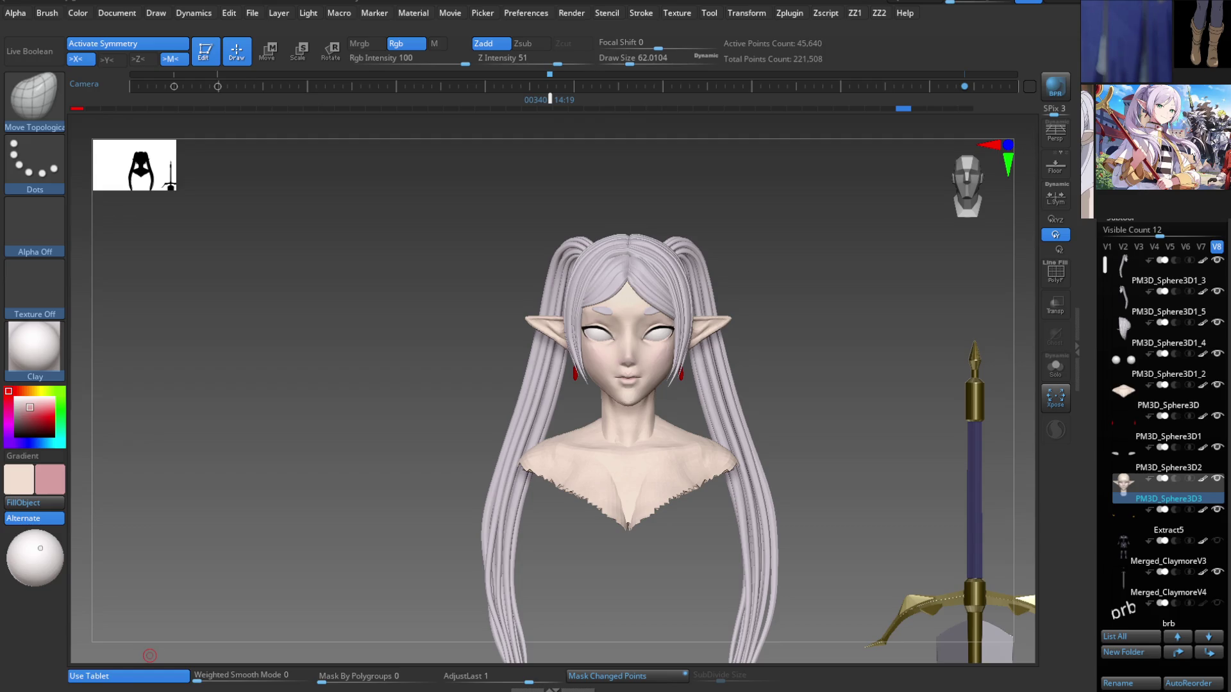
middle_click_drag(1154, 128, 1159, 121)
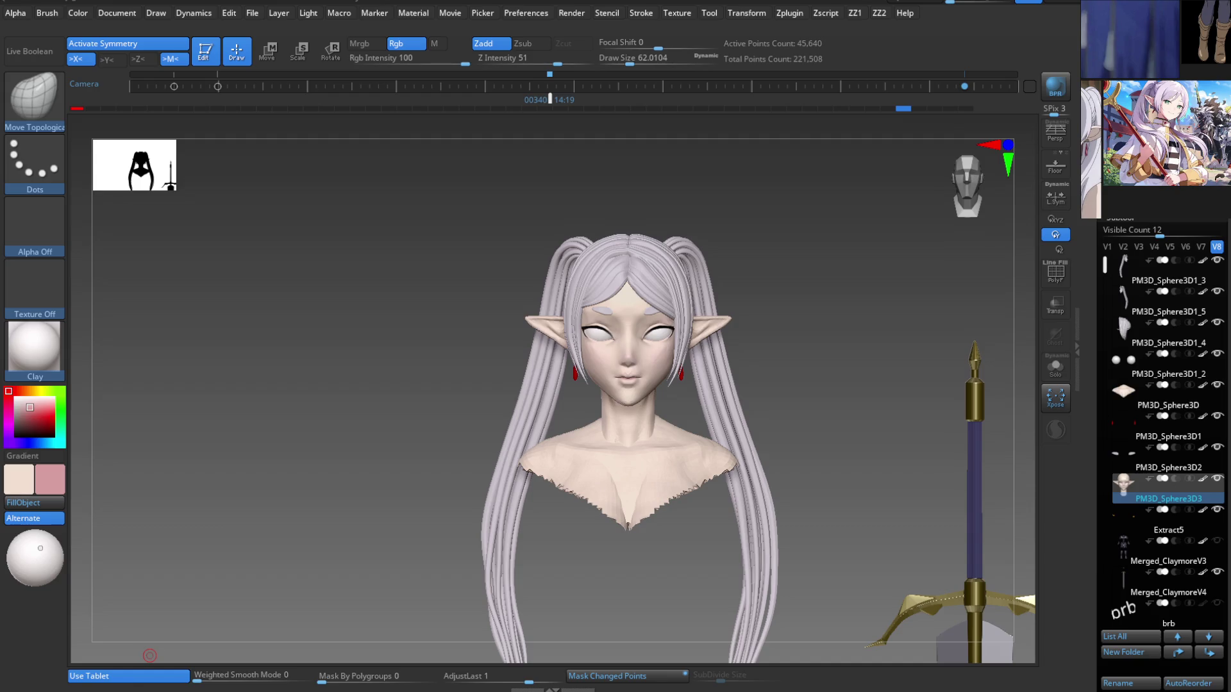
mouse_move(670, 487)
right_mouse_down()
mouse_move(660, 476)
mouse_move(660, 503)
mouse_move(671, 496)
right_mouse_up()
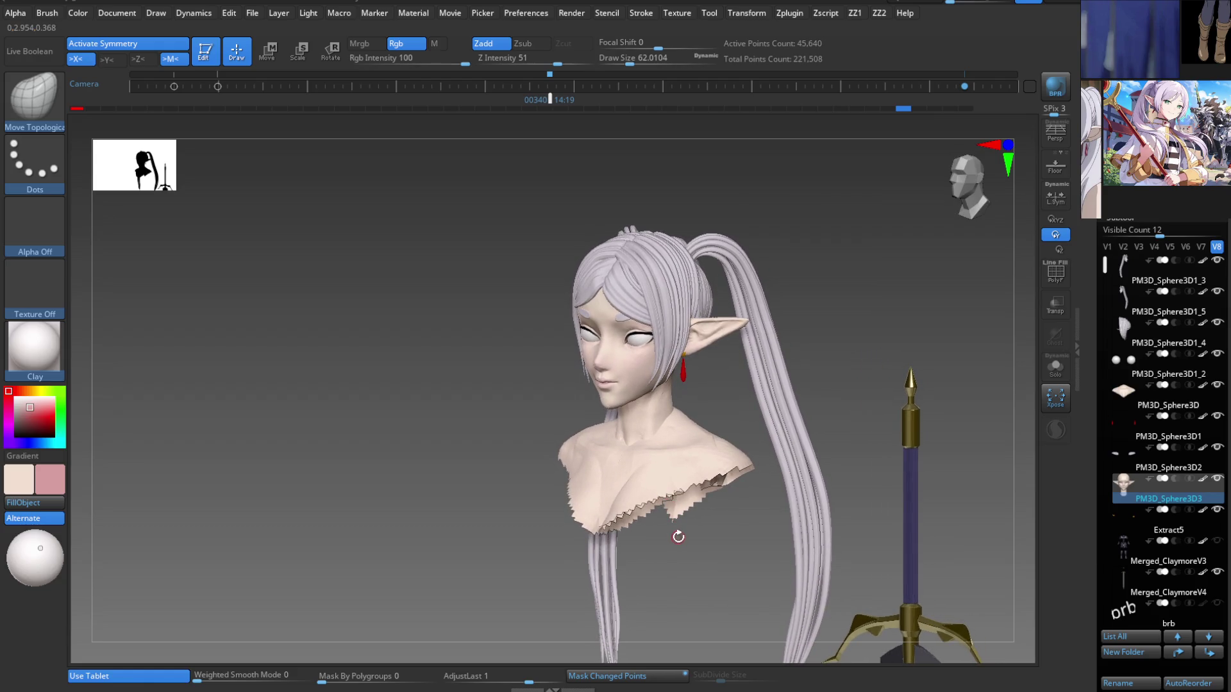